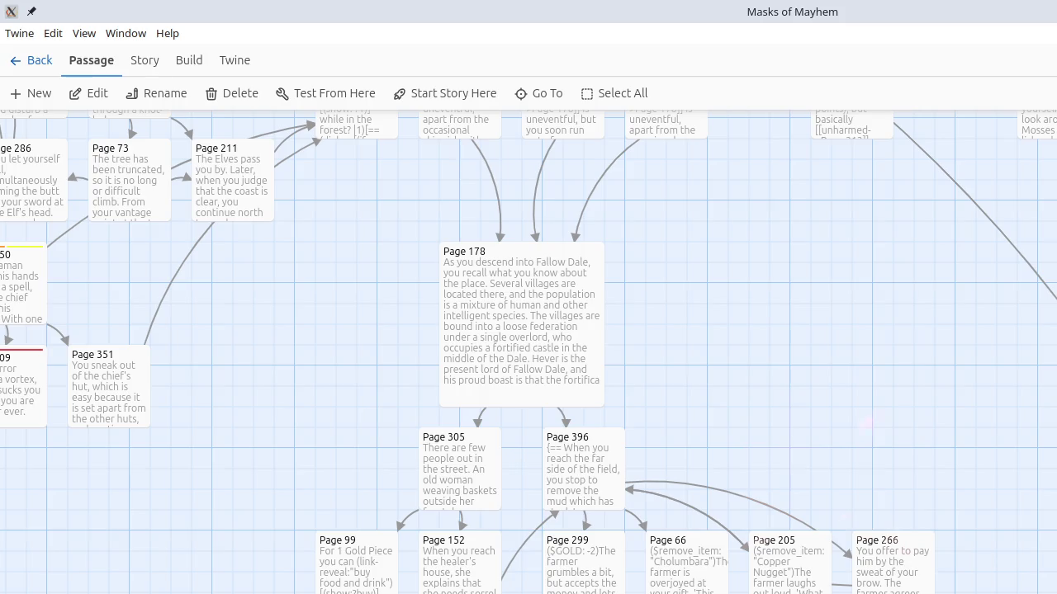
Test from this passage and roll the fistfight round by round until the villagers flee.
click(301, 92)
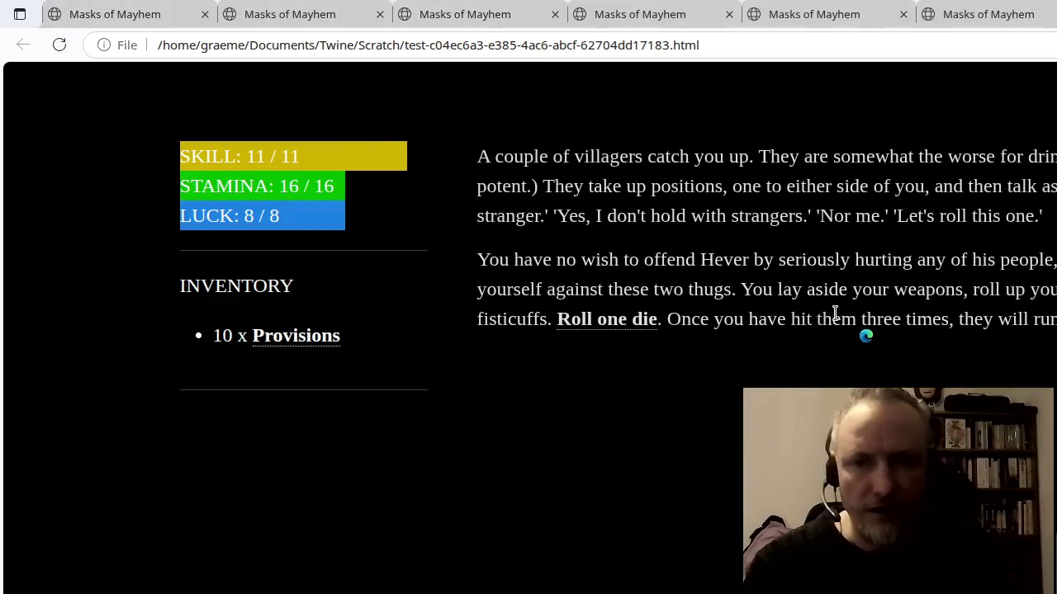
click(604, 324)
click(605, 325)
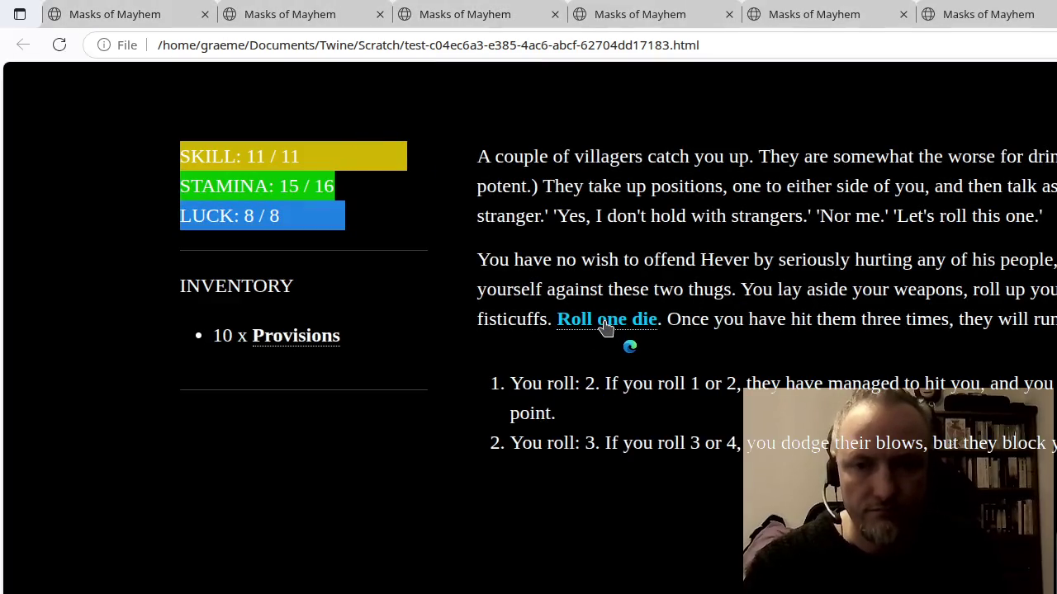
click(605, 324)
click(606, 325)
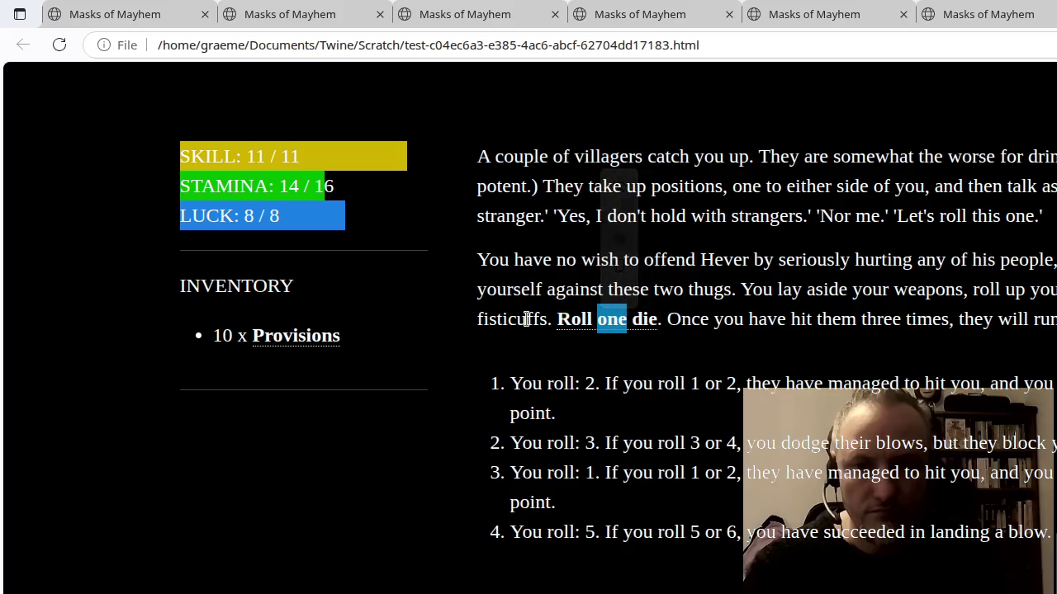
click(588, 329)
double_click(572, 327)
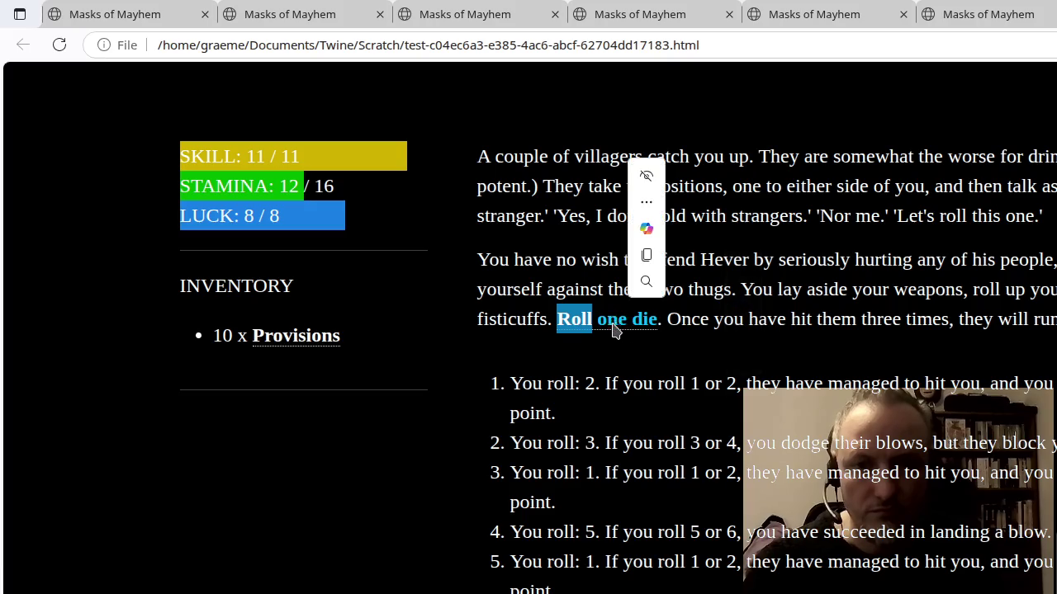
right_click(845, 273)
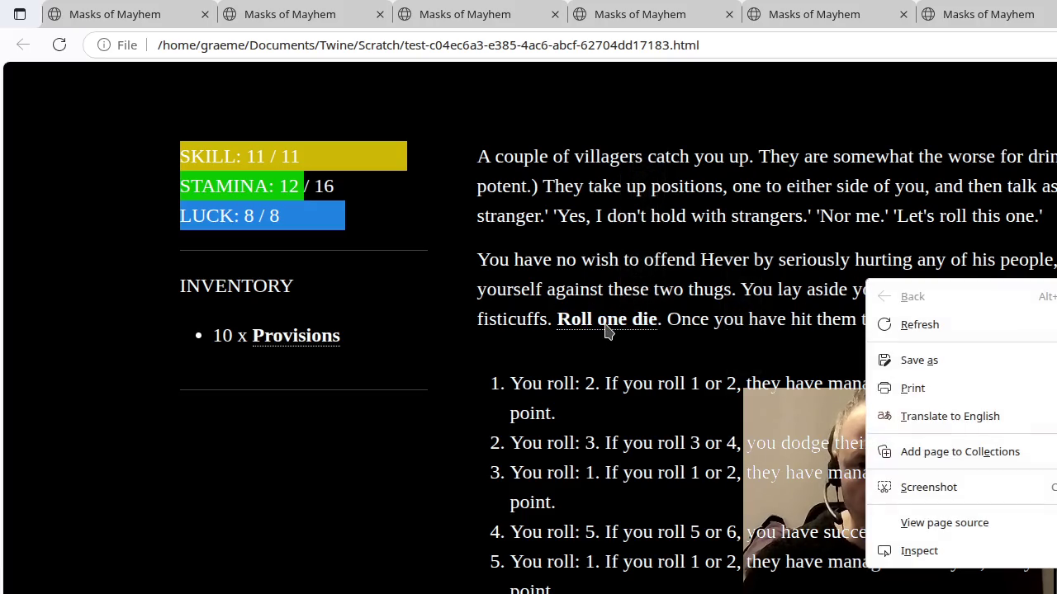
click(606, 331)
click(606, 331)
click(603, 329)
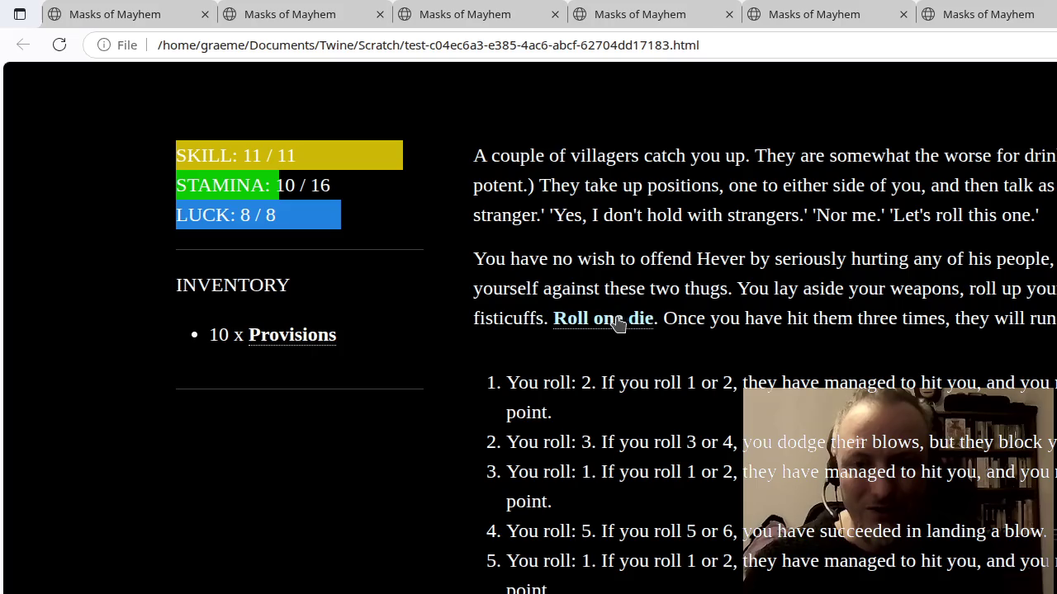
click(583, 322)
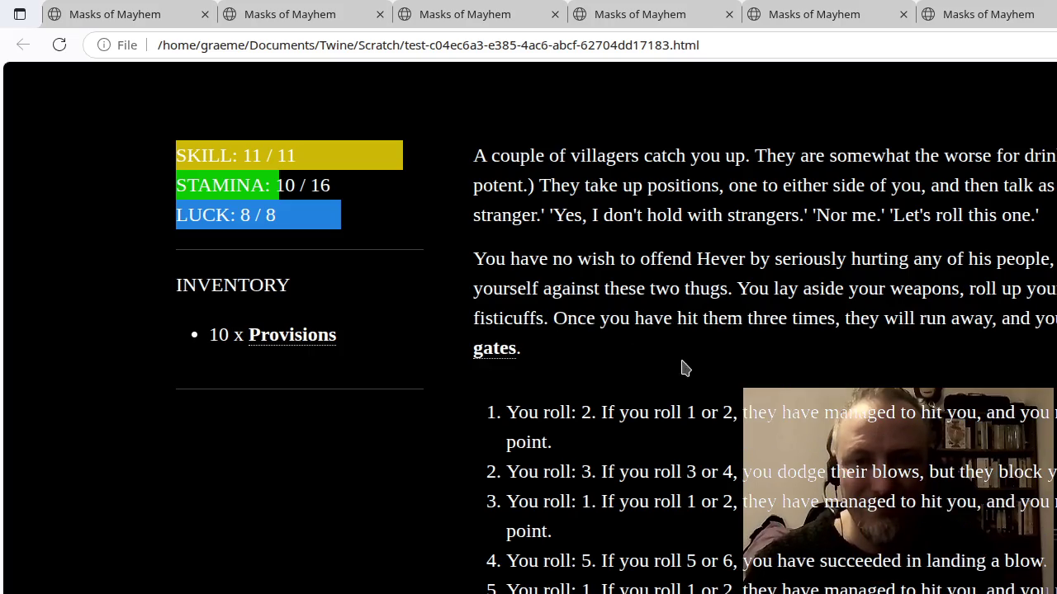
Eat one Provisions to raise STAMINA to 14/16, then follow the gates link.
scroll(825, 297, down, 3)
scroll(856, 313, up, 3)
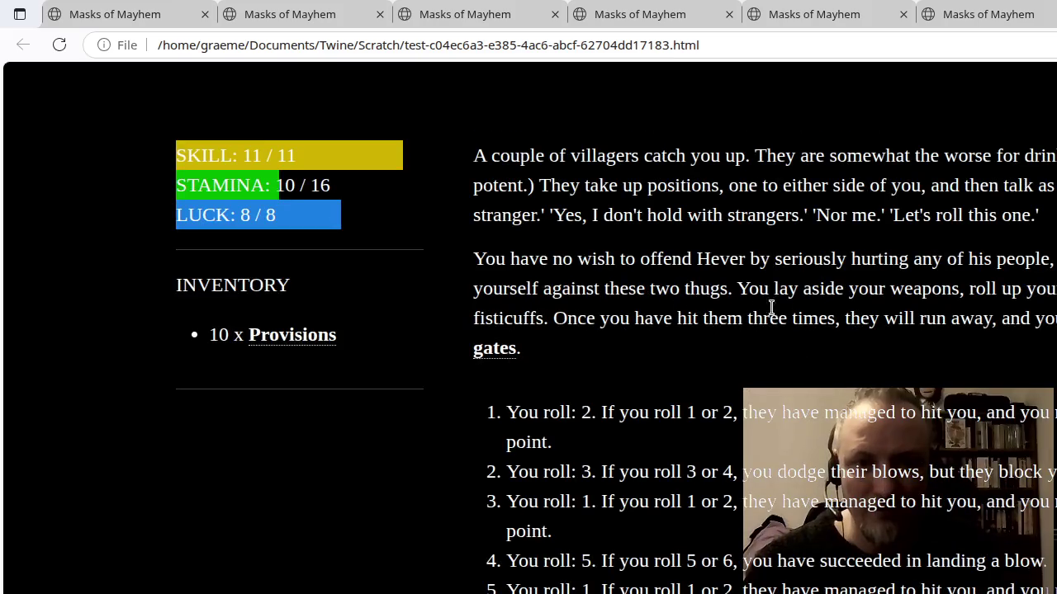
scroll(1037, 315, down, 3)
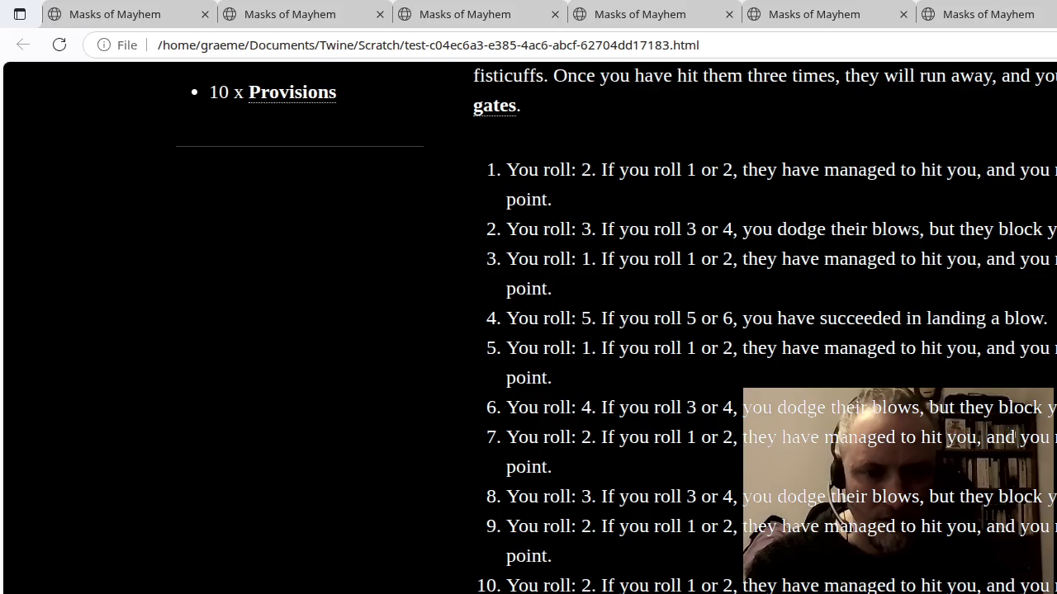
scroll(882, 578, up, 3)
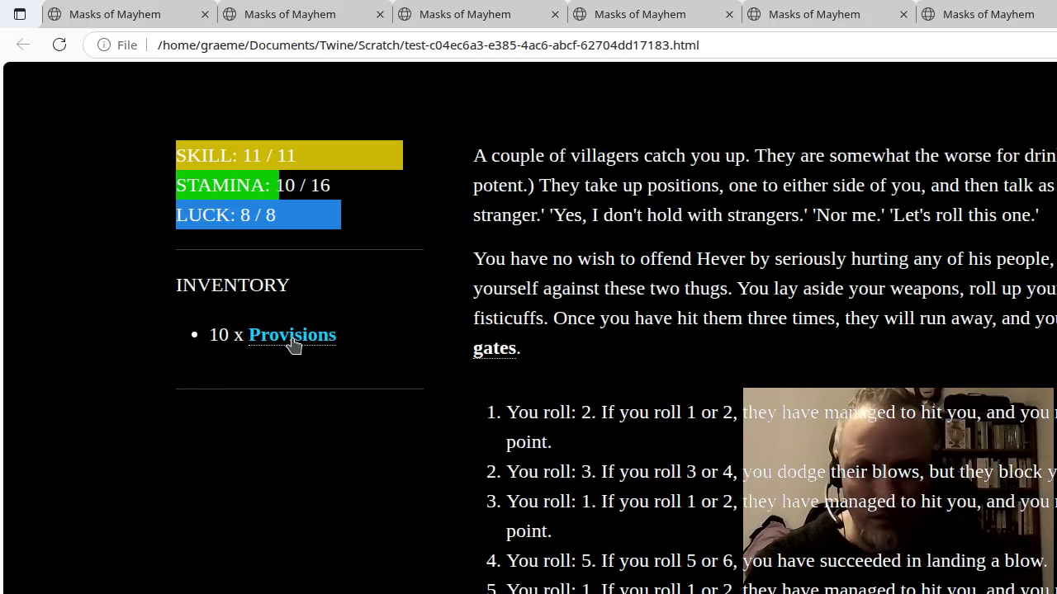
click(292, 338)
click(493, 349)
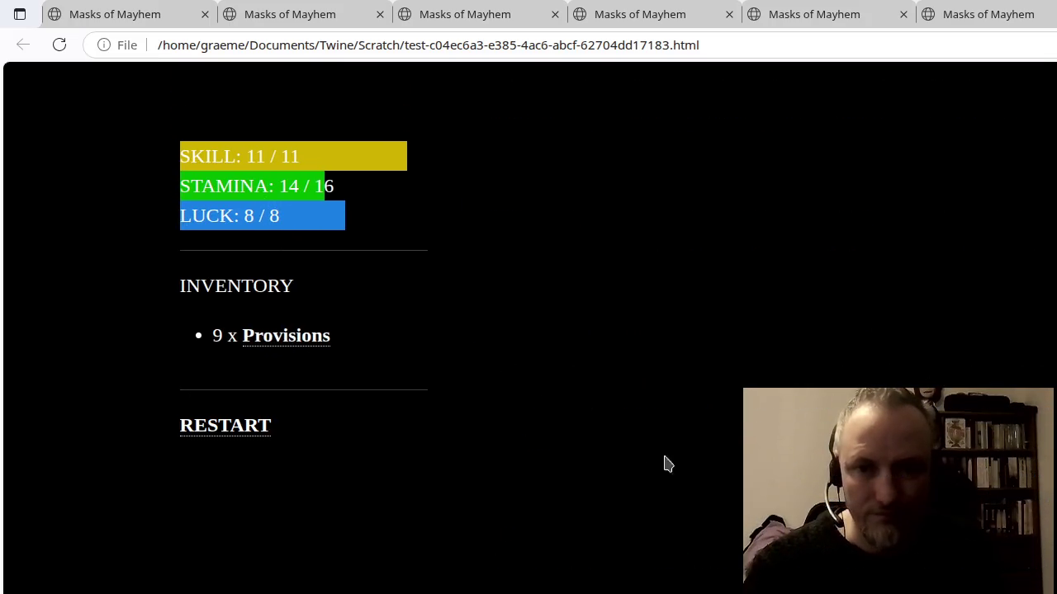
key(alt+Tab)
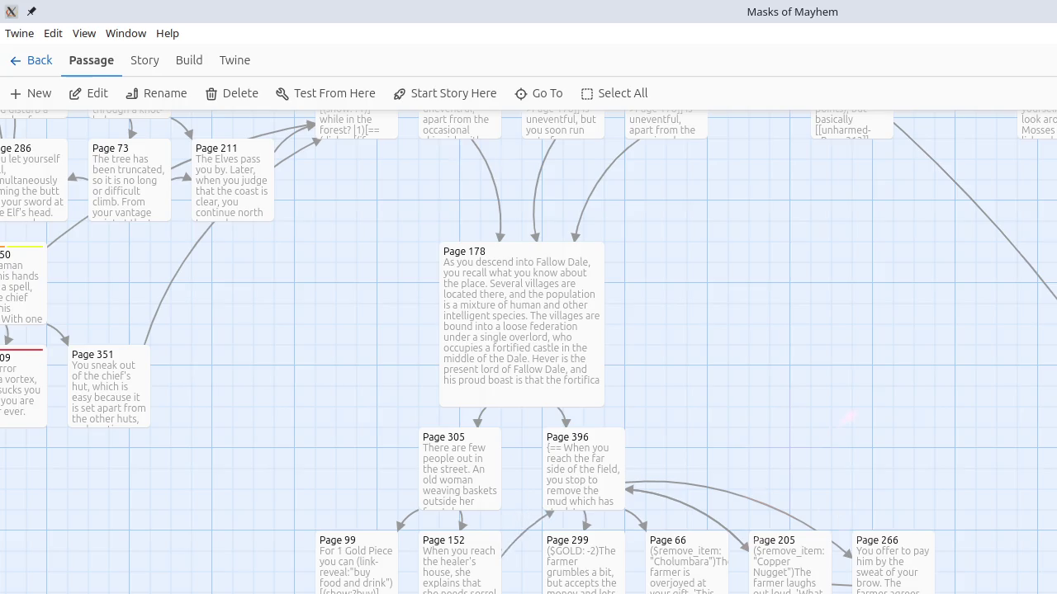
Shift Pages 152, 99 and 305 further left and place Page 24 beneath them.
drag(479, 590, 425, 592)
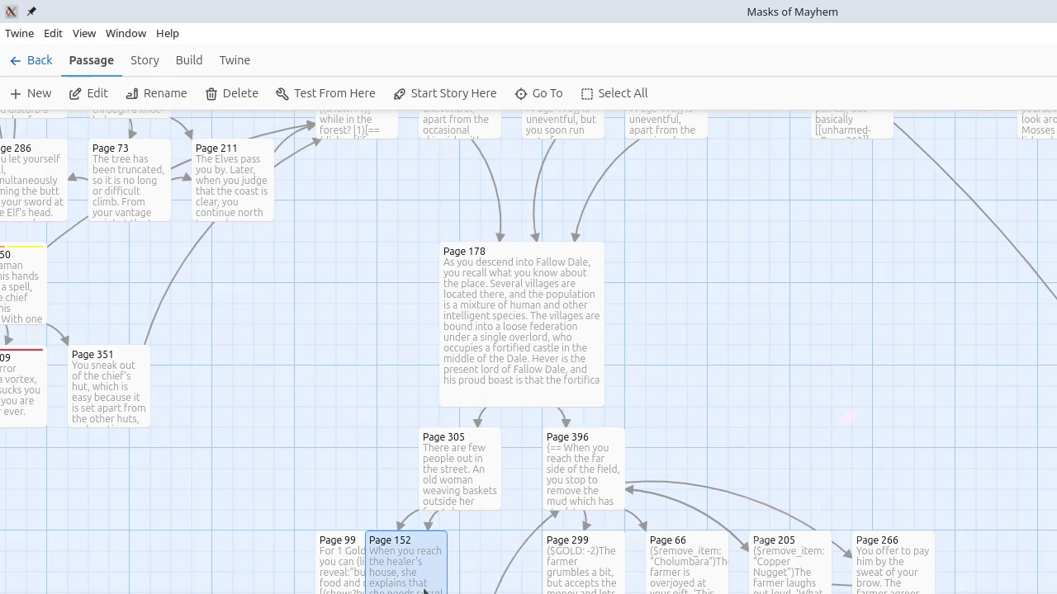
click(235, 583)
mouse_move(295, 585)
mouse_down()
mouse_move(469, 588)
mouse_move(356, 587)
mouse_up()
mouse_move(460, 591)
mouse_down()
mouse_move(463, 542)
mouse_move(466, 593)
mouse_move(476, 593)
mouse_move(458, 584)
mouse_up()
drag(485, 476, 380, 476)
mouse_move(460, 586)
mouse_down()
mouse_move(477, 499)
mouse_move(488, 577)
mouse_move(485, 591)
mouse_move(480, 581)
mouse_move(484, 592)
mouse_move(462, 593)
mouse_up()
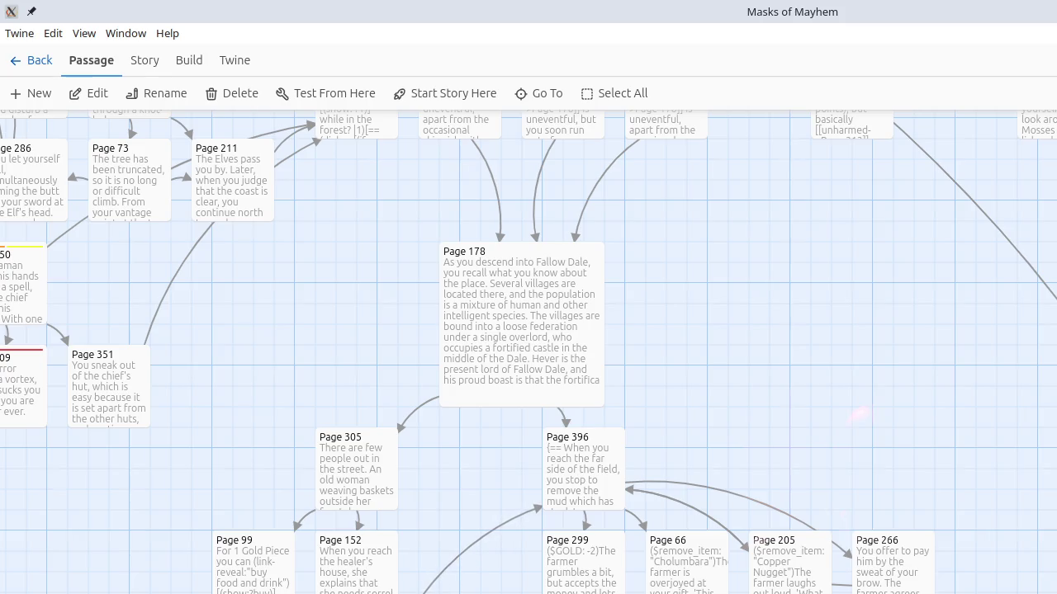
key(Escape)
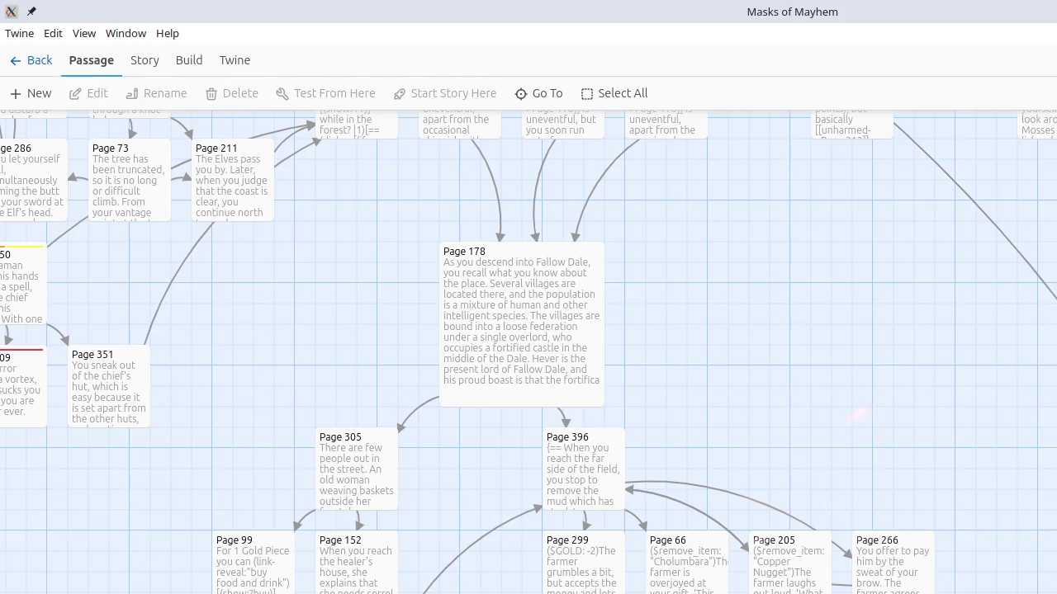
Move Page 396's group right and nudge Page 305 and its five passages rightward.
mouse_move(966, 590)
mouse_down()
mouse_move(578, 570)
mouse_move(588, 473)
mouse_move(671, 471)
mouse_up()
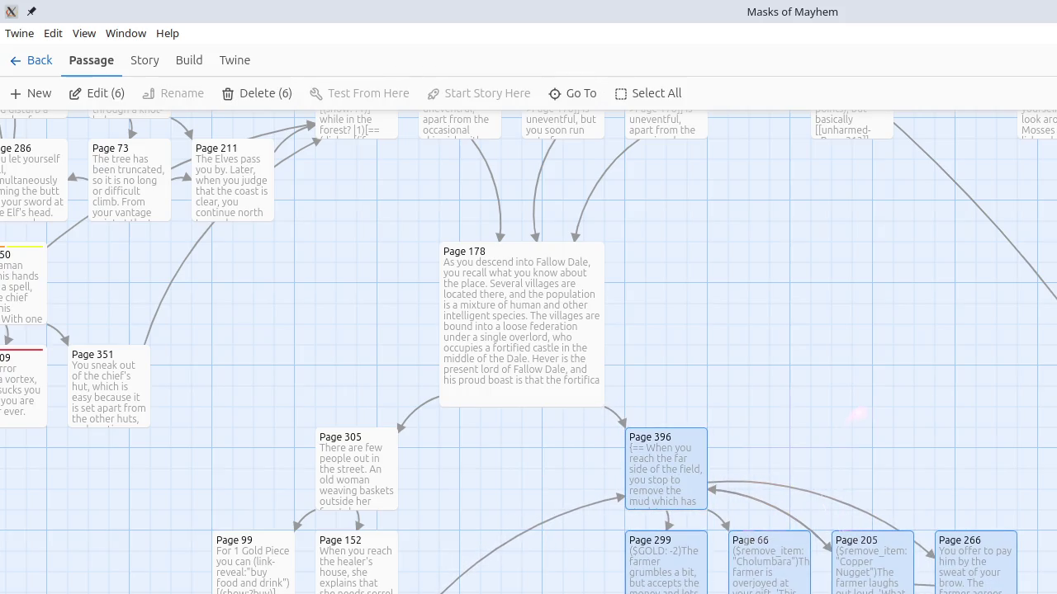
key(Escape)
scroll(859, 413, down, 3)
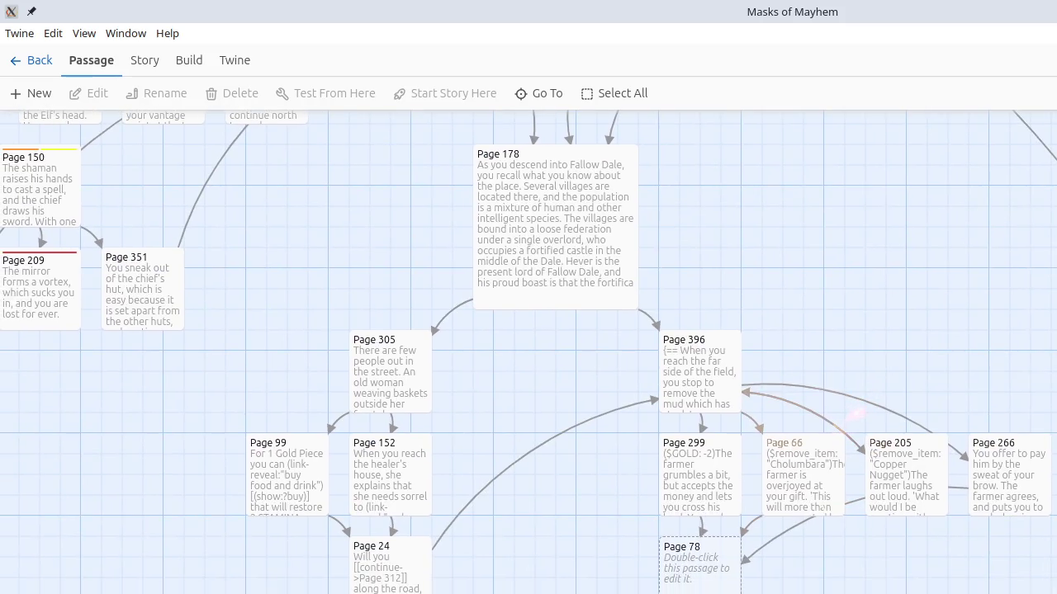
mouse_move(198, 403)
mouse_down()
mouse_move(359, 406)
mouse_move(431, 559)
mouse_move(314, 496)
mouse_up()
key(Escape)
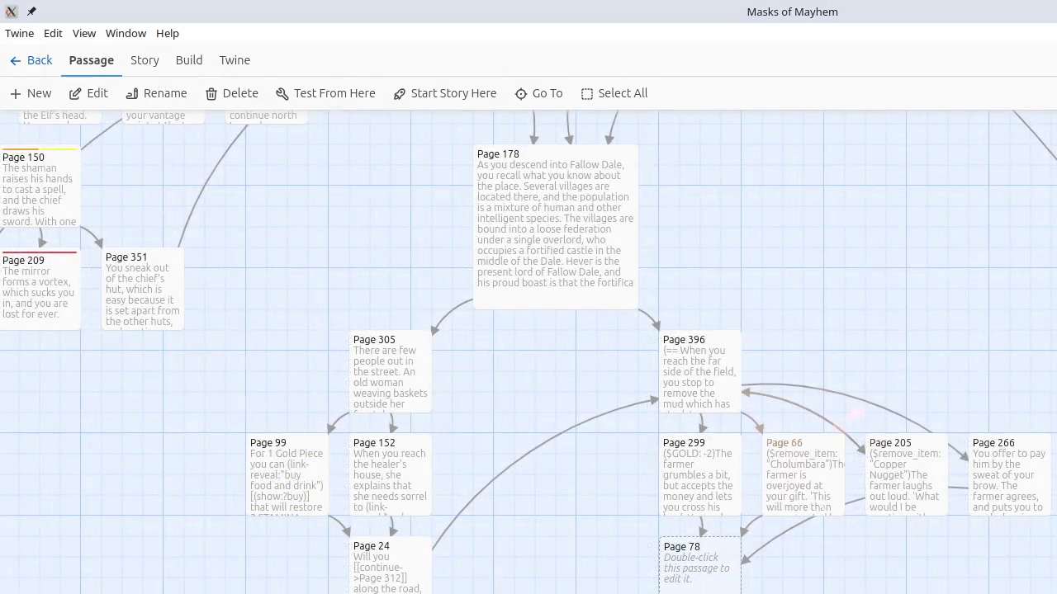
scroll(528, 352, right, 2)
mouse_move(182, 303)
mouse_down()
mouse_move(325, 529)
mouse_move(601, 592)
mouse_move(791, 591)
mouse_up()
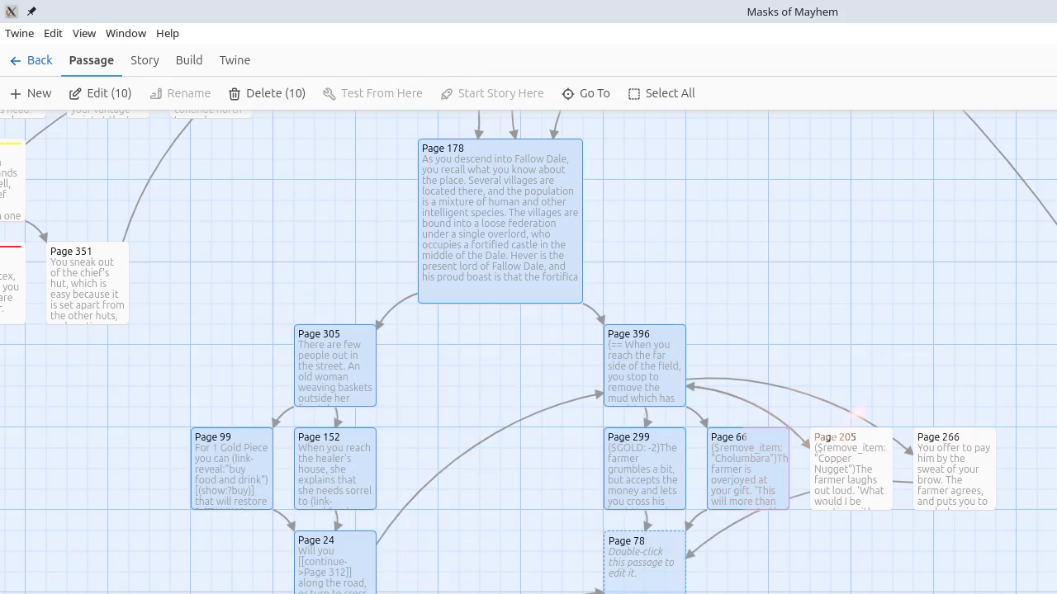
key(Escape)
mouse_move(158, 338)
mouse_down()
mouse_move(293, 538)
mouse_move(502, 593)
mouse_move(489, 593)
mouse_up()
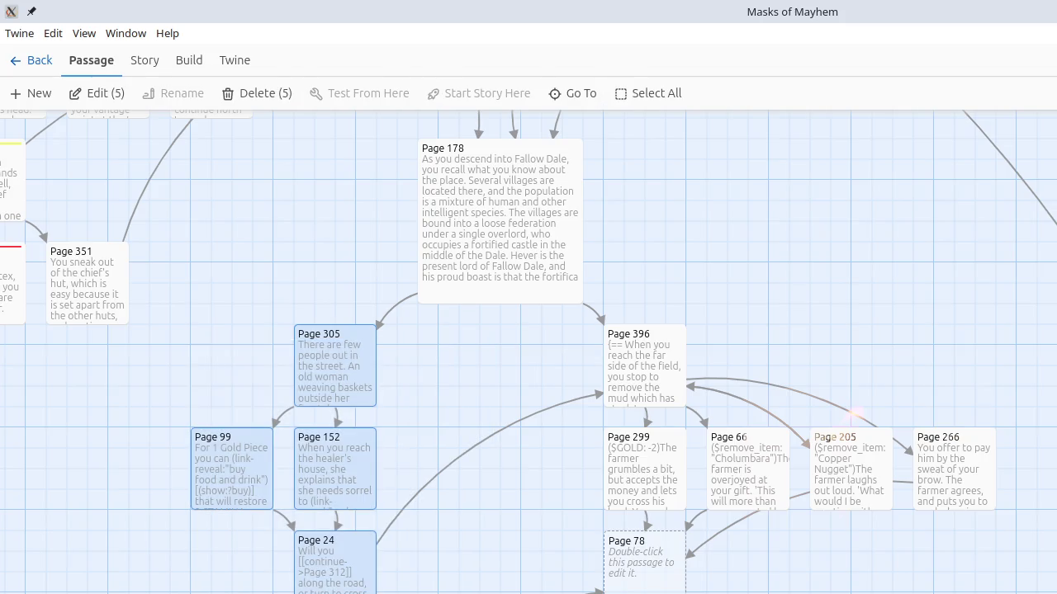
drag(317, 393, 348, 403)
key(Escape)
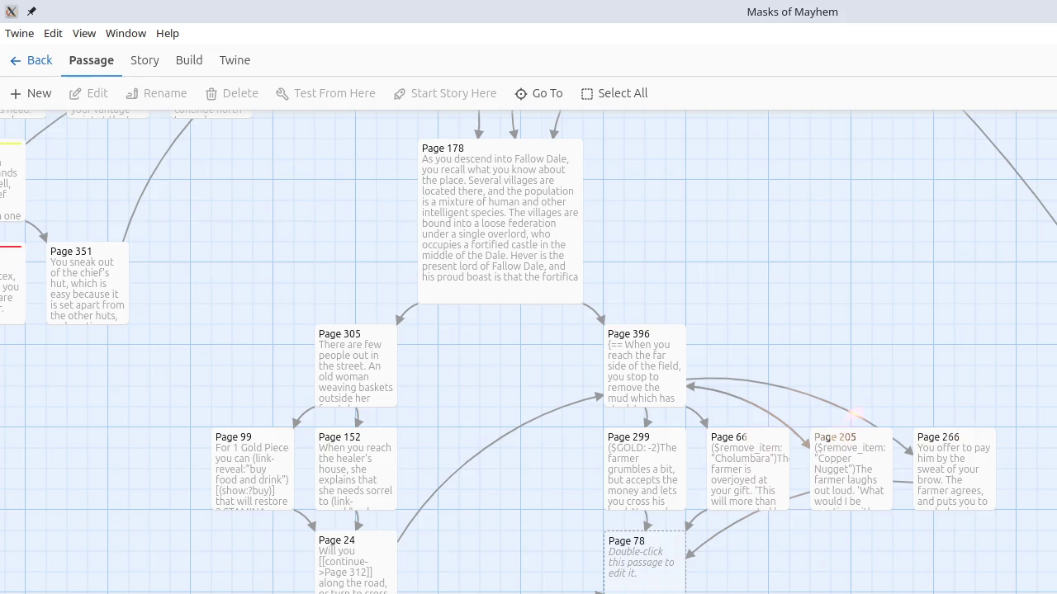
Bring Page 312 up beside Page 24 and make Page 78 double width.
drag(475, 593, 458, 582)
key(Escape)
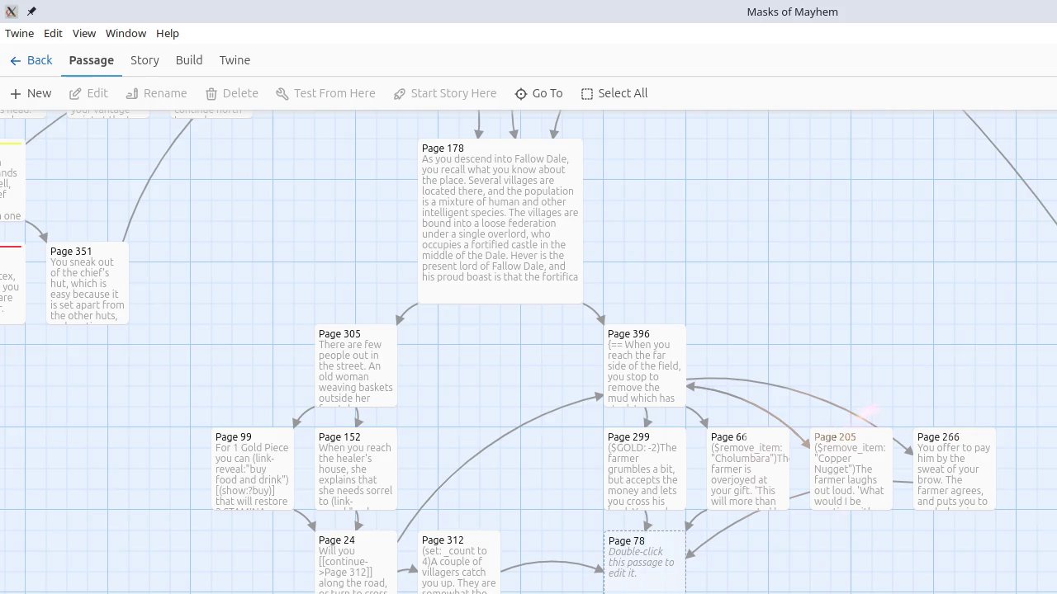
click(655, 591)
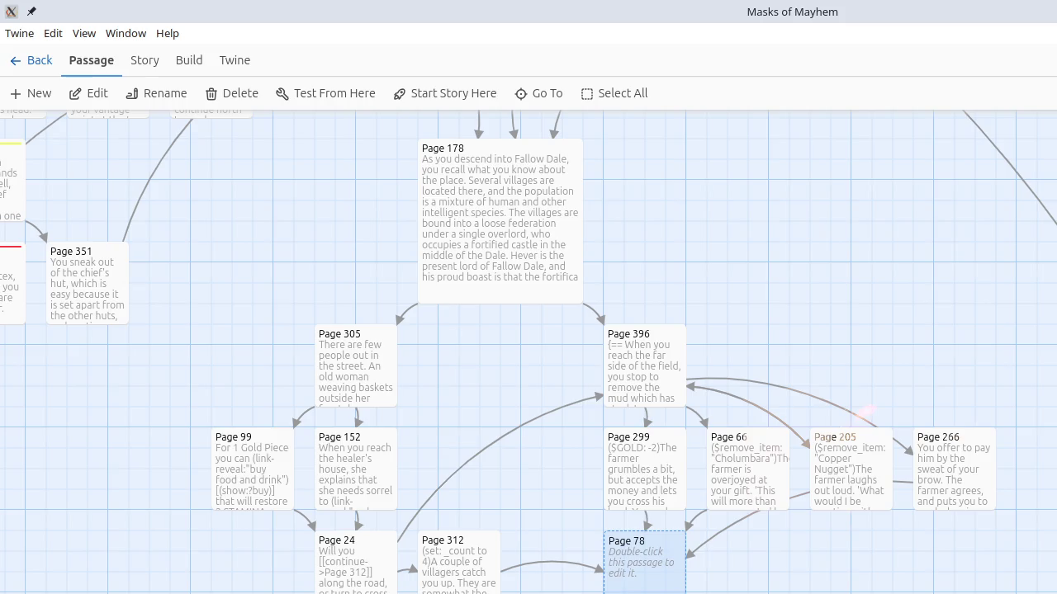
click(722, 591)
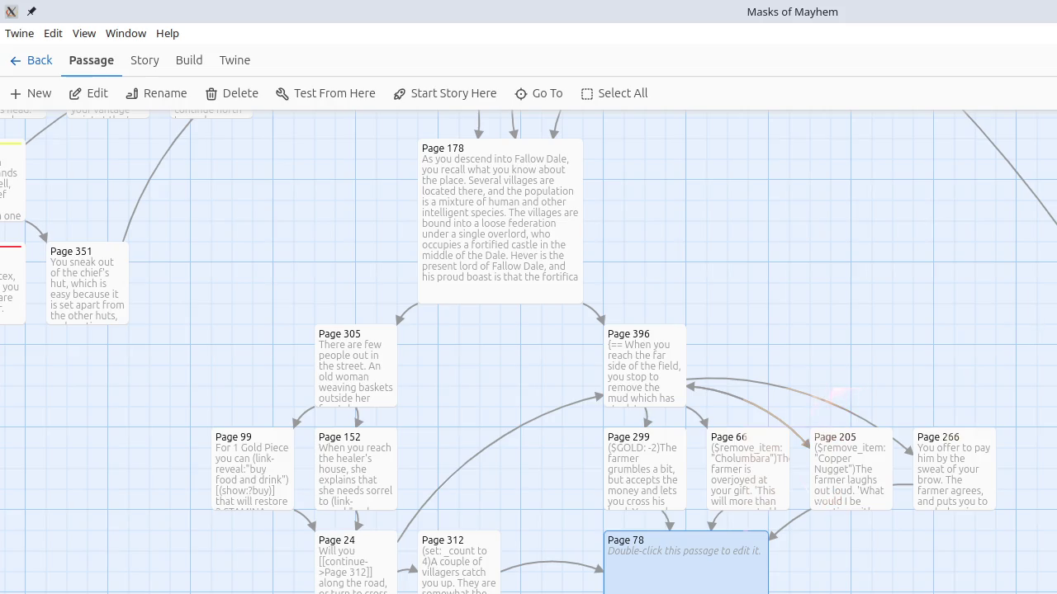
Zoom into the story map, scroll to the empty double-width Page 78, and select it.
scroll(846, 438, down, 3)
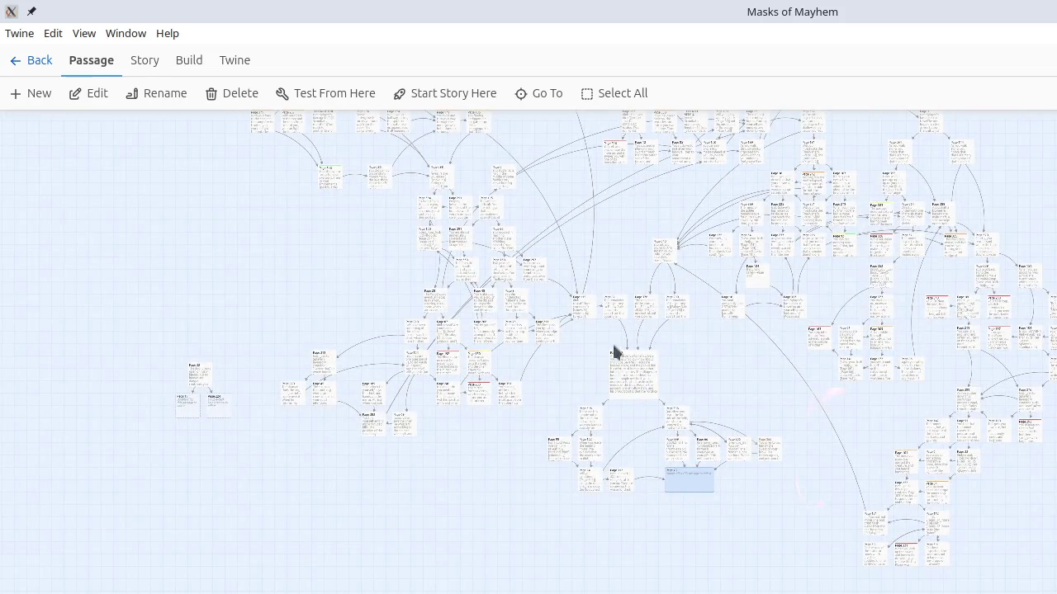
scroll(750, 537, up, 5)
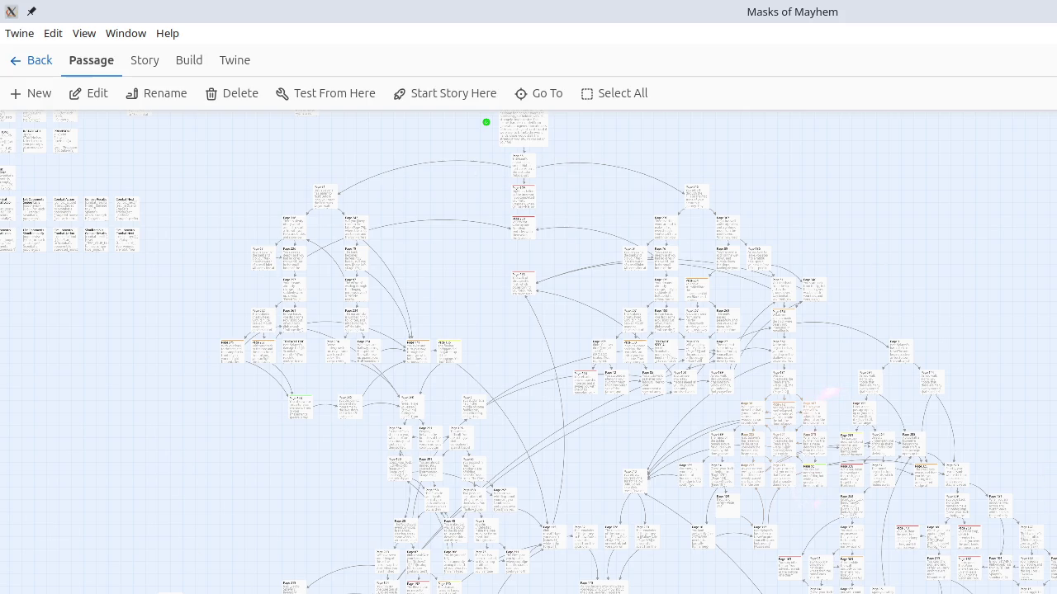
key(Escape)
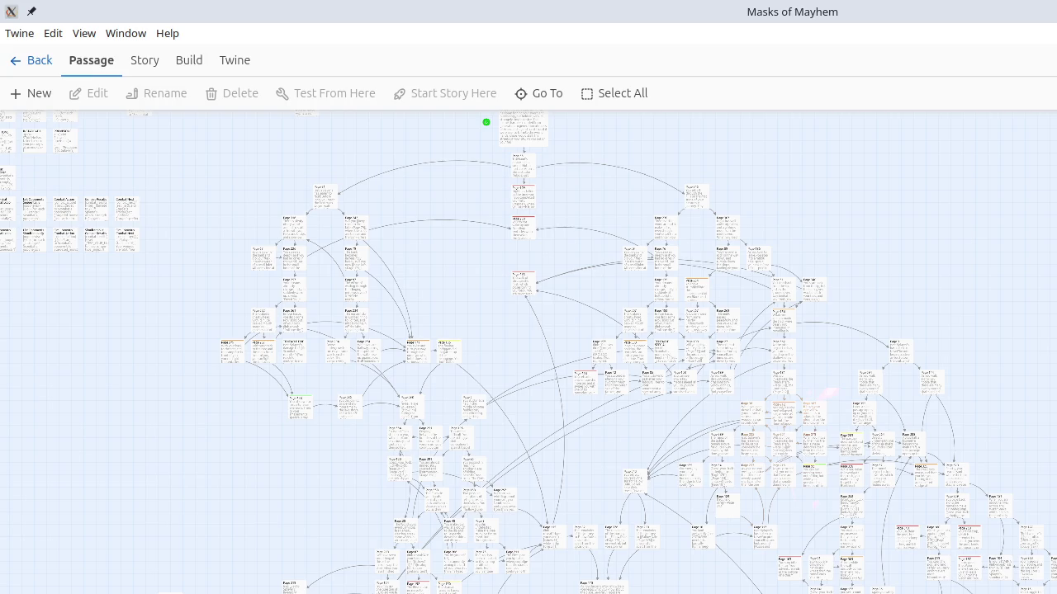
click(603, 587)
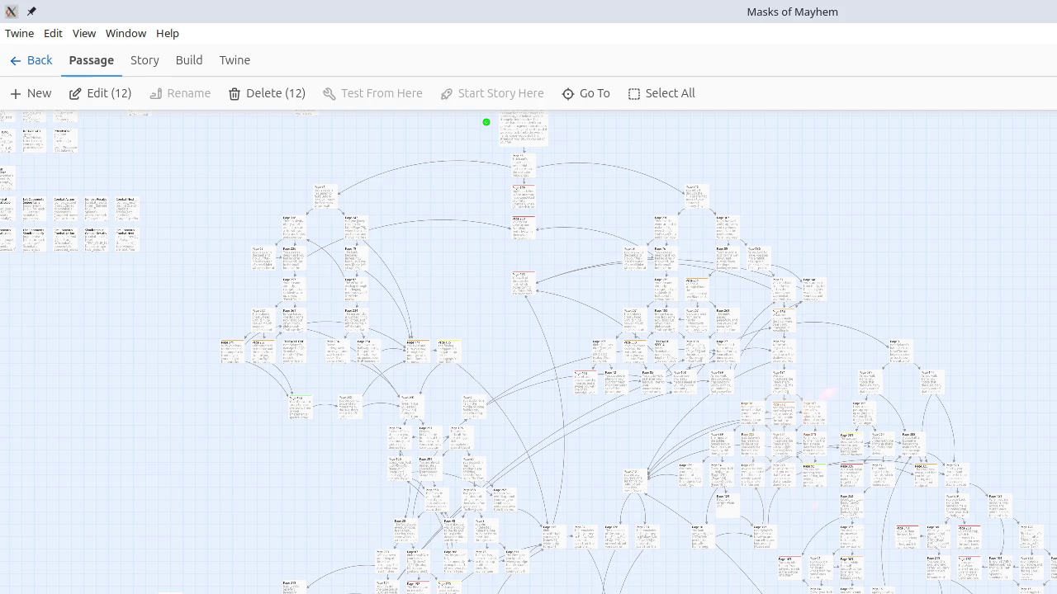
key(Delete)
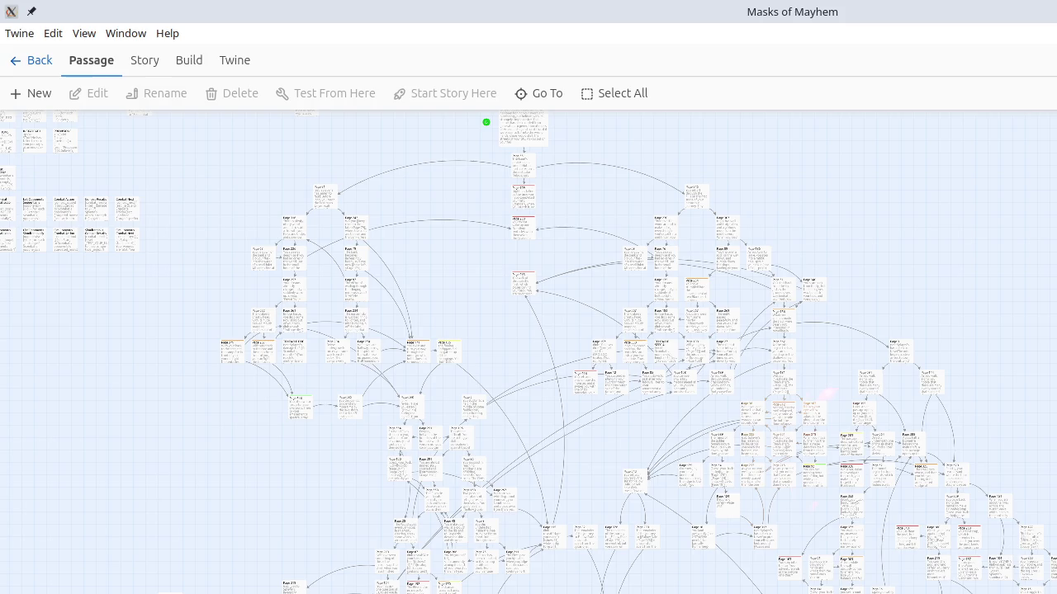
scroll(528, 353, up, 2)
scroll(529, 354, left, 1)
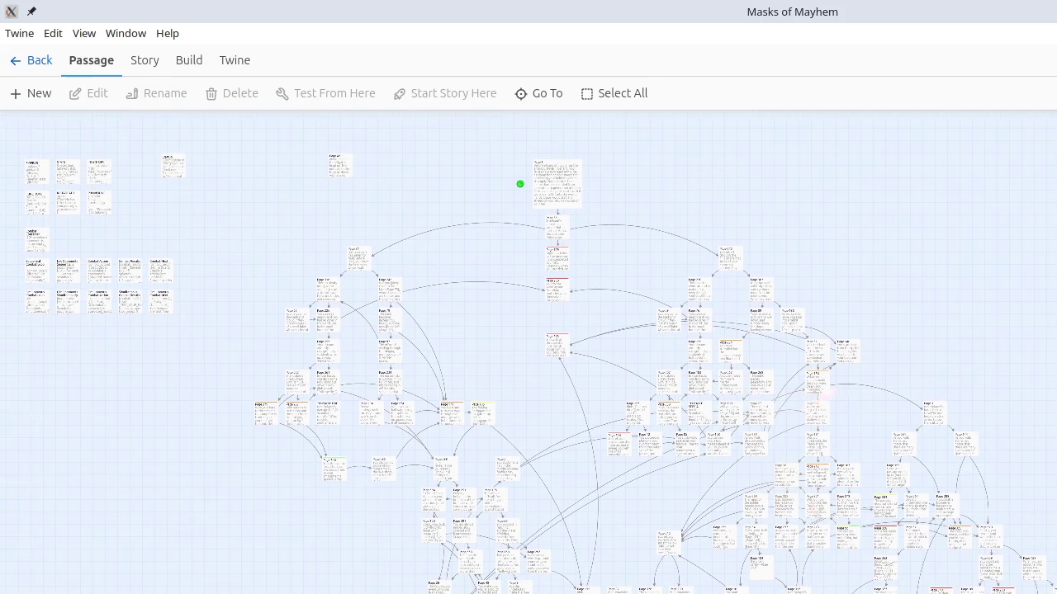
mouse_move(220, 343)
mouse_down()
mouse_move(1, 122)
mouse_move(17, 123)
mouse_move(72, 415)
mouse_up()
scroll(652, 178, up, 2)
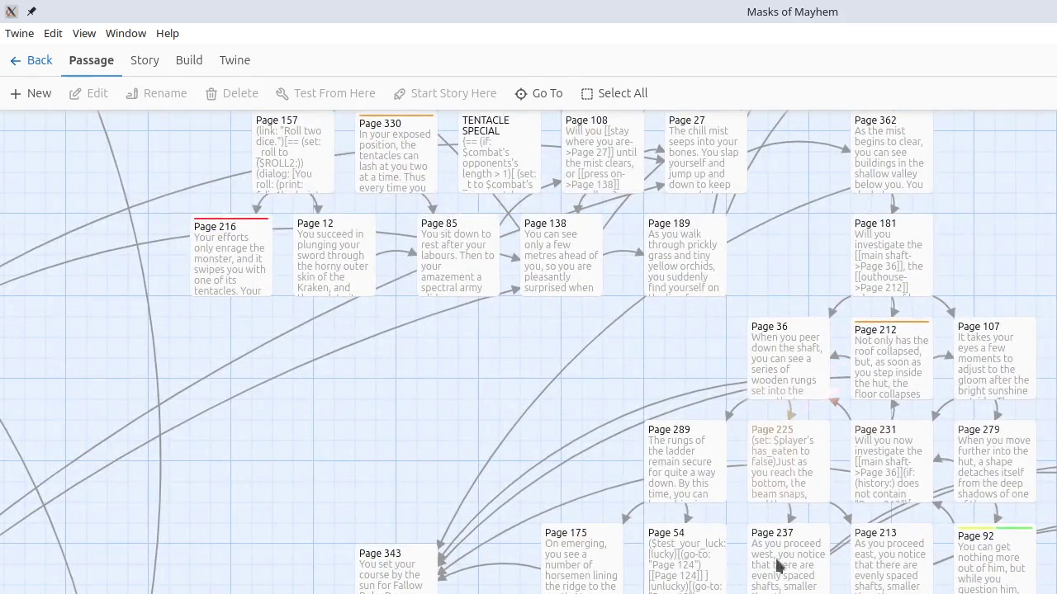
scroll(651, 177, down, 5)
scroll(651, 177, down, 5)
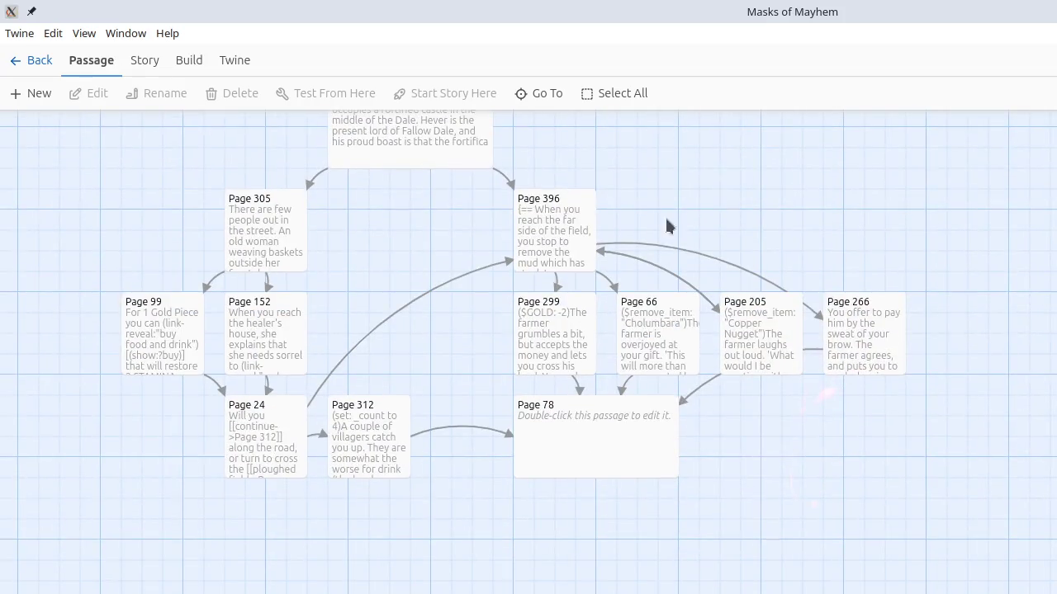
click(587, 417)
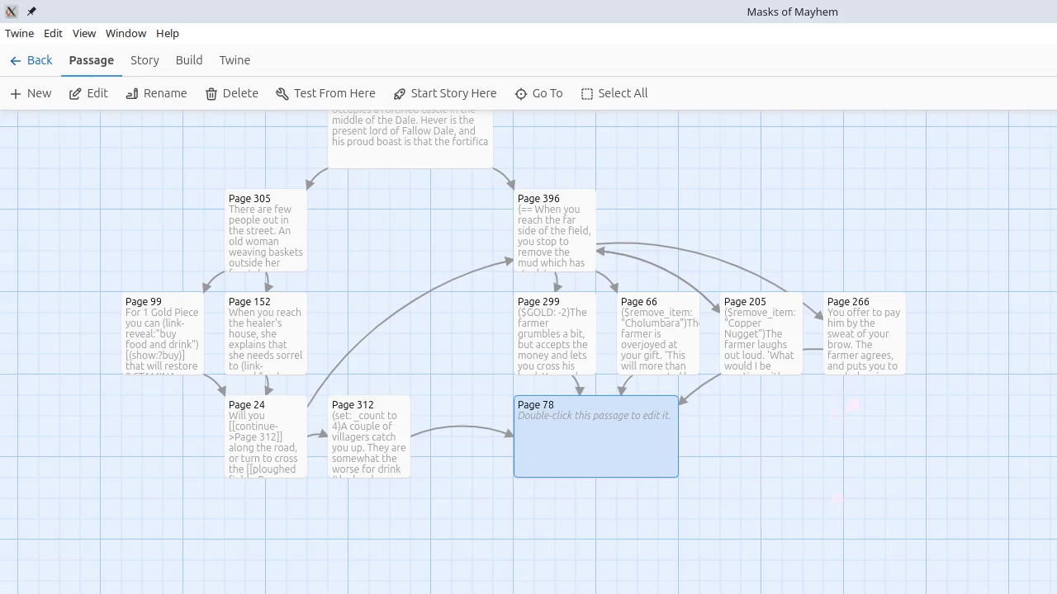
Write 'It is evening when you reach the gates.' and the Dwarf guards sentence, fixing the hyphen.
text(It is evening when you reach the gates.)
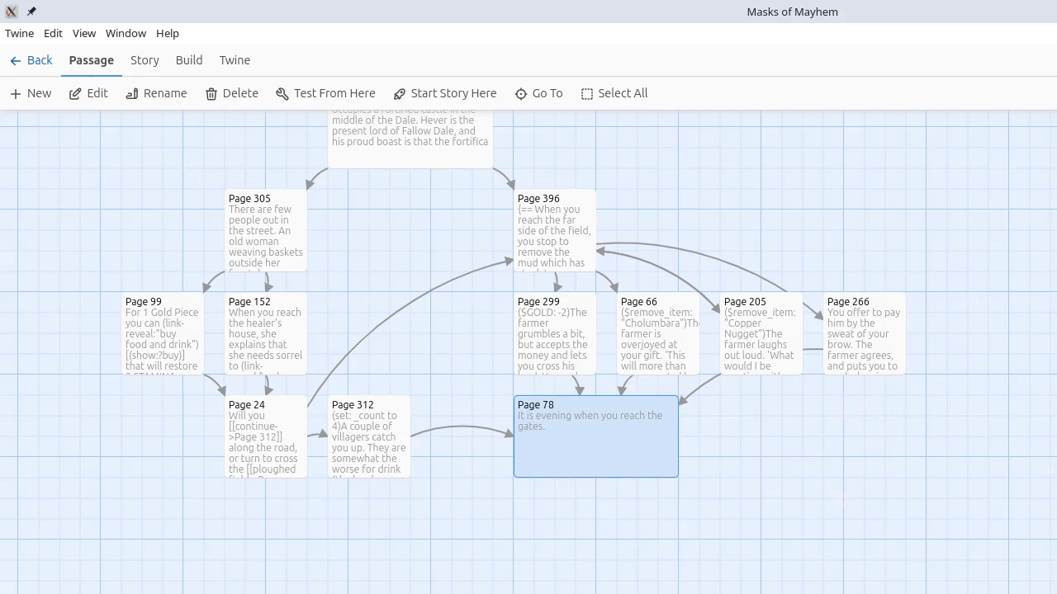
text( Two Dwa)
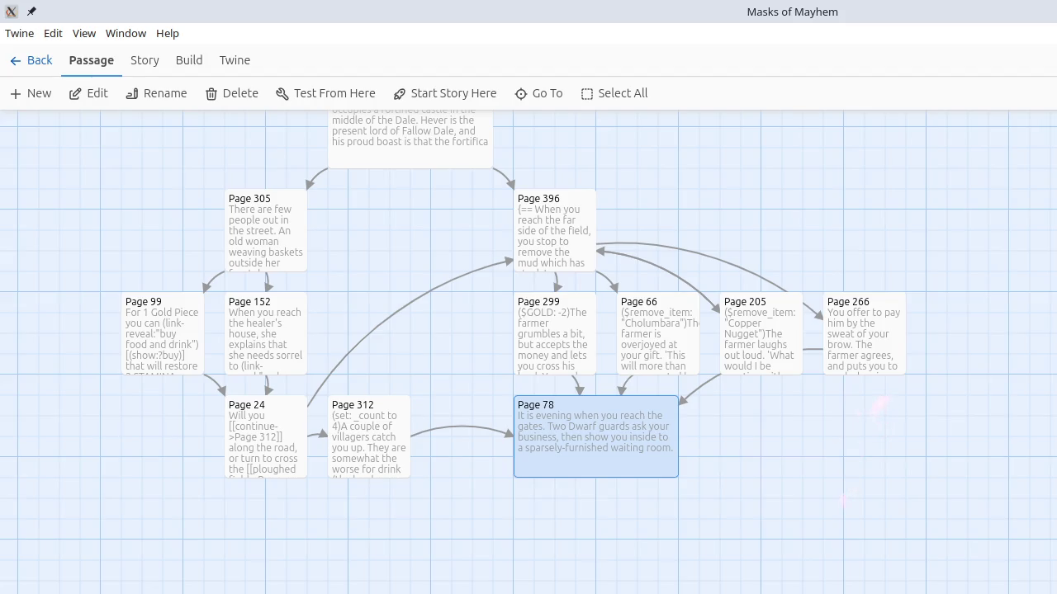
key(BackSpace)
key(BackSpace)
text(-)
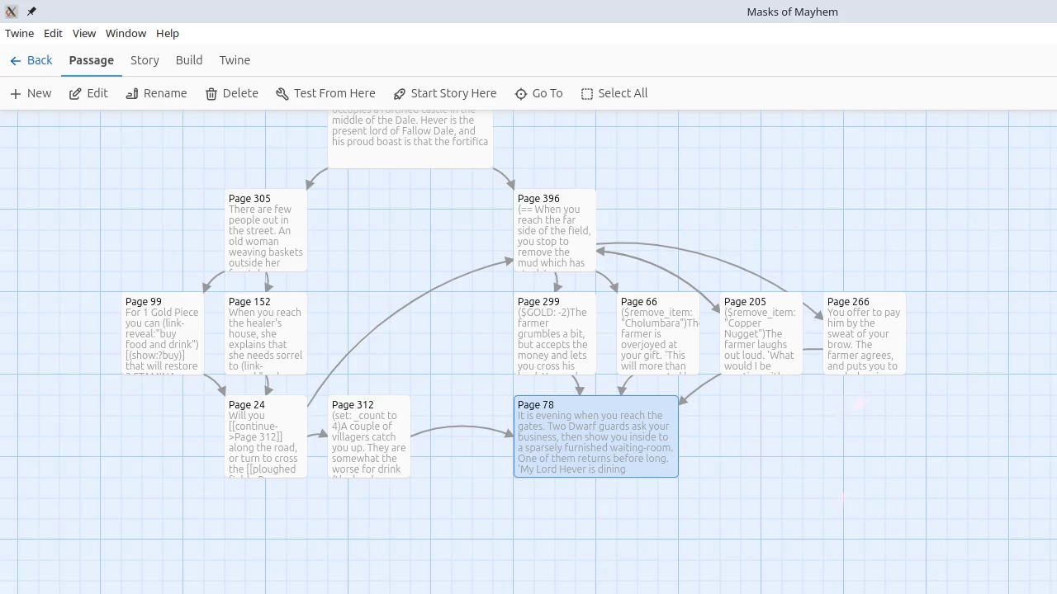
Add the guard's "' he says," dialogue about Lord Hever dining, with links to Page 42 and Page 120.
text(,' he says,)
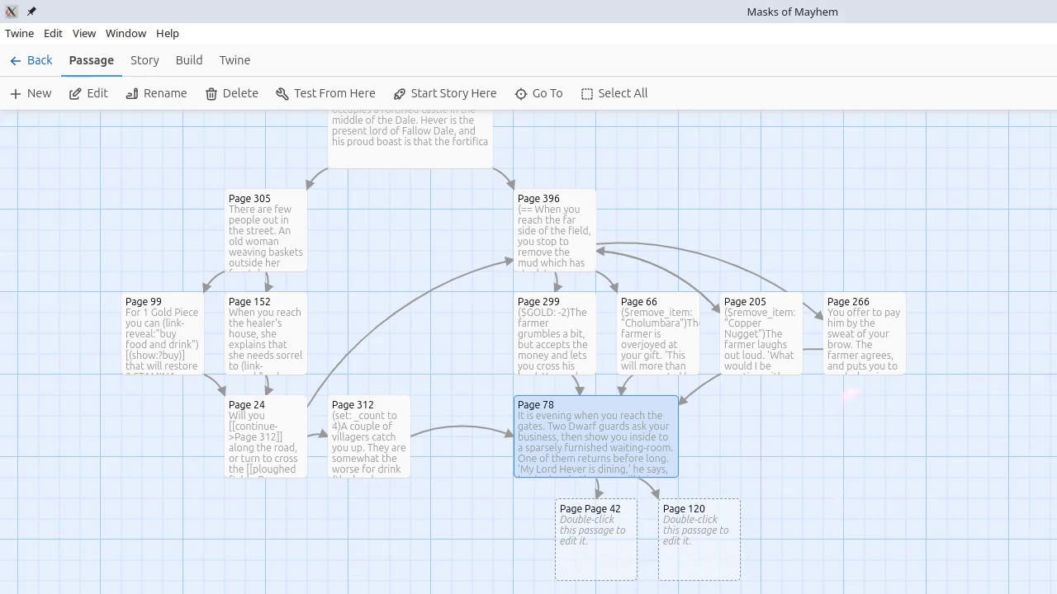
Place Page 120 slightly right of Page 42, both beneath Page 78.
mouse_move(800, 579)
mouse_down()
mouse_move(583, 535)
mouse_move(538, 541)
mouse_up()
click(589, 562)
drag(627, 565, 645, 562)
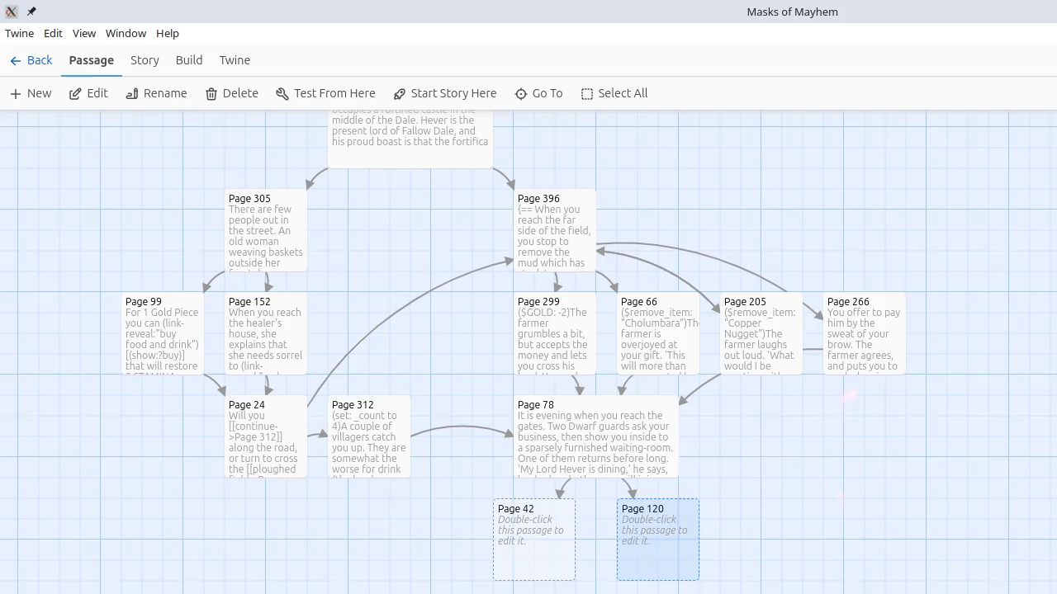
click(939, 504)
scroll(939, 503, up, 5)
scroll(939, 504, left, 3)
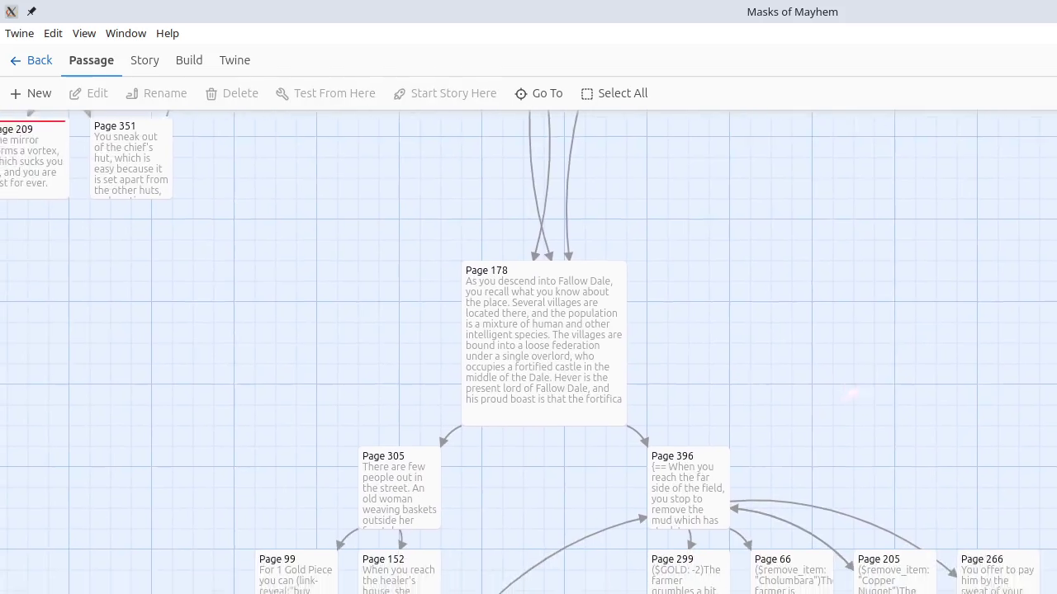
scroll(853, 394, down, 3)
scroll(853, 394, right, 1)
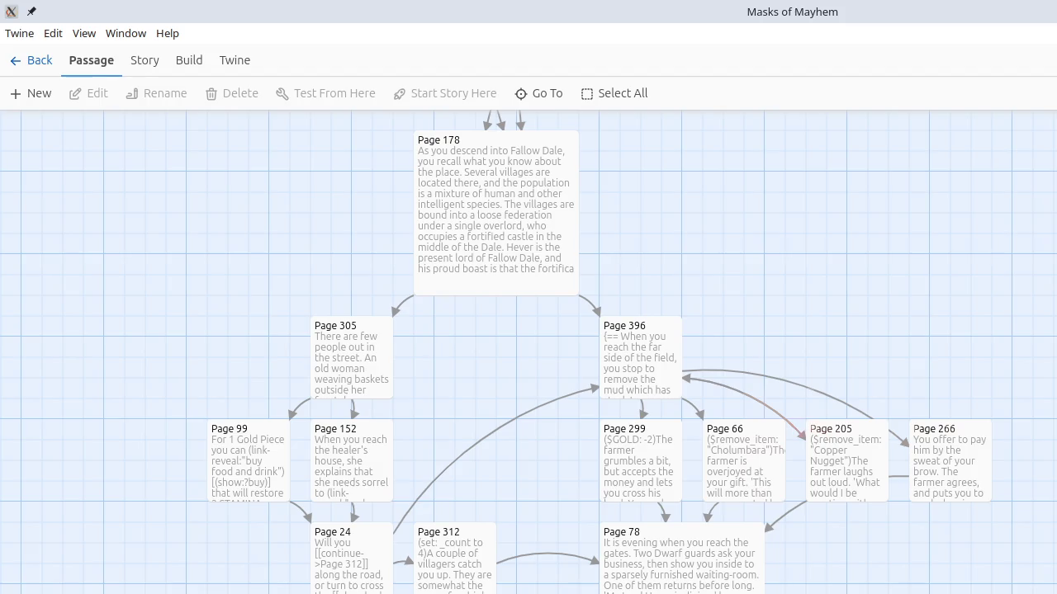
key(alt+Tab)
key(alt+Tab)
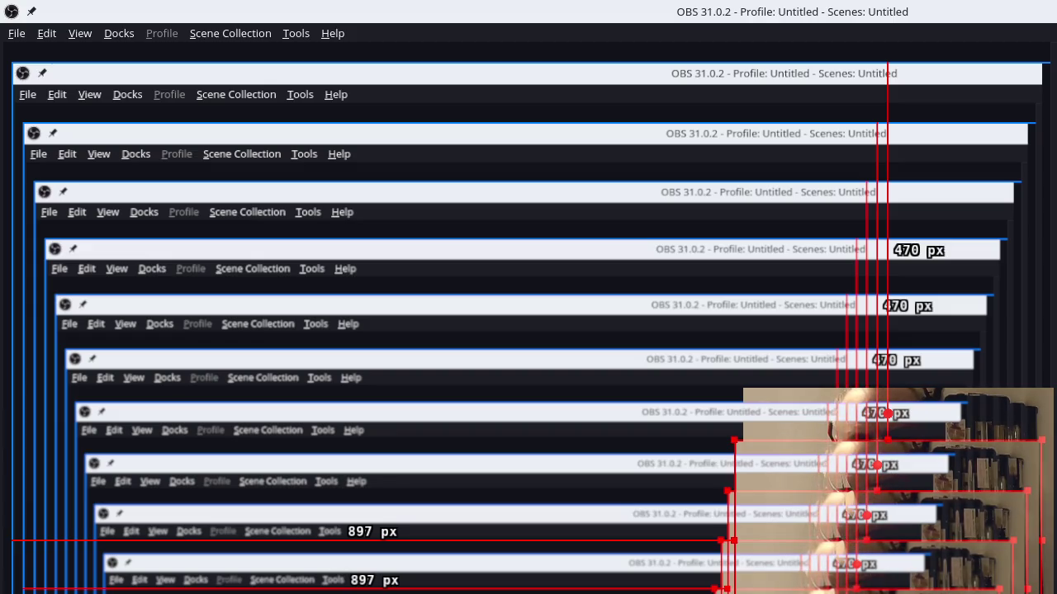
Reposition the Display Capture at the canvas top-left and narrow it from its right edge.
click(829, 248)
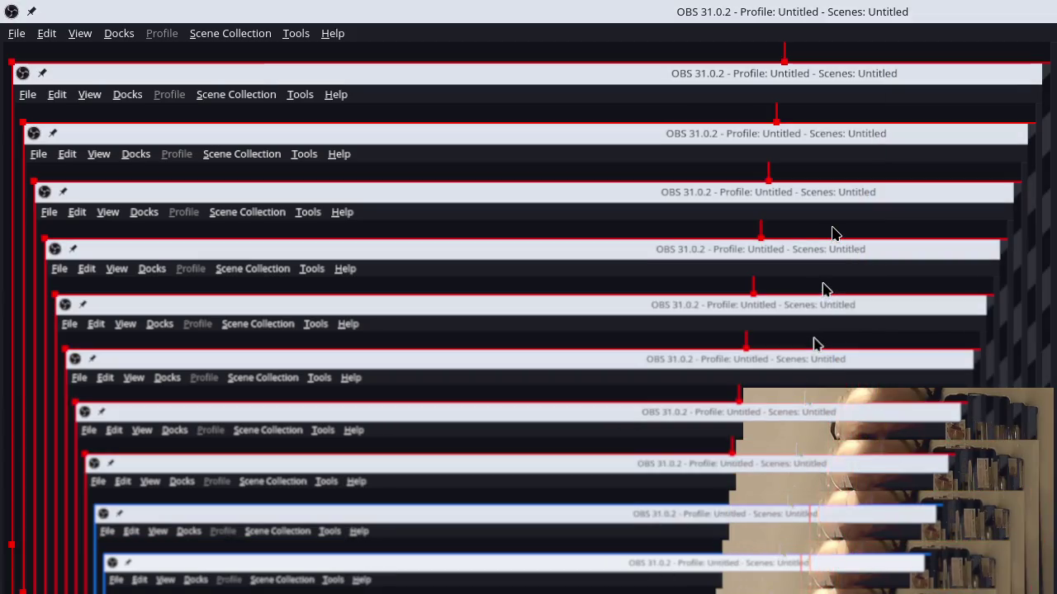
mouse_move(11, 62)
mouse_down()
mouse_move(561, 397)
mouse_move(455, 218)
mouse_move(252, 71)
mouse_move(260, 121)
mouse_up()
drag(12, 30, 248, 176)
mouse_move(301, 196)
mouse_down()
mouse_move(178, 75)
mouse_move(66, 50)
mouse_move(73, 72)
mouse_move(131, 66)
mouse_up()
mouse_move(59, 27)
mouse_down()
mouse_move(293, 161)
mouse_move(95, 78)
mouse_move(71, 84)
mouse_up()
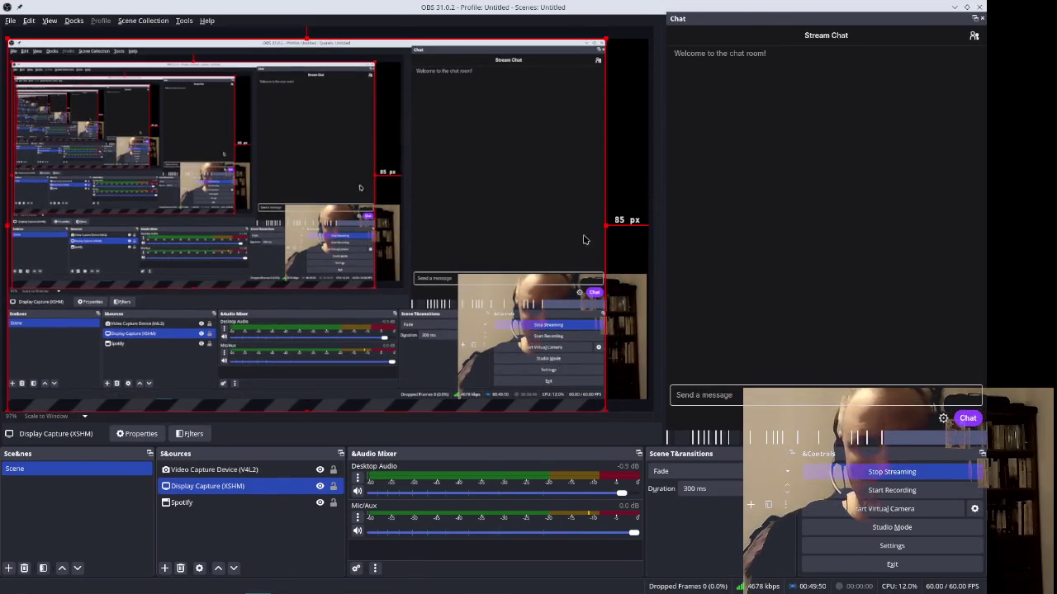
mouse_move(604, 225)
mouse_down()
mouse_move(632, 237)
mouse_move(576, 208)
mouse_move(611, 216)
mouse_move(601, 212)
mouse_move(569, 211)
mouse_move(615, 216)
mouse_move(603, 212)
mouse_up()
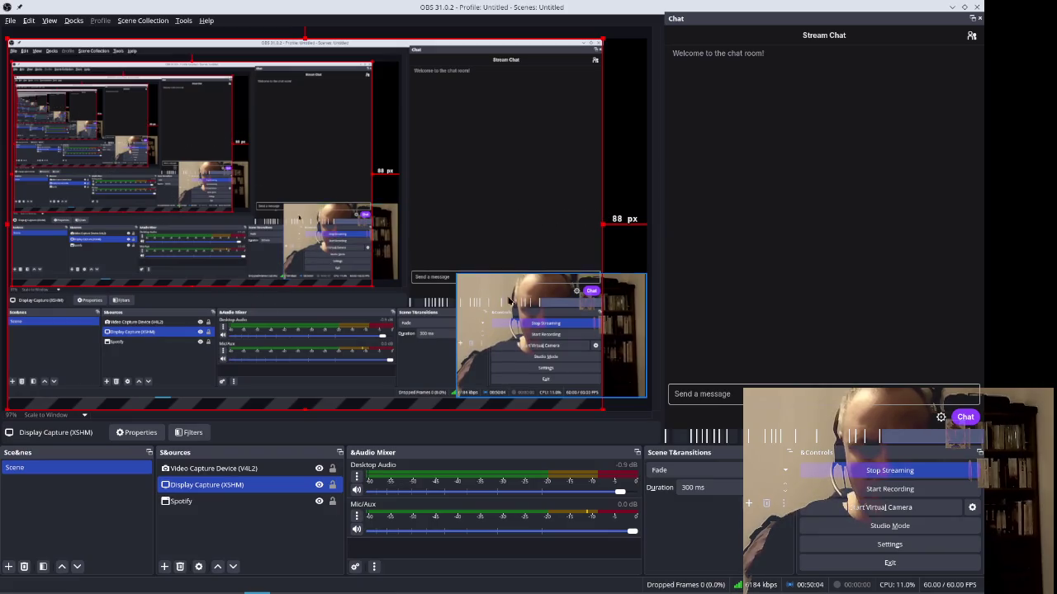
drag(366, 254, 435, 247)
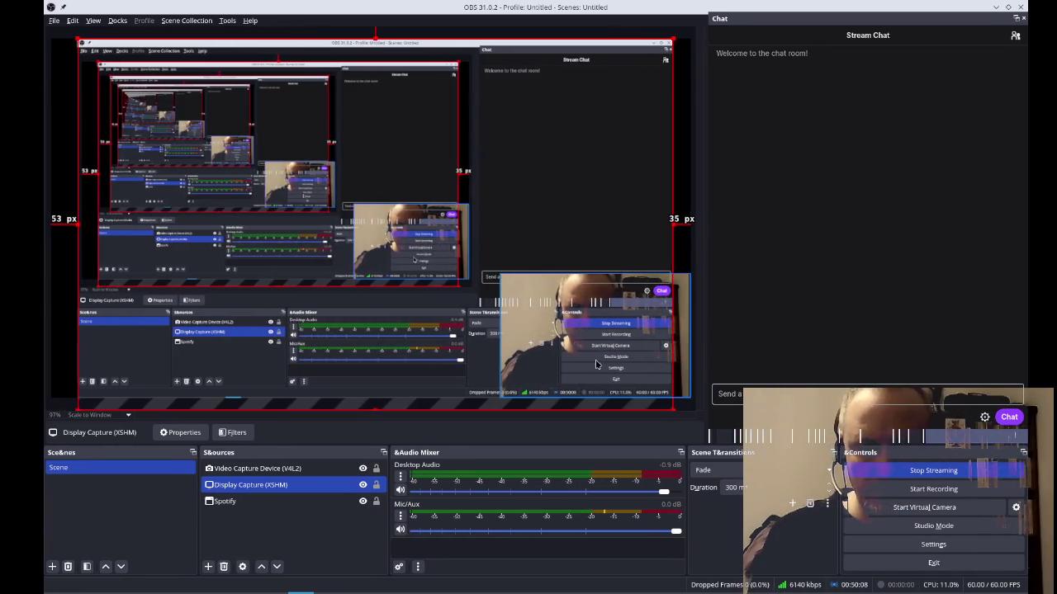
Move the Video Capture Device webcam to the top right of the scene.
click(507, 288)
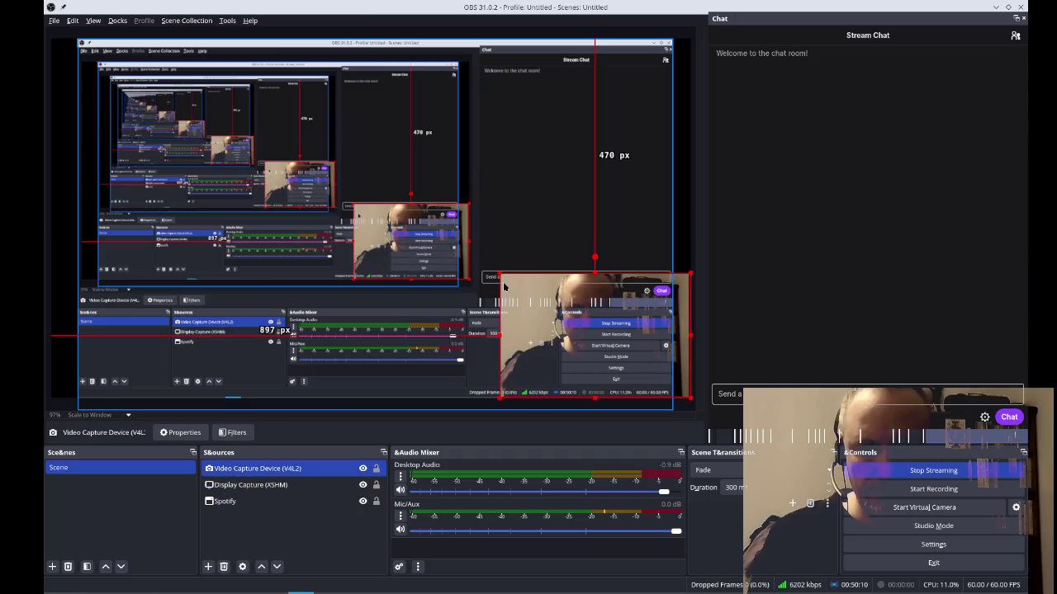
click(496, 275)
click(501, 278)
mouse_move(501, 275)
mouse_down()
mouse_move(532, 293)
mouse_move(530, 69)
mouse_move(548, 67)
mouse_up()
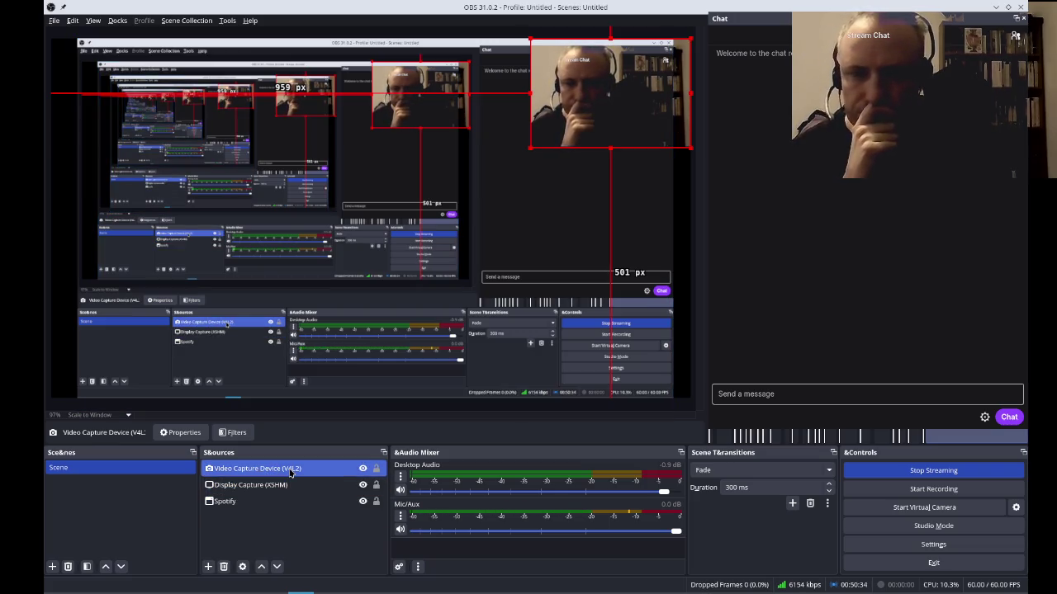
Set the webcam's blending mode to Darken, then back to Normal.
right_click(289, 468)
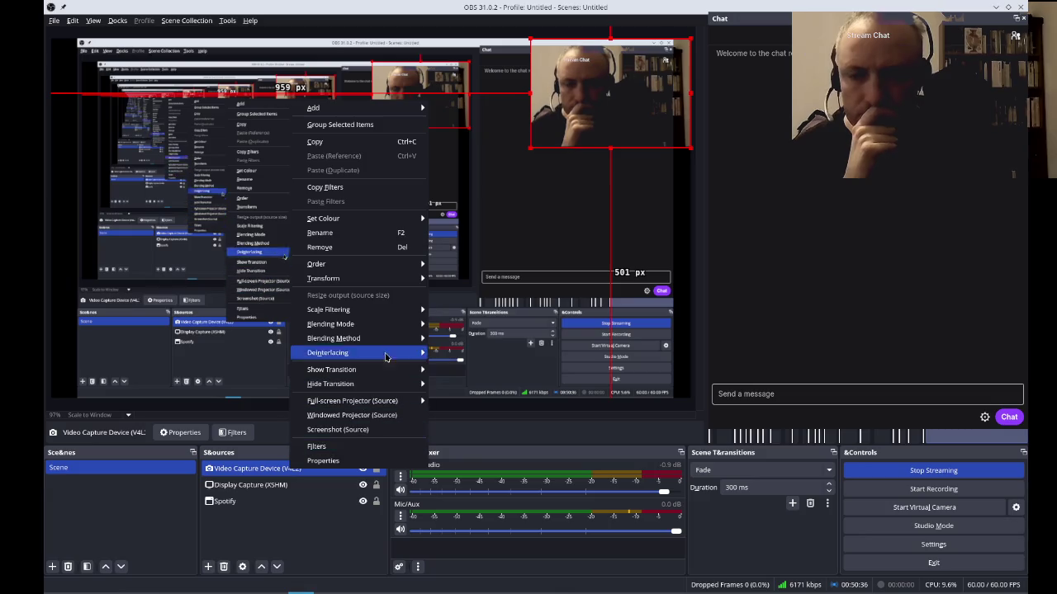
mouse_move(396, 325)
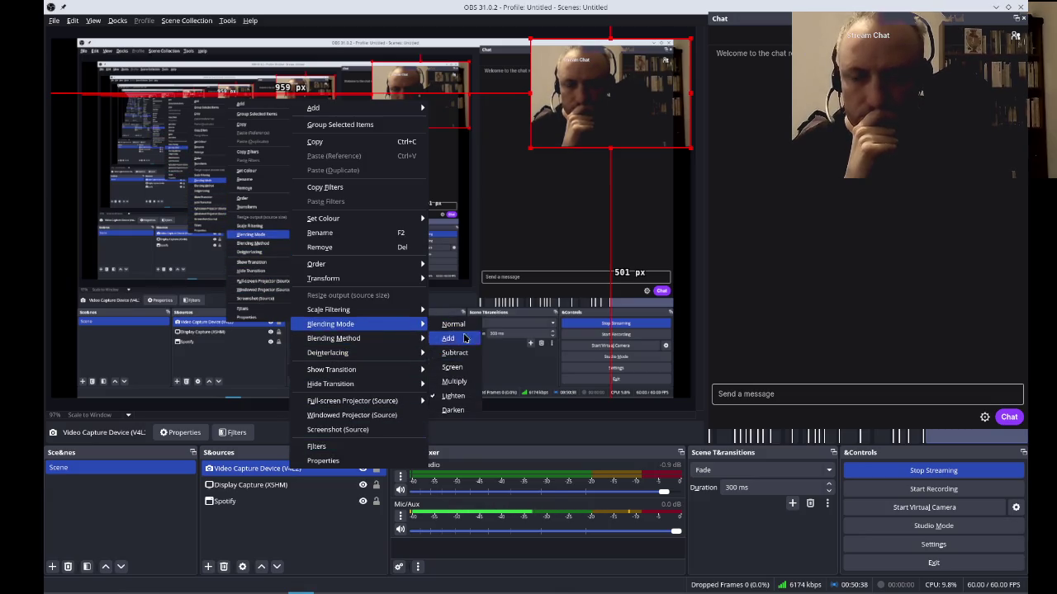
click(463, 415)
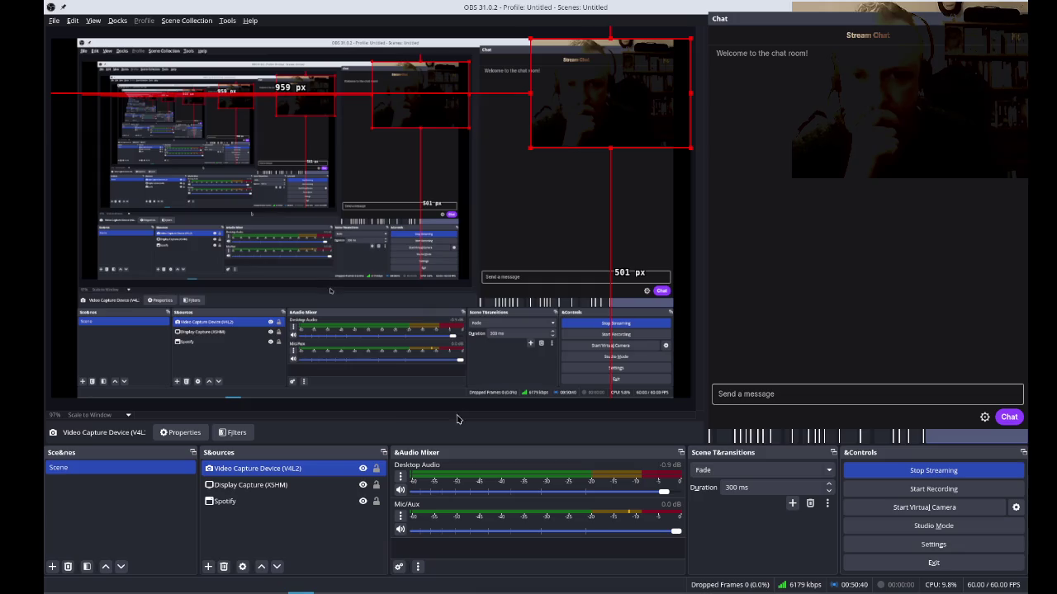
right_click(265, 476)
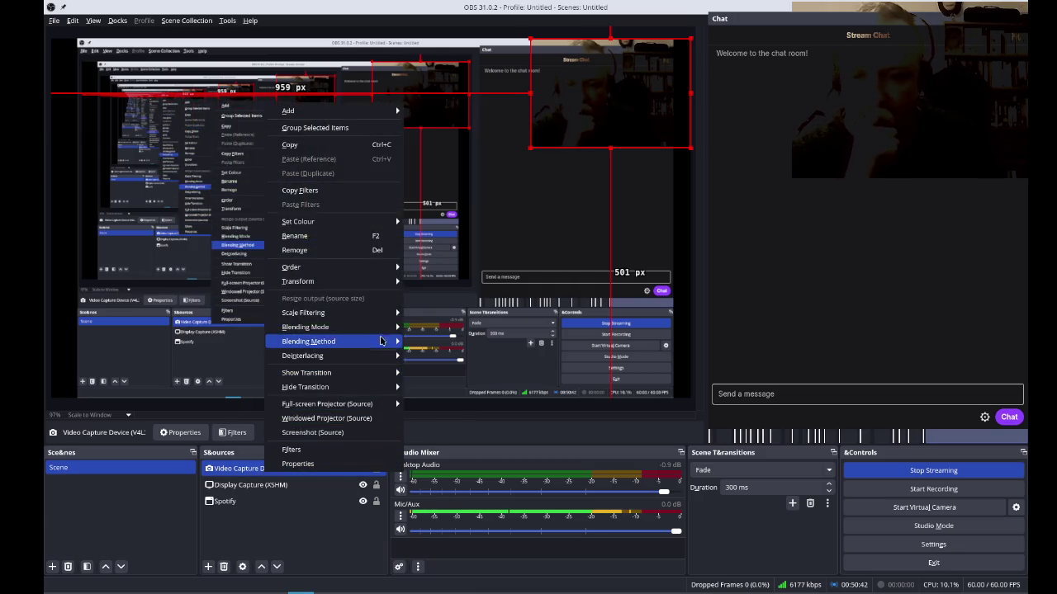
mouse_move(388, 327)
click(428, 328)
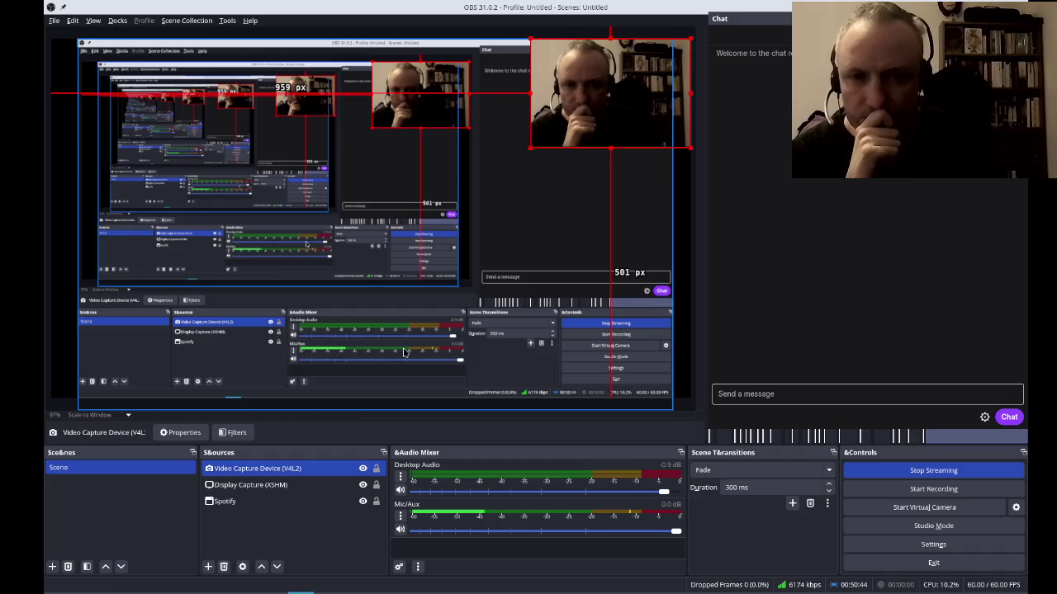
ctrl+click(350, 501)
ctrl+click(351, 500)
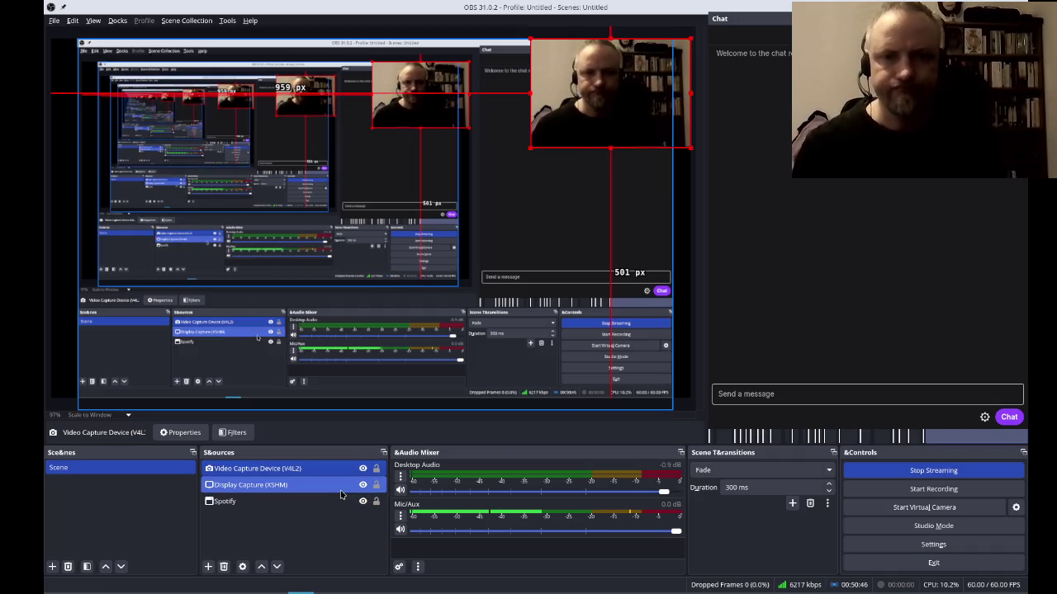
Switch virtual desktops back to the Twine story map.
key(ctrl+super+Right)
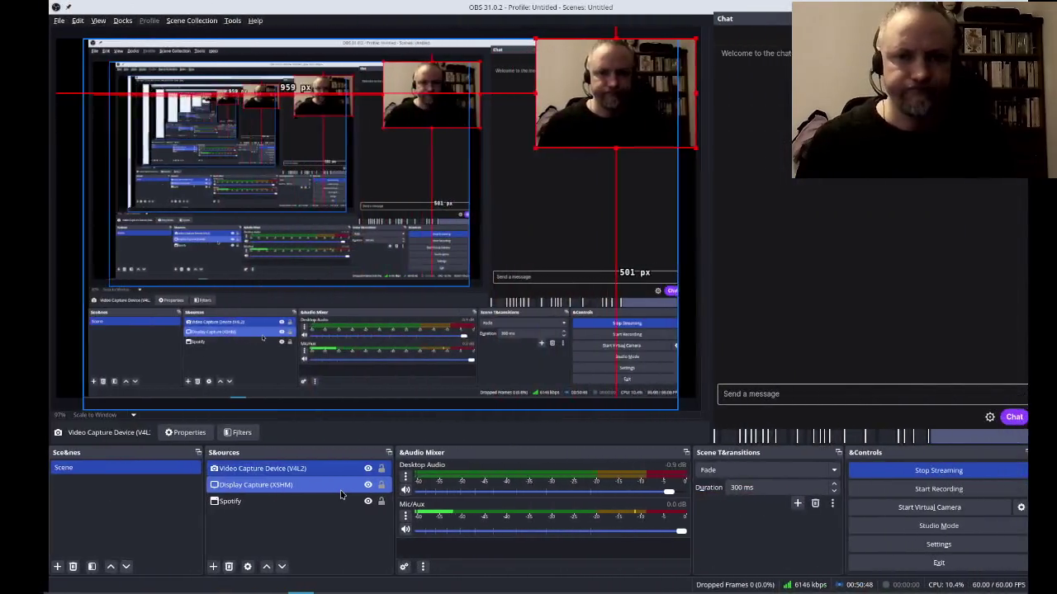
key(ctrl+super+Left)
key(ctrl+super+Left)
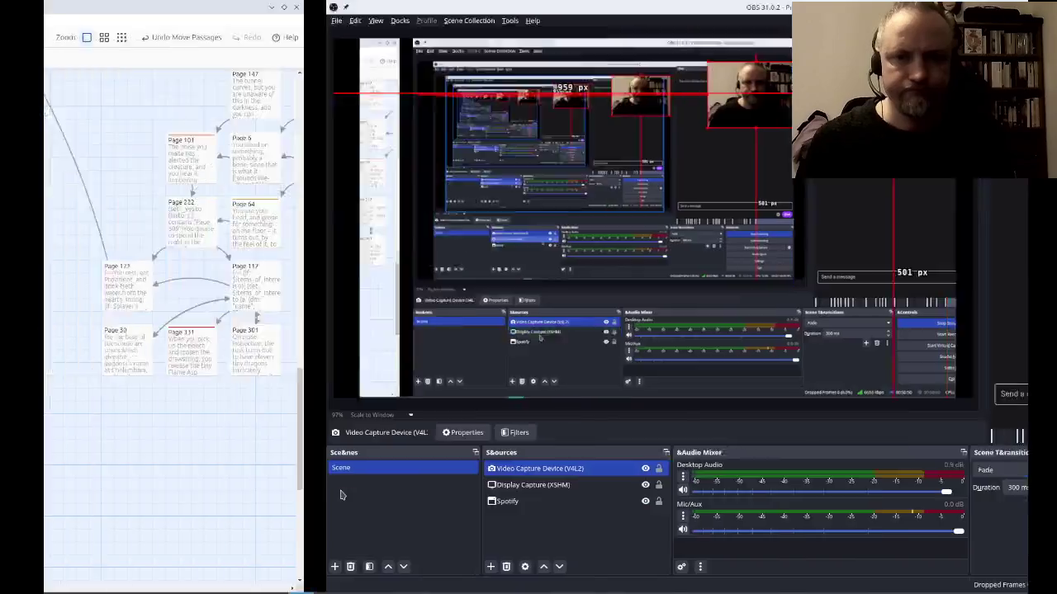
key(ctrl+super+Right)
key(ctrl+super+Left)
key(ctrl+super+Right)
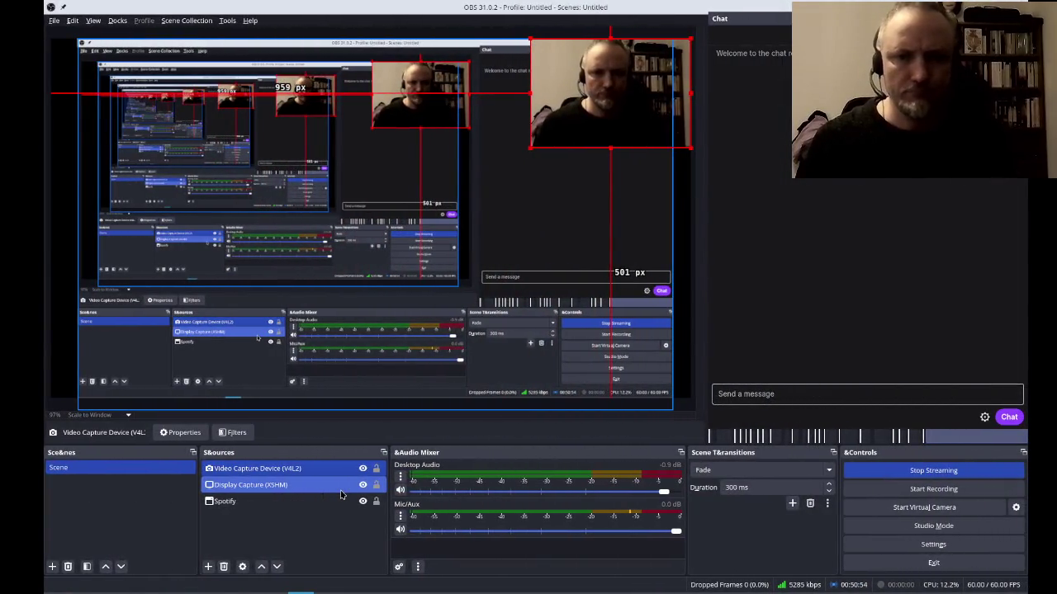
key(ctrl+super+Left)
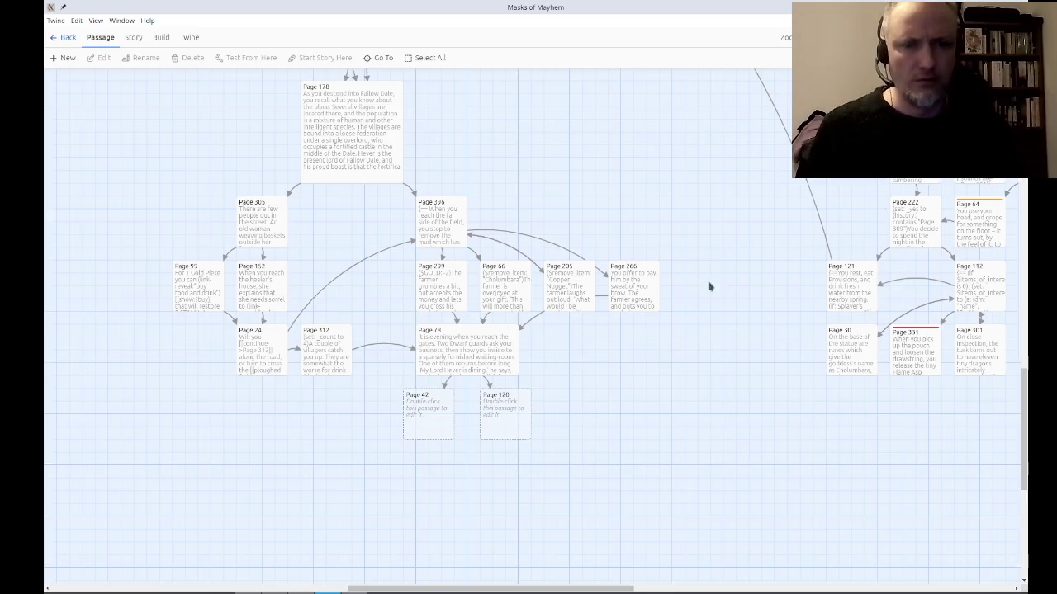
Close the game test tabs and browser, then open the empty Page 42 passage for editing.
mouse_move(742, 419)
mouse_down()
mouse_move(611, 507)
mouse_move(807, 483)
mouse_up()
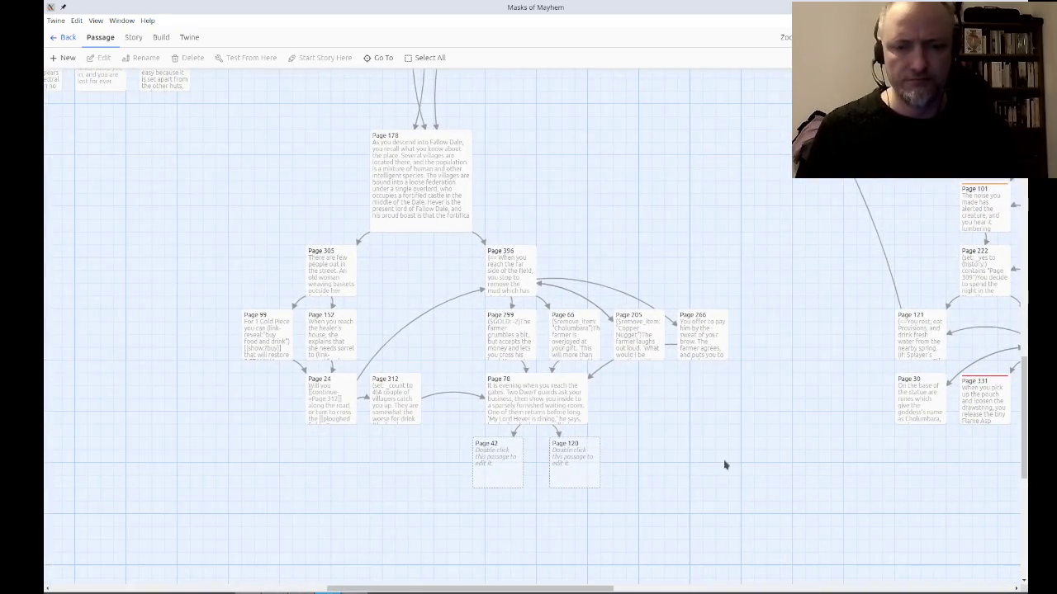
key(alt+Tab)
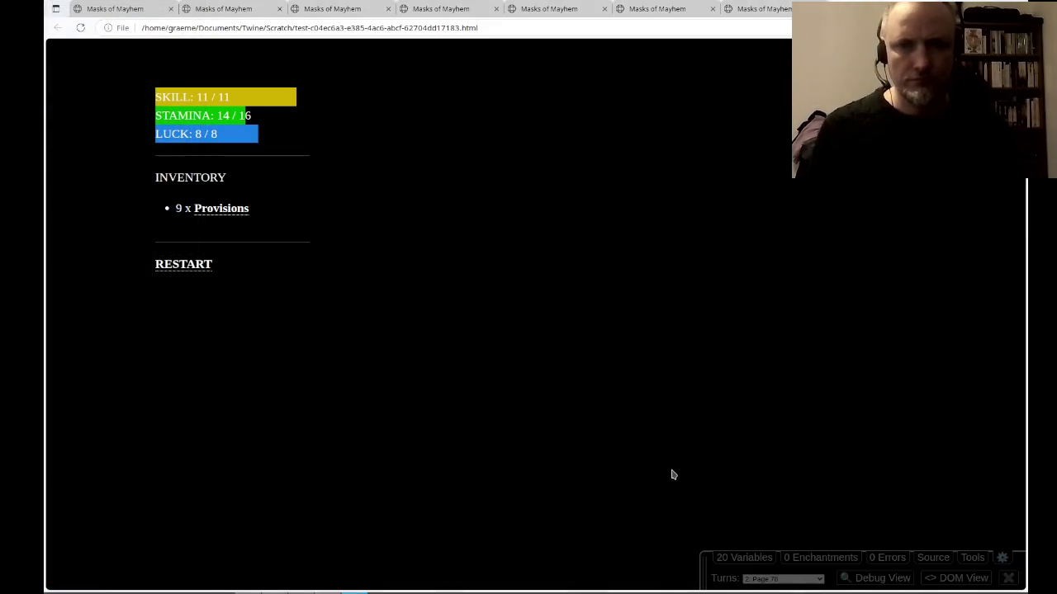
key(alt+Tab)
key(alt+Tab)
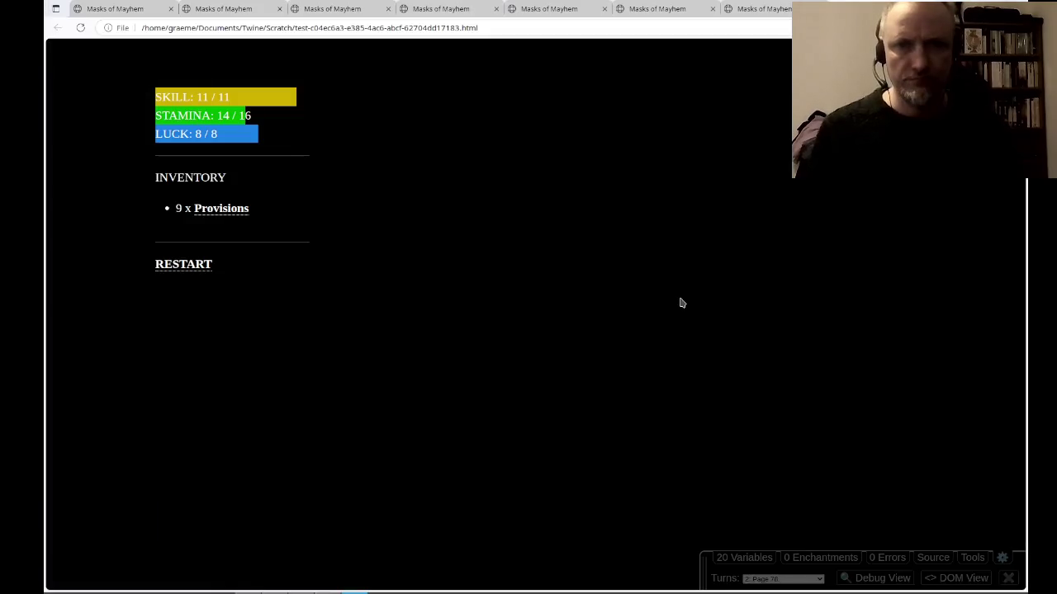
key(ctrl+w)
key(ctrl+w)
key(ctrl+w)
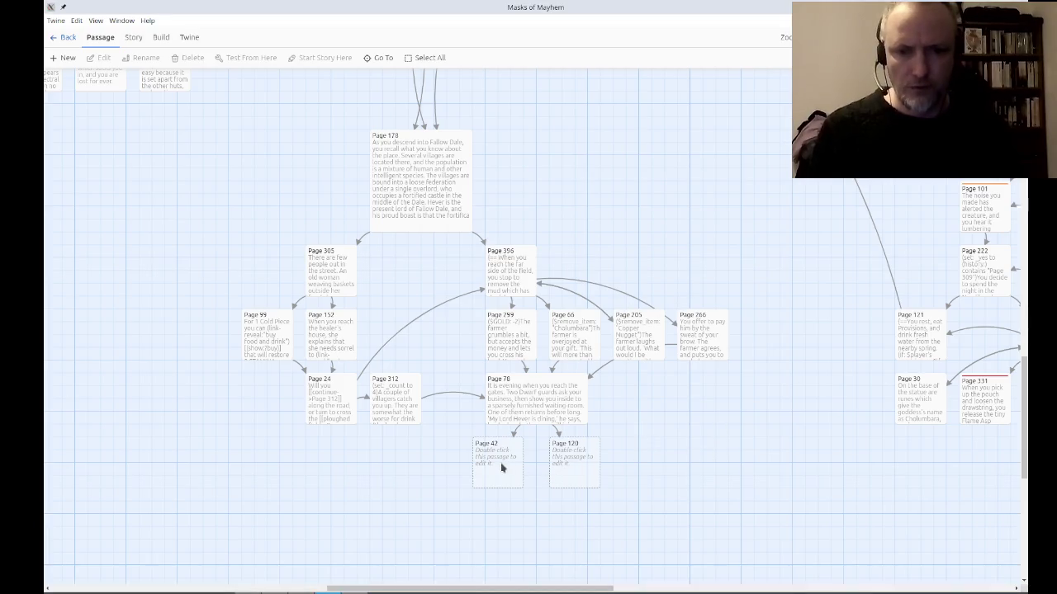
click(502, 468)
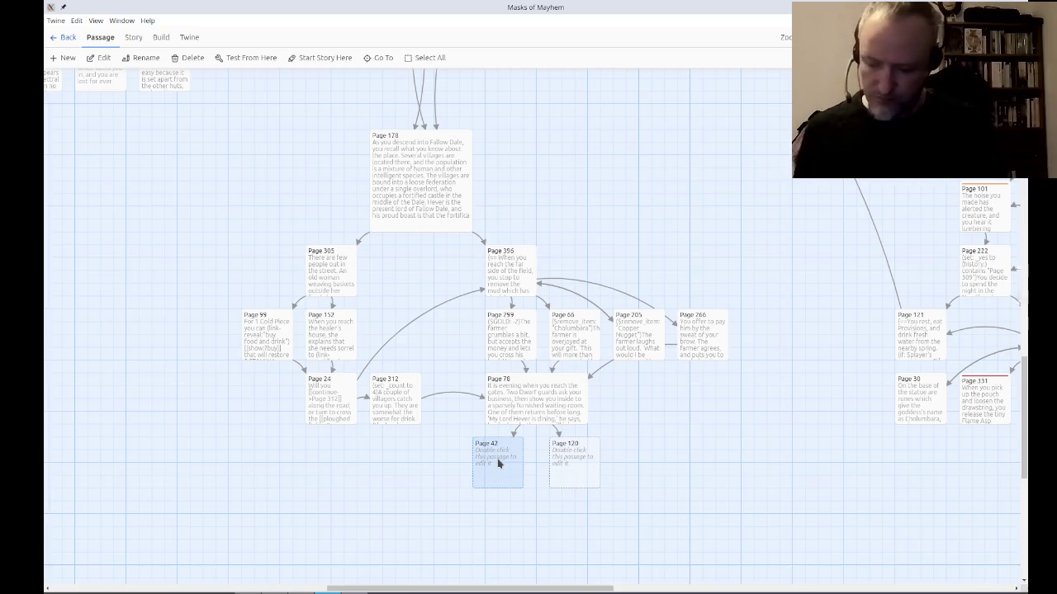
double_click(498, 463)
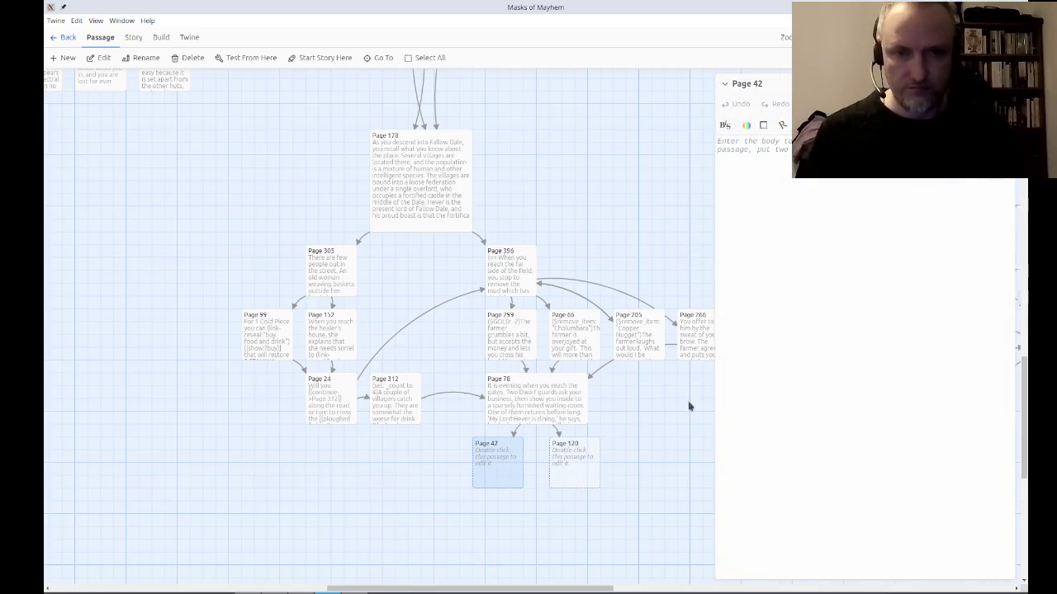
Type Page 42's opening: entering the feast-room, a strange assortment seated at tables, and men talking.
text(You en)
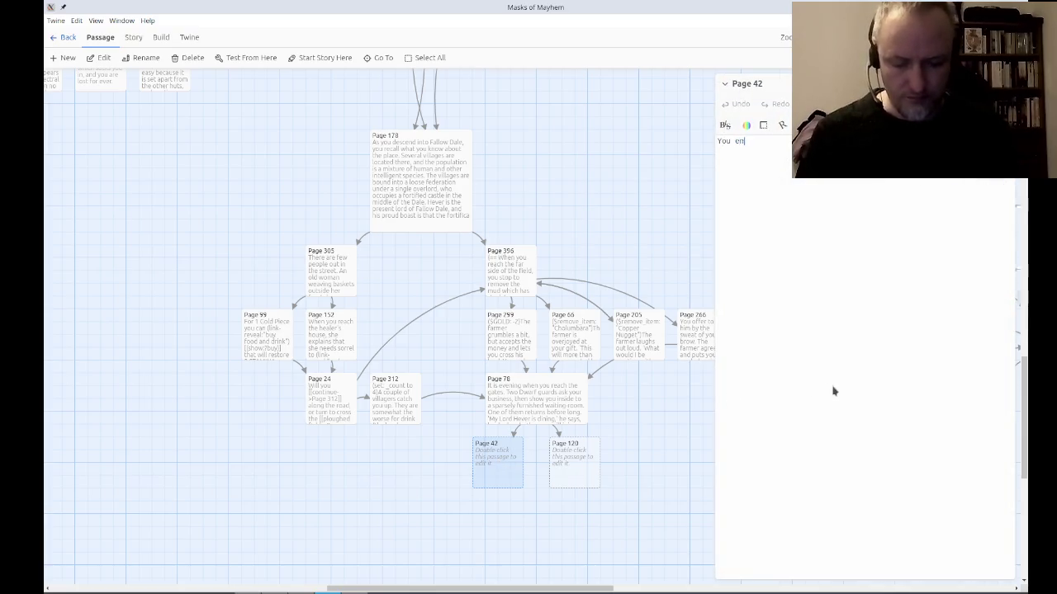
text(ter the fea)
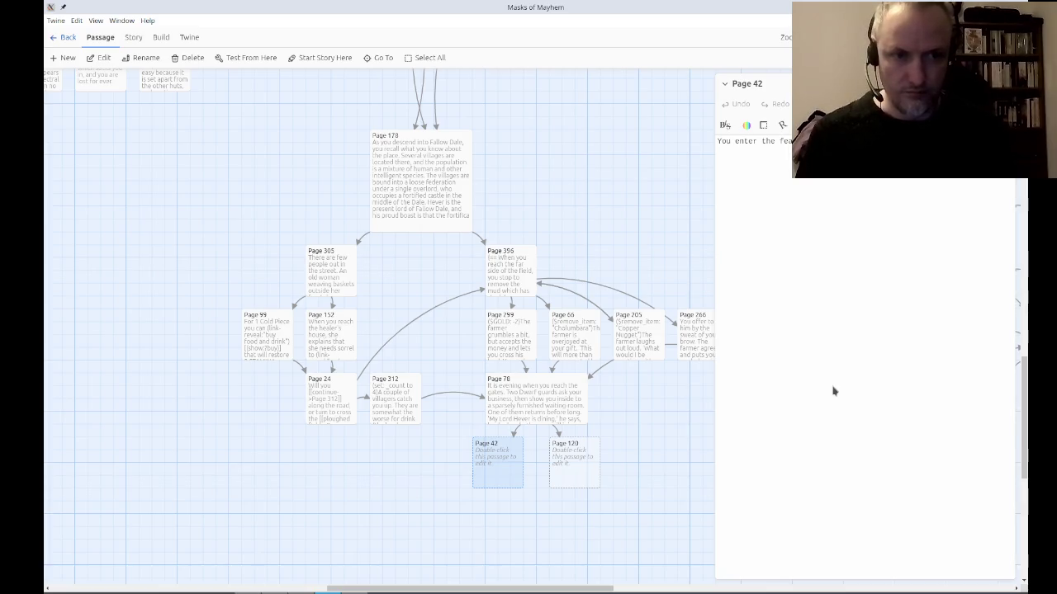
text(assortment of cre)
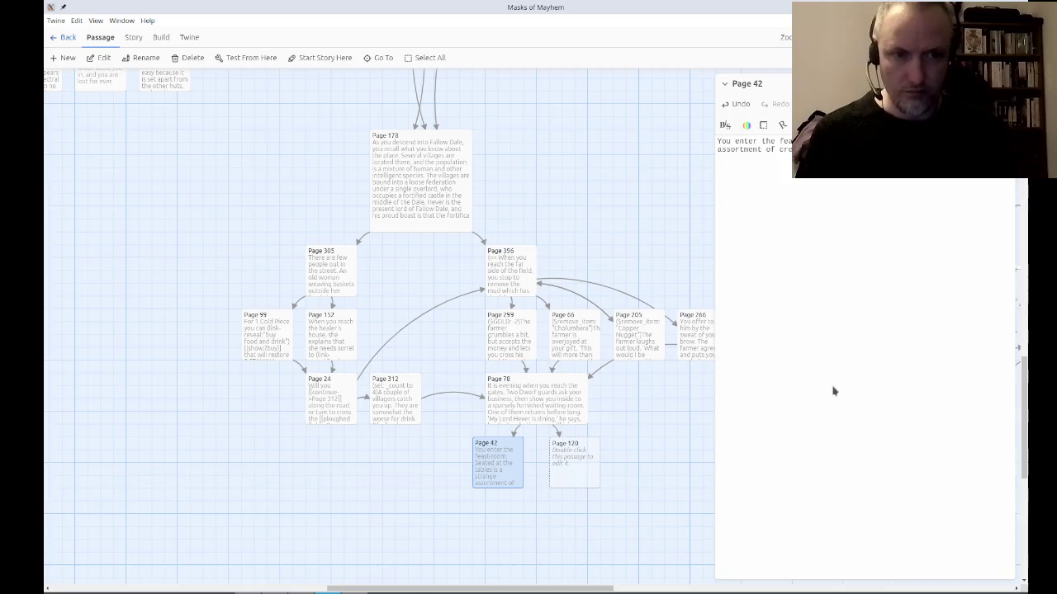
text(Men)
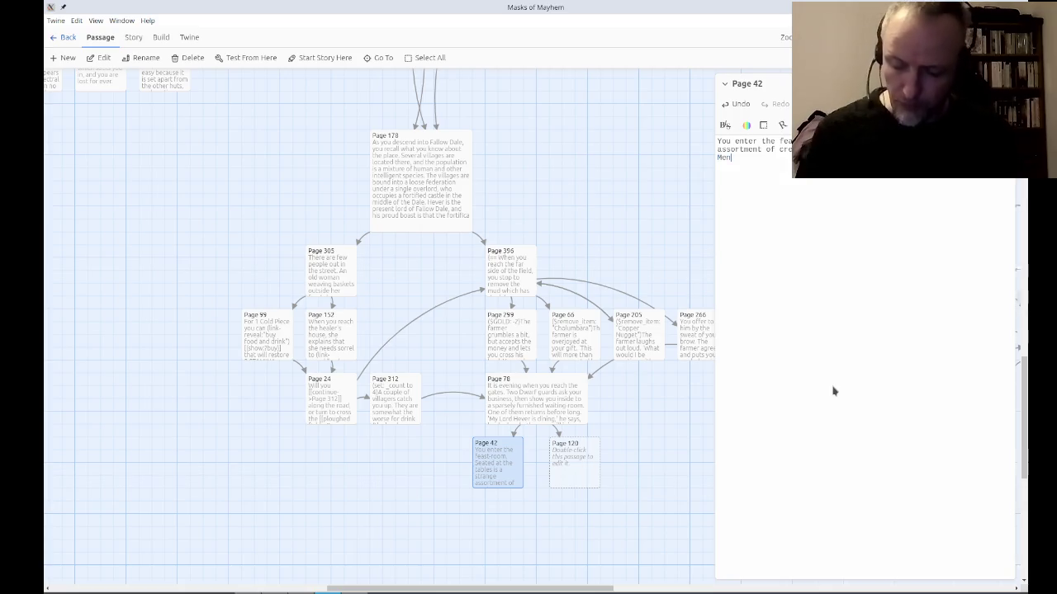
text( as)
key(BackSpace)
key(BackSpace)
text(r)
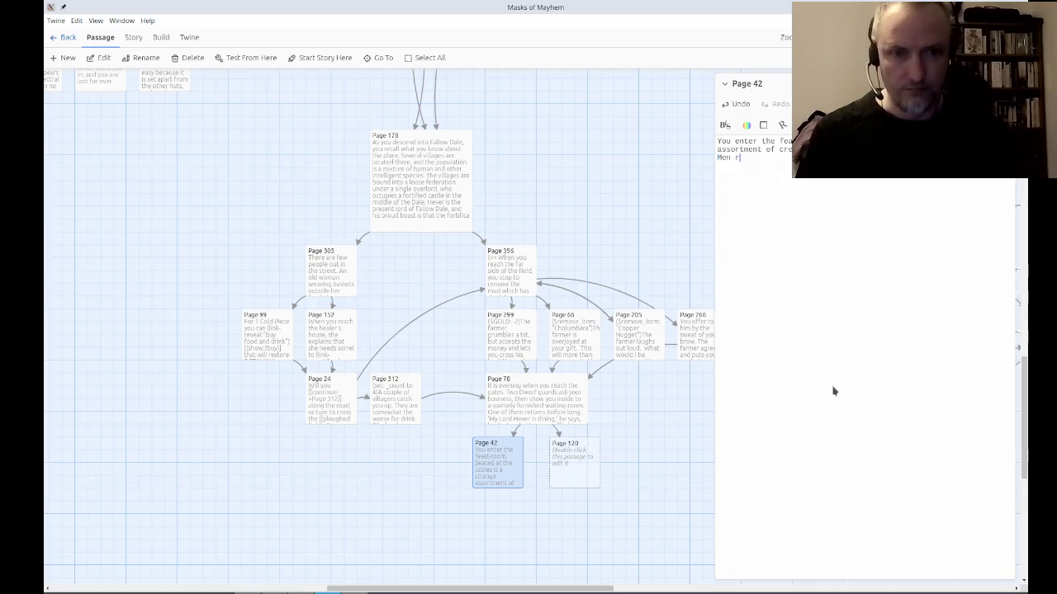
key(BackSpace)
text(are talking w)
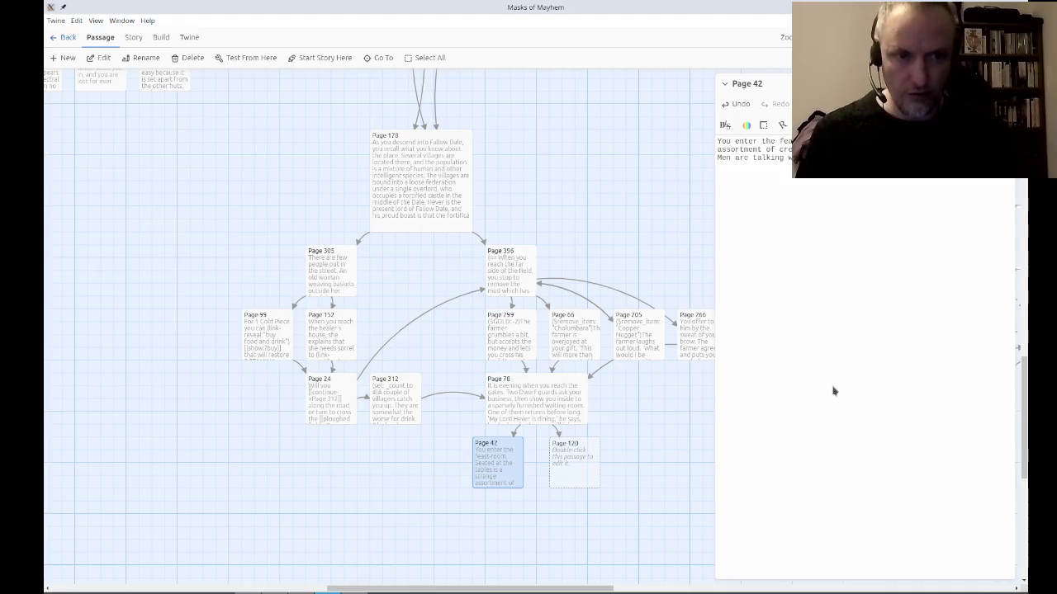
text(Giant)
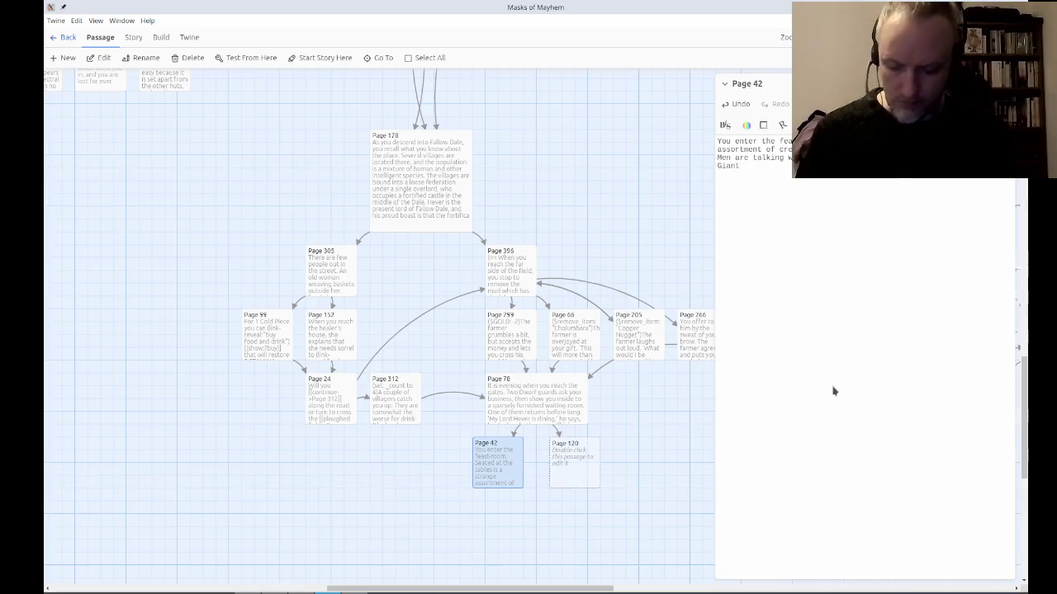
text(, tuking in)
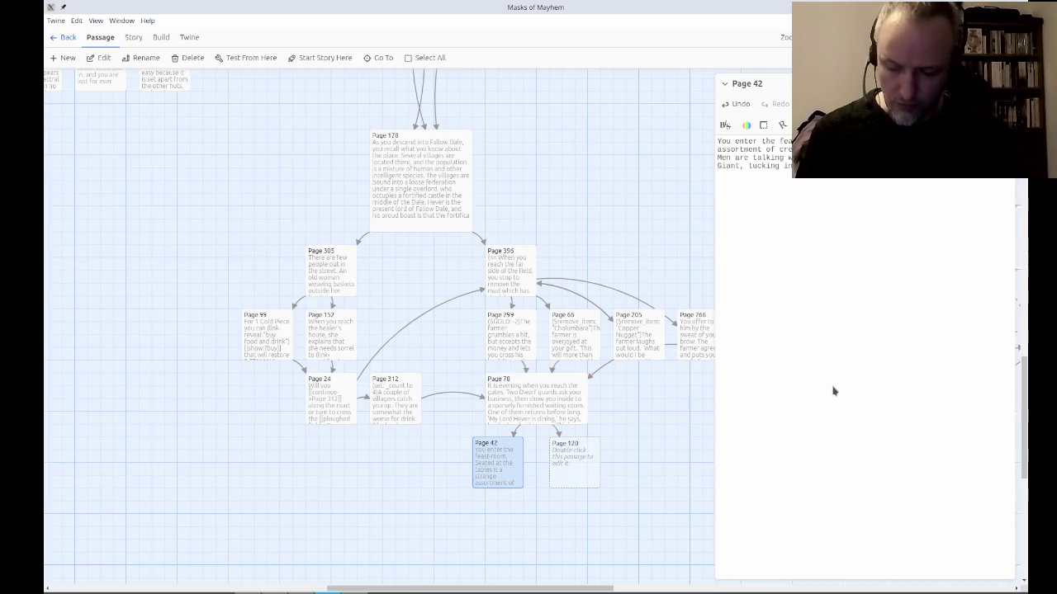
Write Hever seating you at his right hand, greeting you as cousin, and offering to take your things up.
text(his own domain, s)
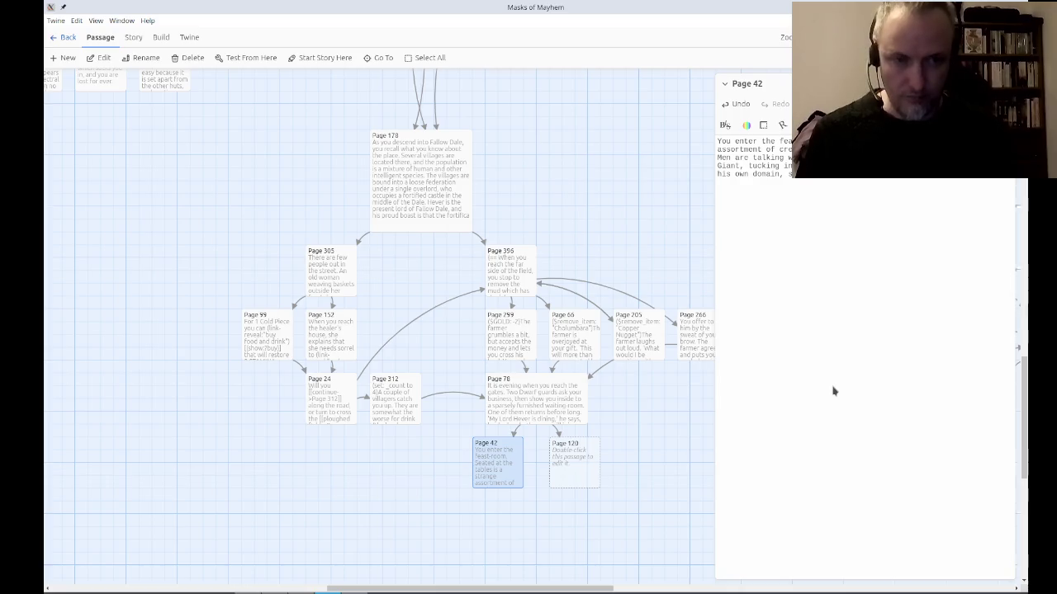
text(equally pleasing.  You are le)
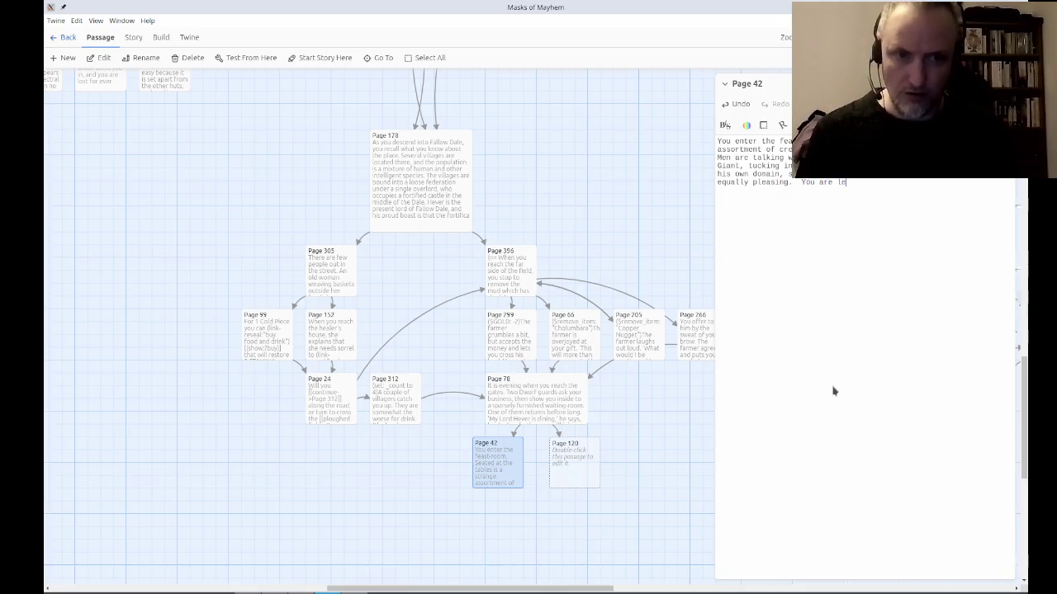
text(d to the high table)
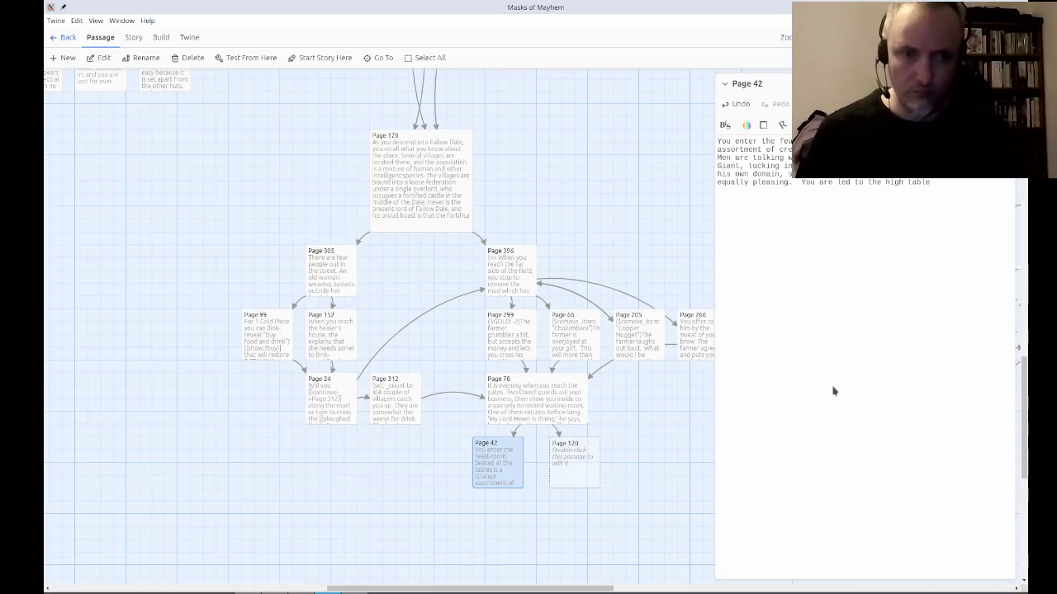
text(, where the)
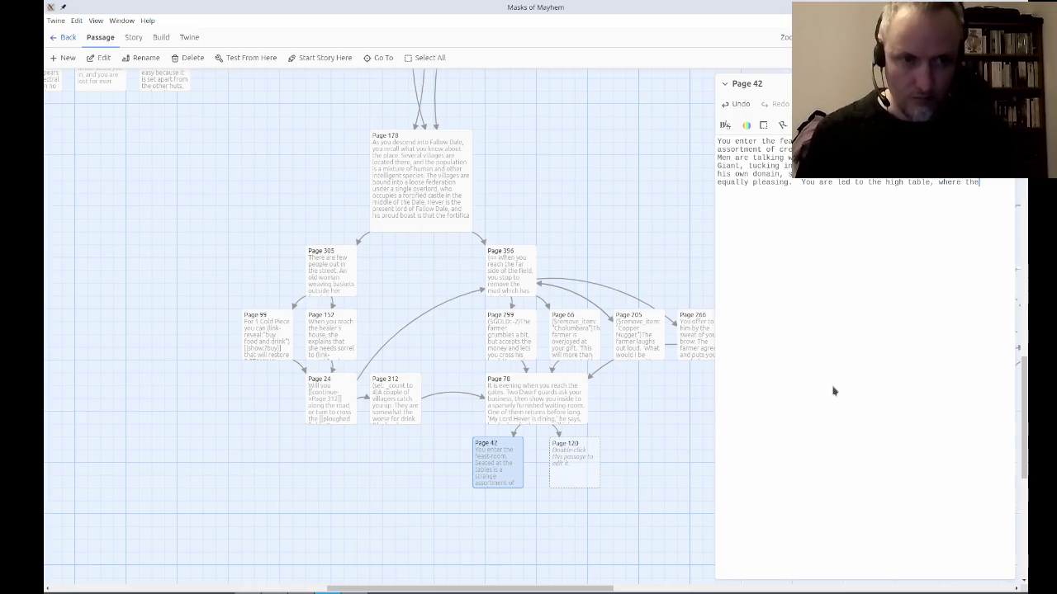
text( place of hon)
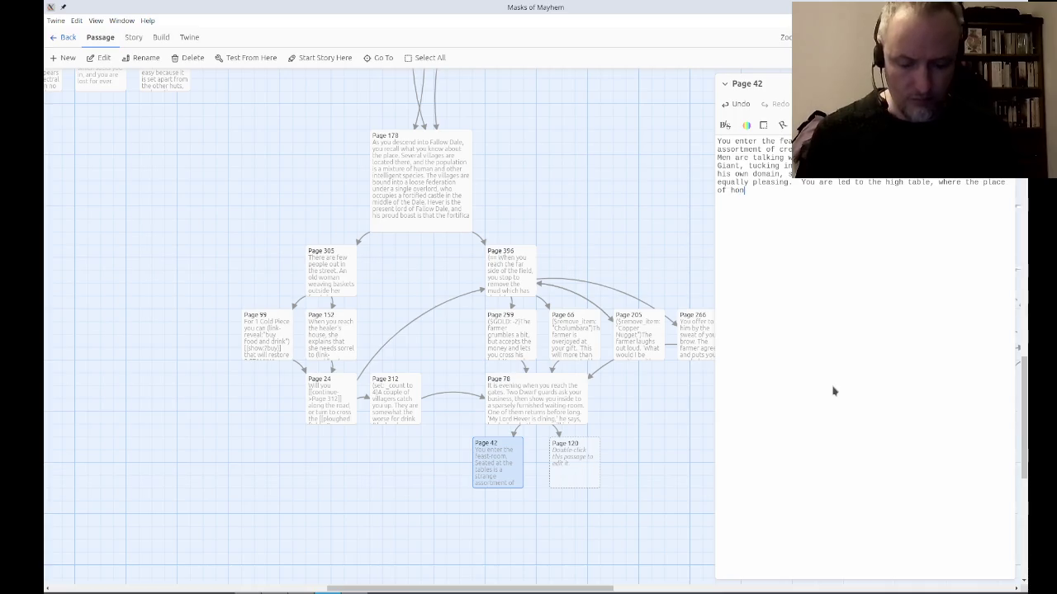
text(our)
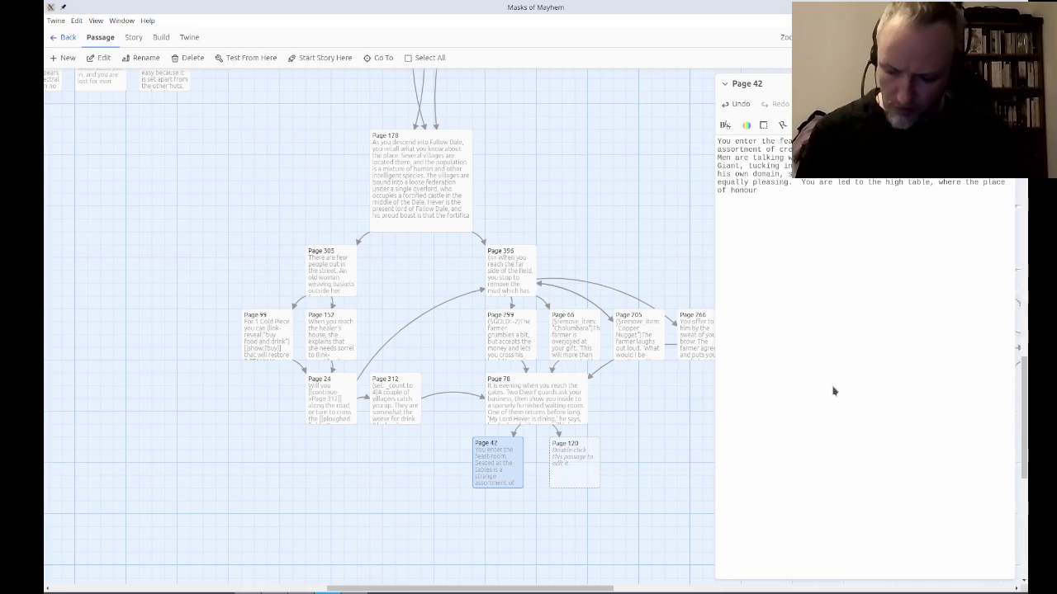
text( at)
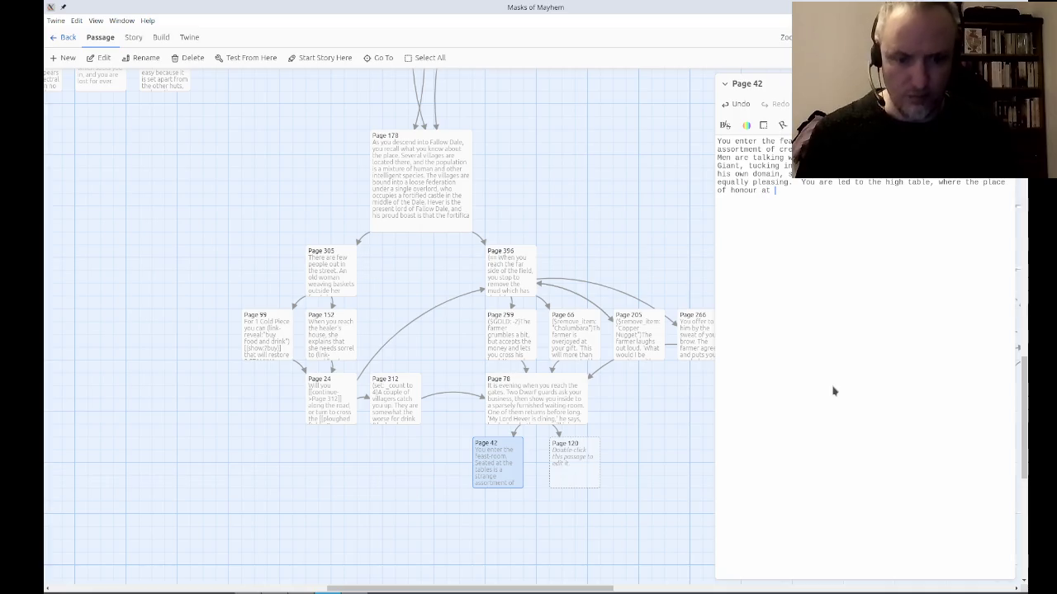
text( Hever's)
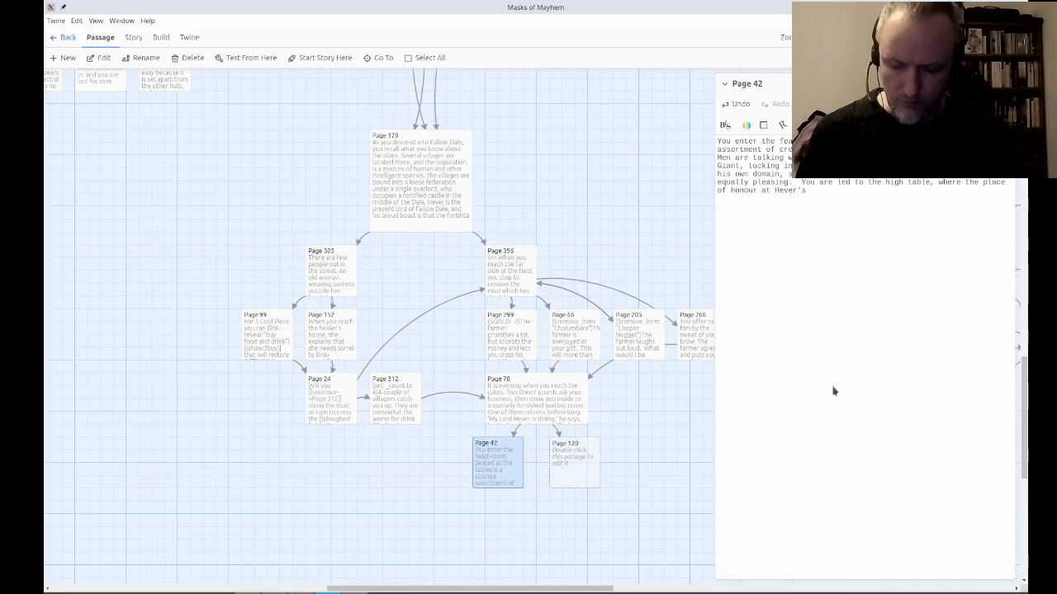
text( right hand has been kept f)
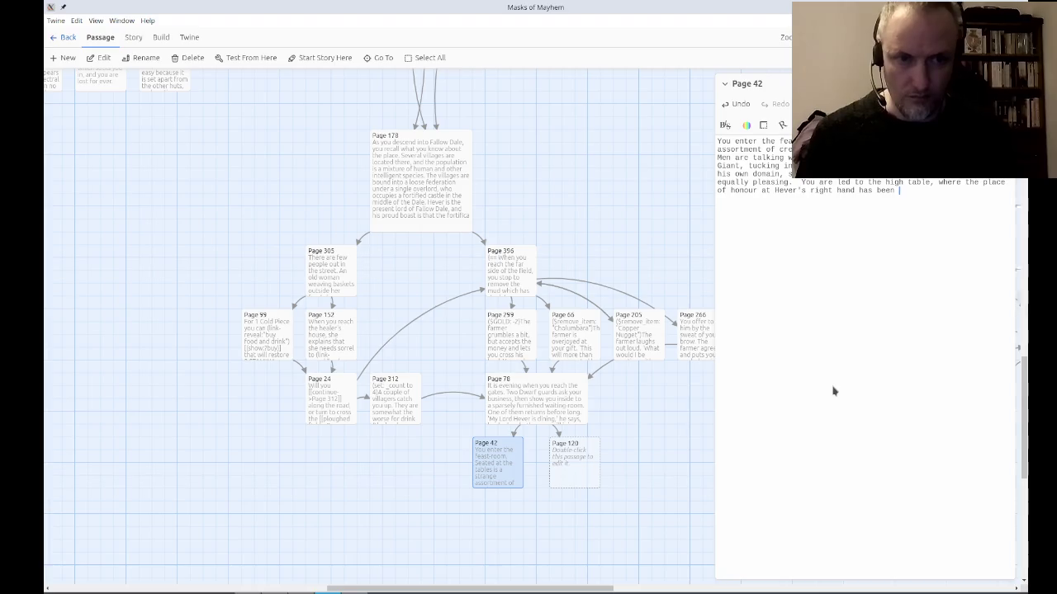
text(ree for you.  )
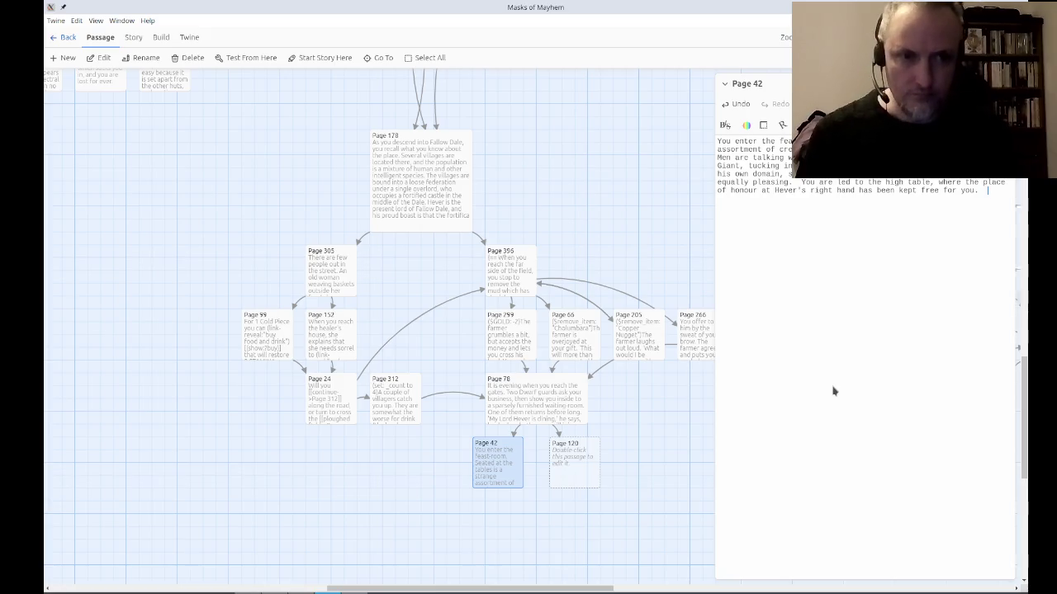
text('You are)
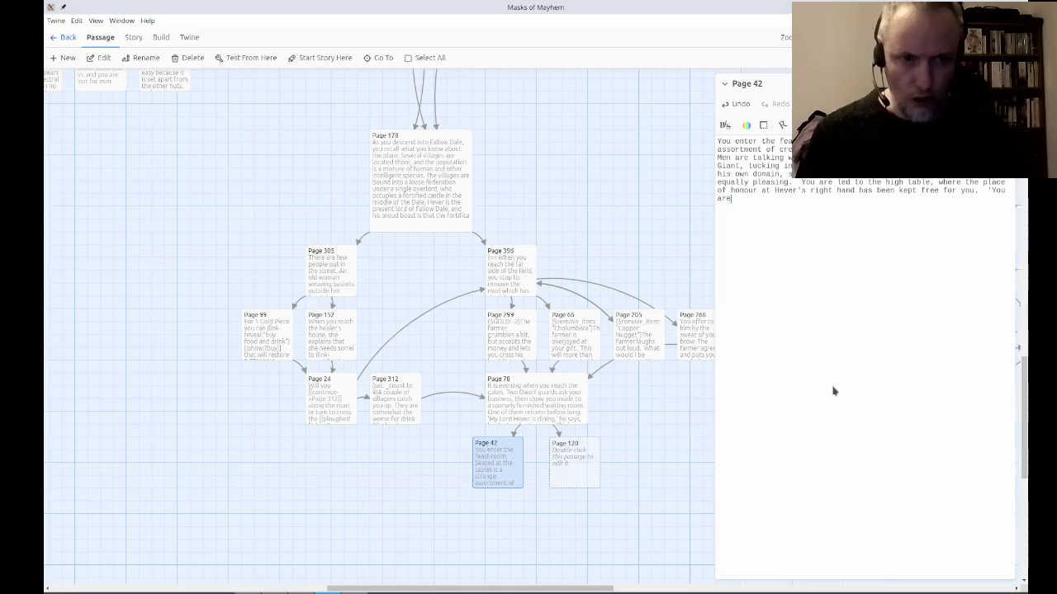
text( welcome, co)
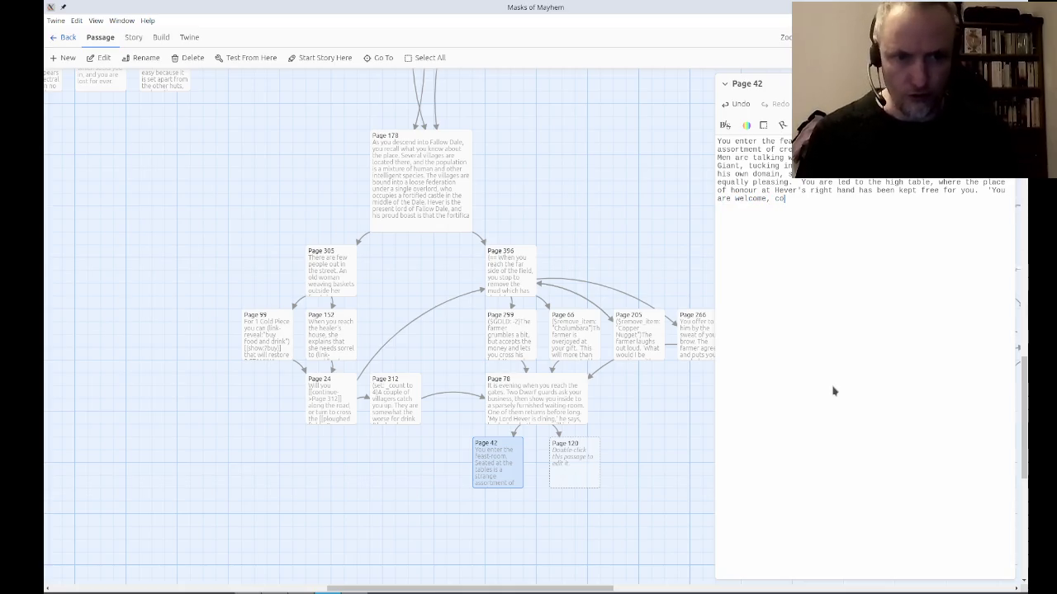
text(usin,)
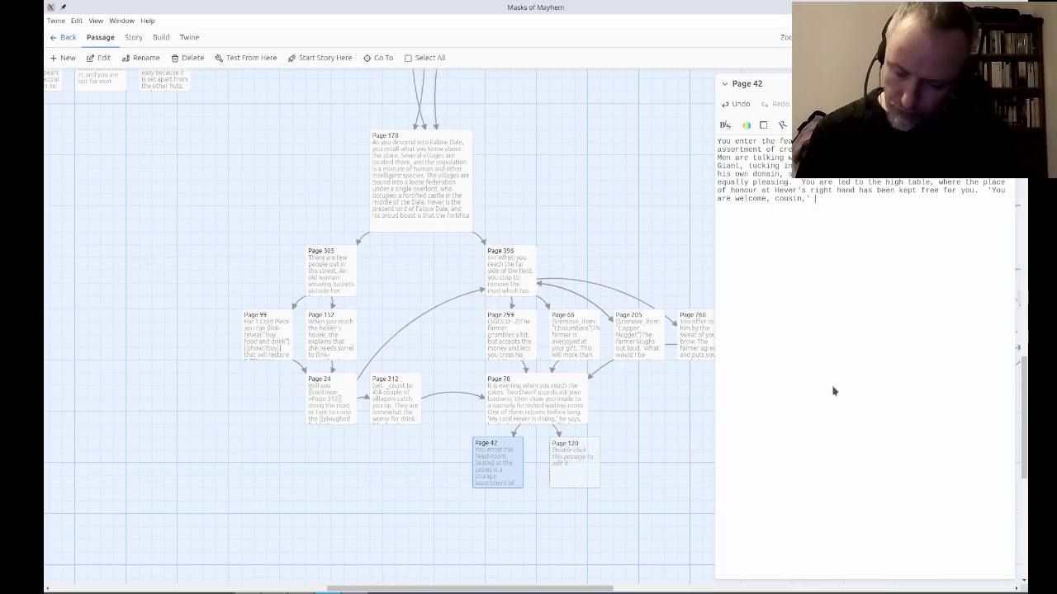
text(booms Hever.)
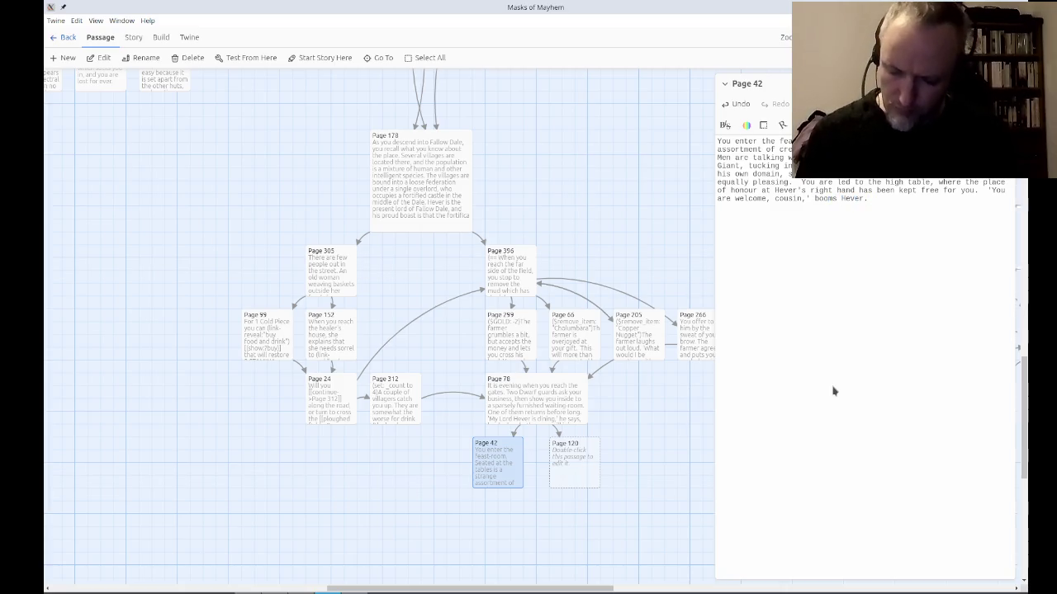
text(  ')
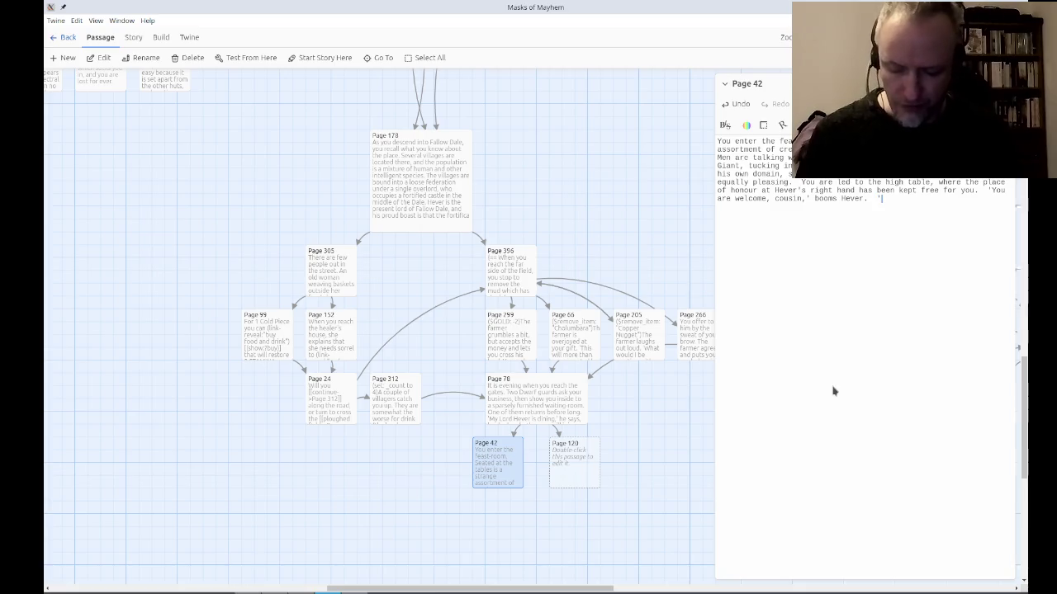
text(For so I thi)
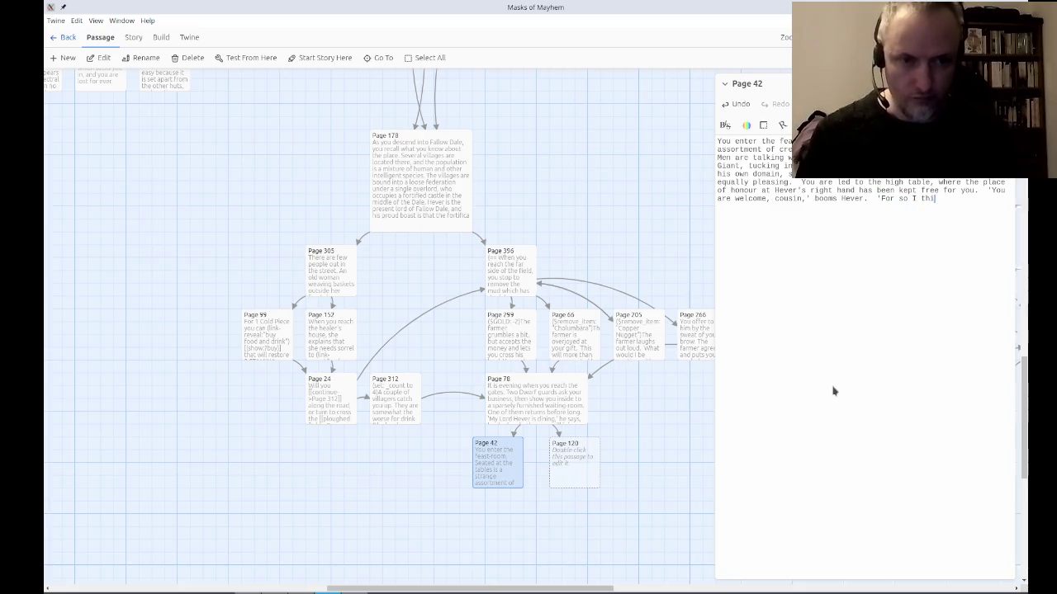
text(nk I may addre)
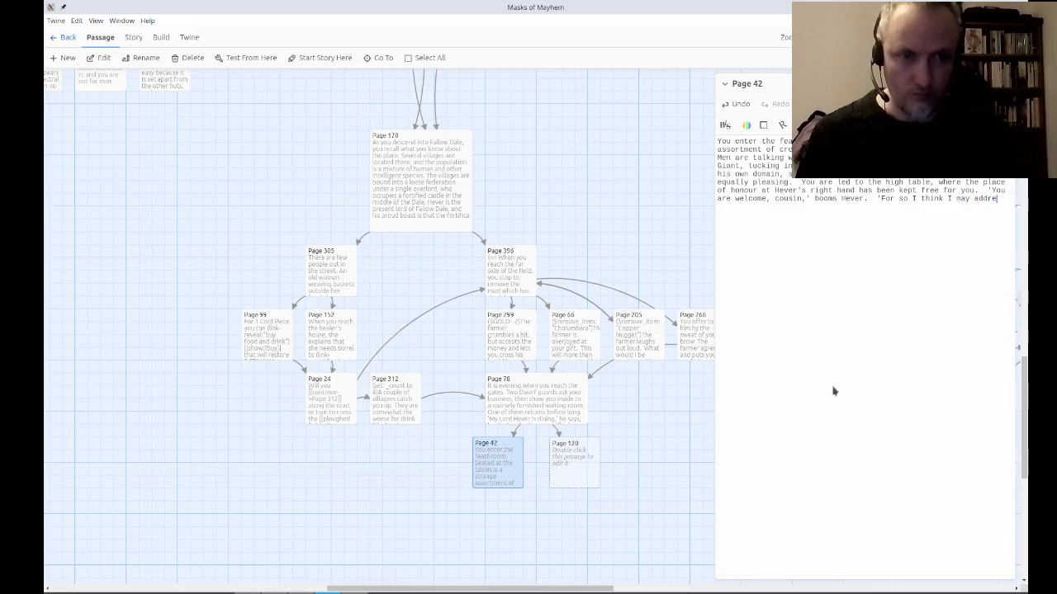
text(ss you.)
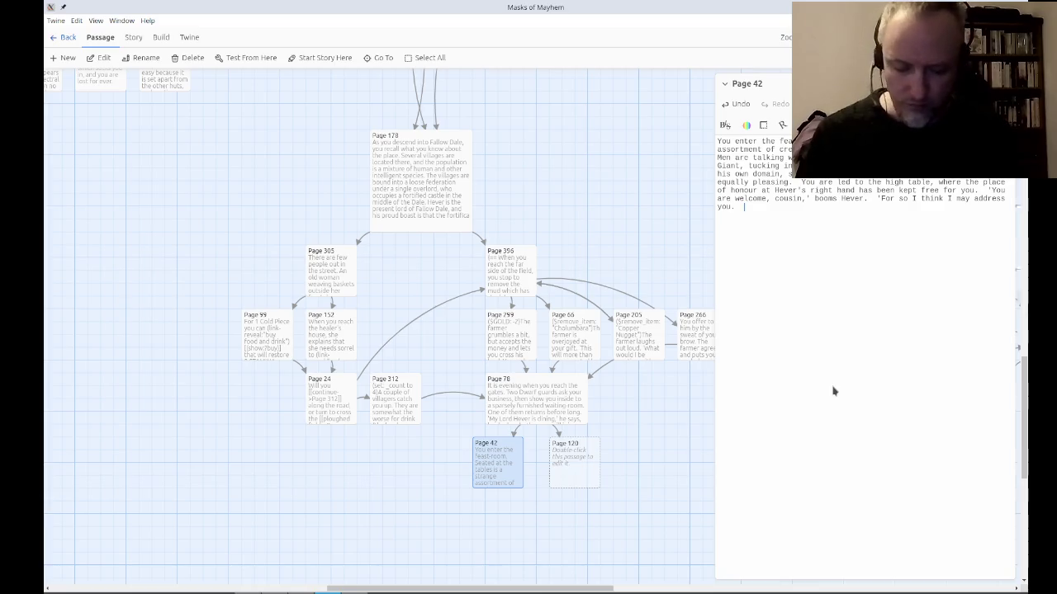
text(Be seaa)
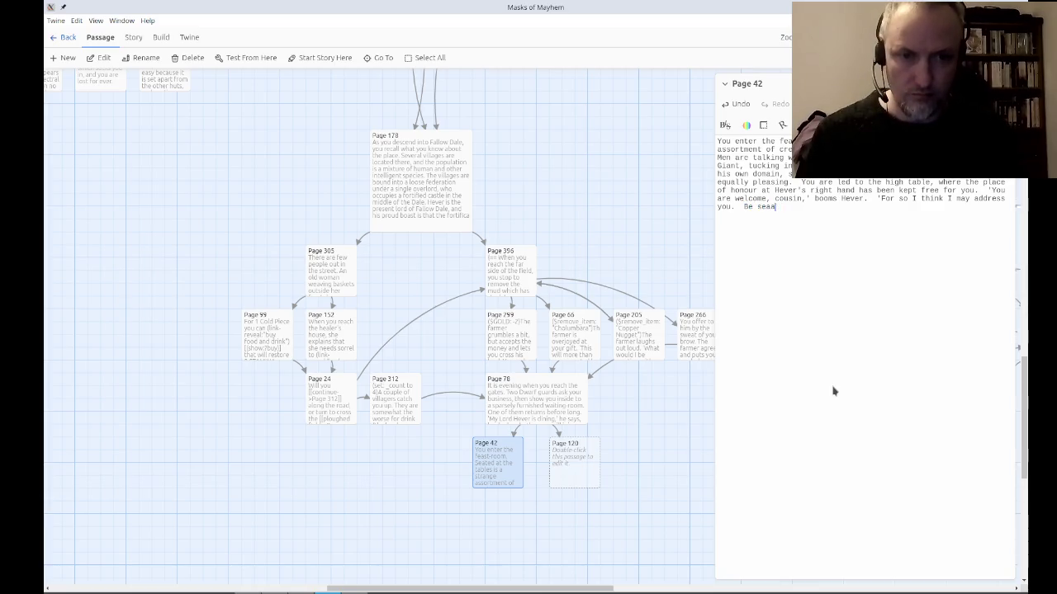
text(rnd forget y)
text(our ti)
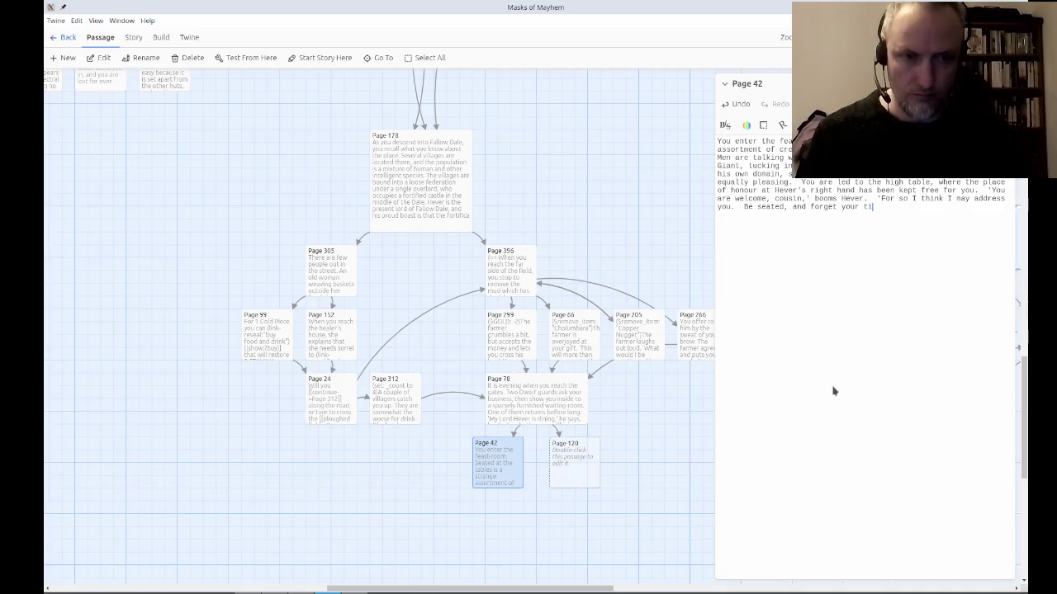
text(resome jour)
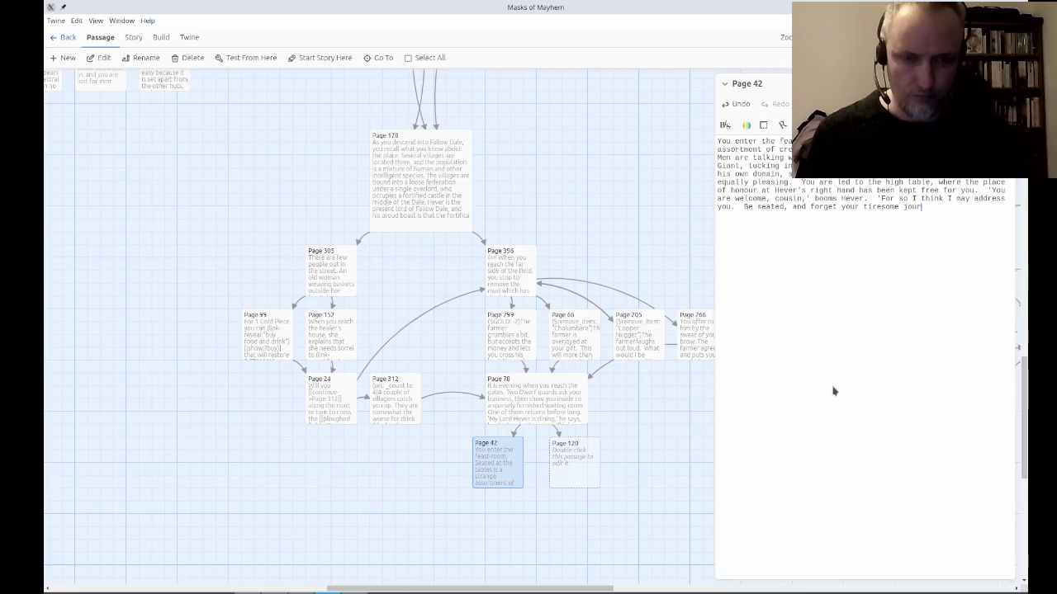
text(ney for the hours that y)
text(ou pass )
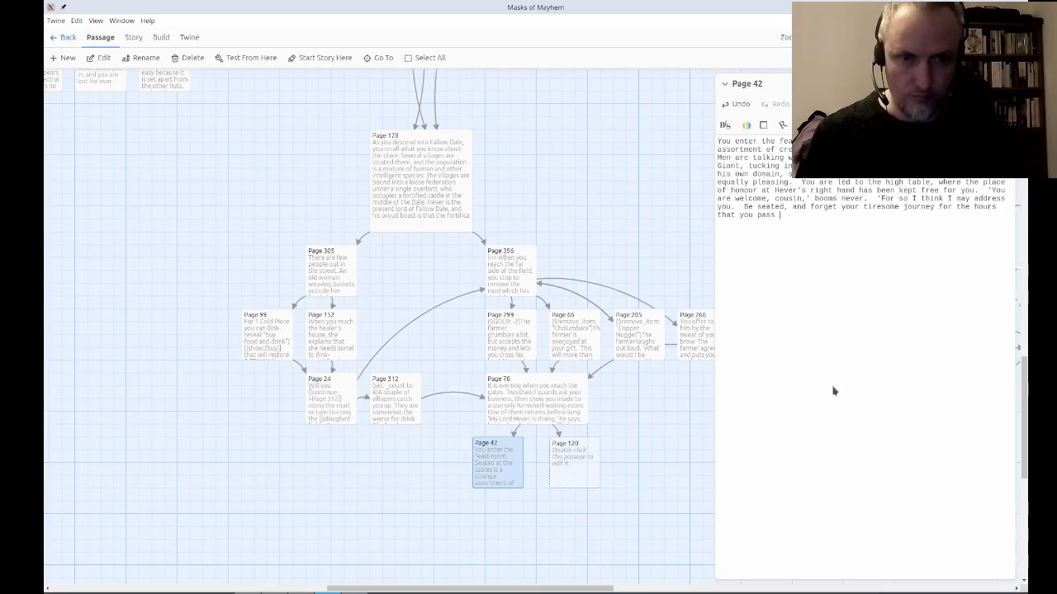
text(here.)
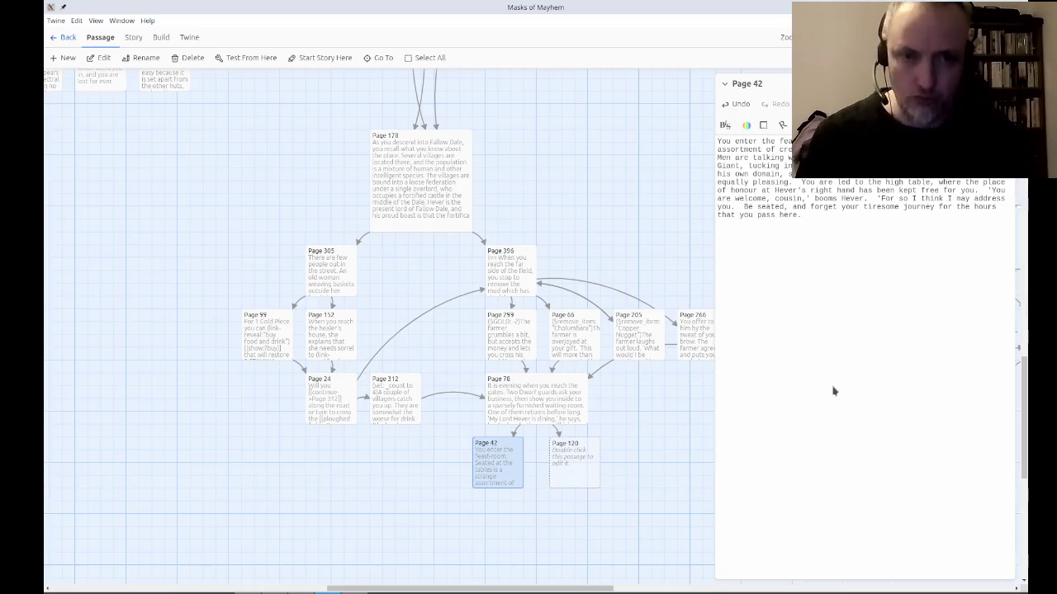
text( Why don't I )
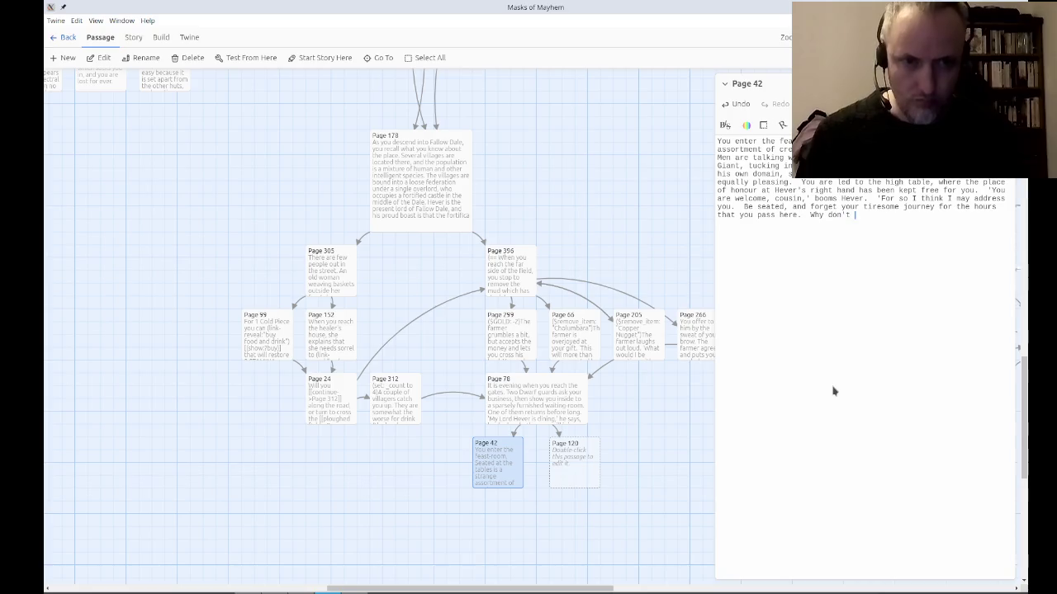
text(have your )
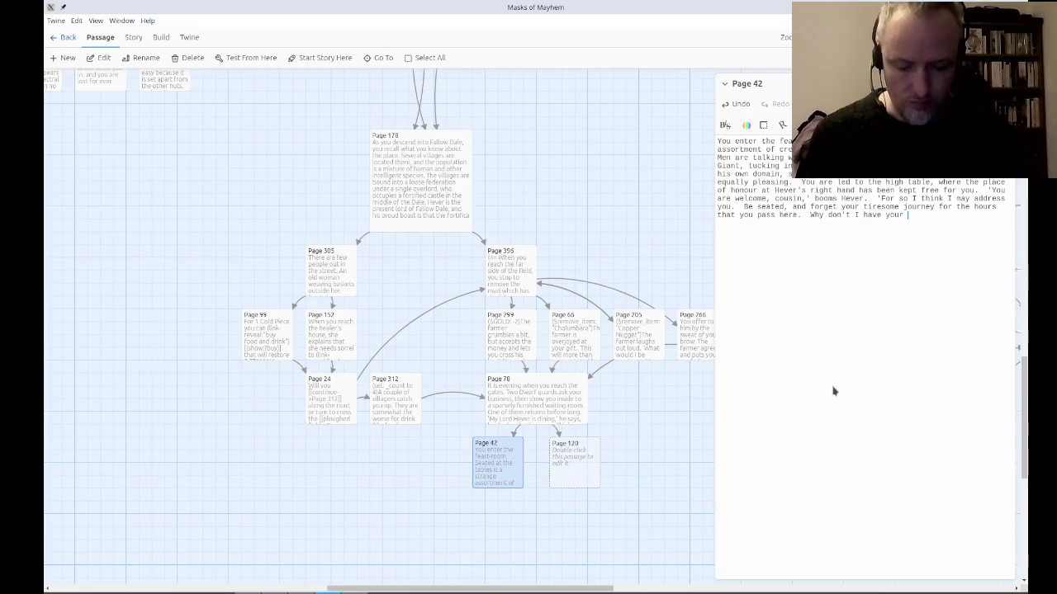
text(things taken)
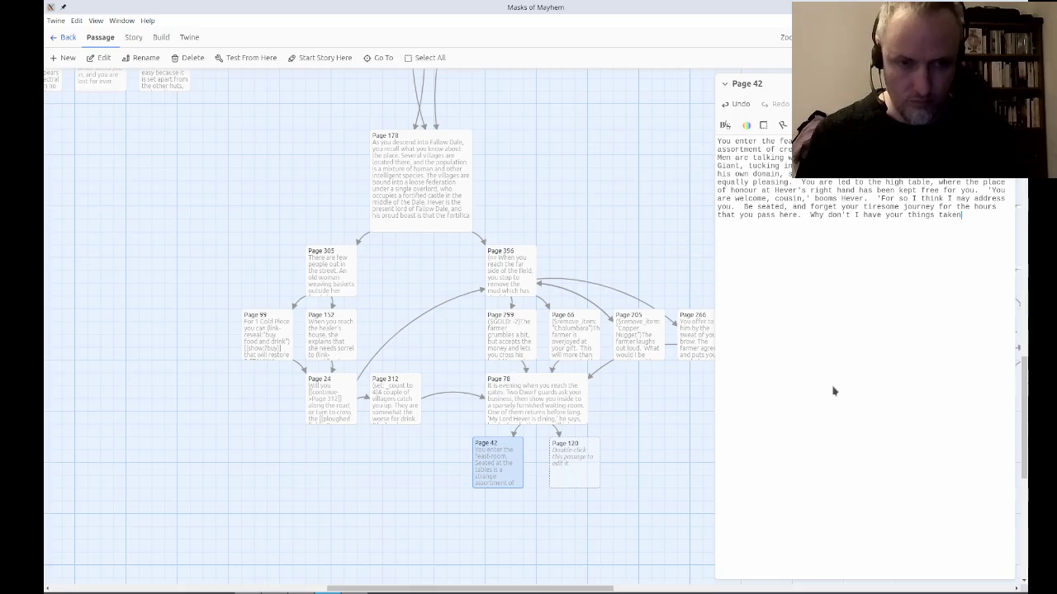
text( up )
text(to your room?)
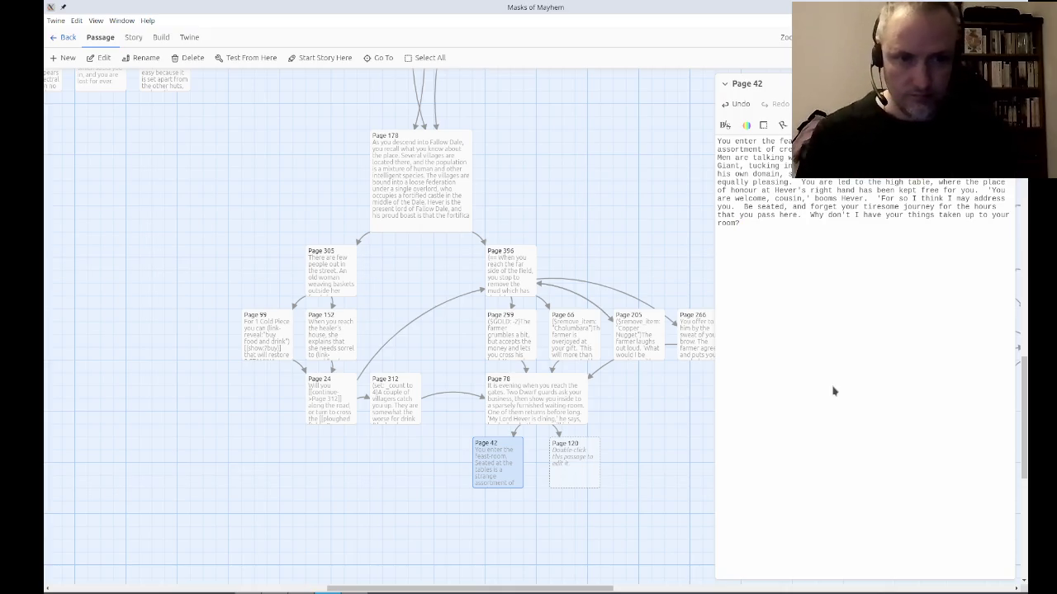
Add that accepting keeps your sword but the guard takes your other belongings, or you may decline.
text(If you accve)
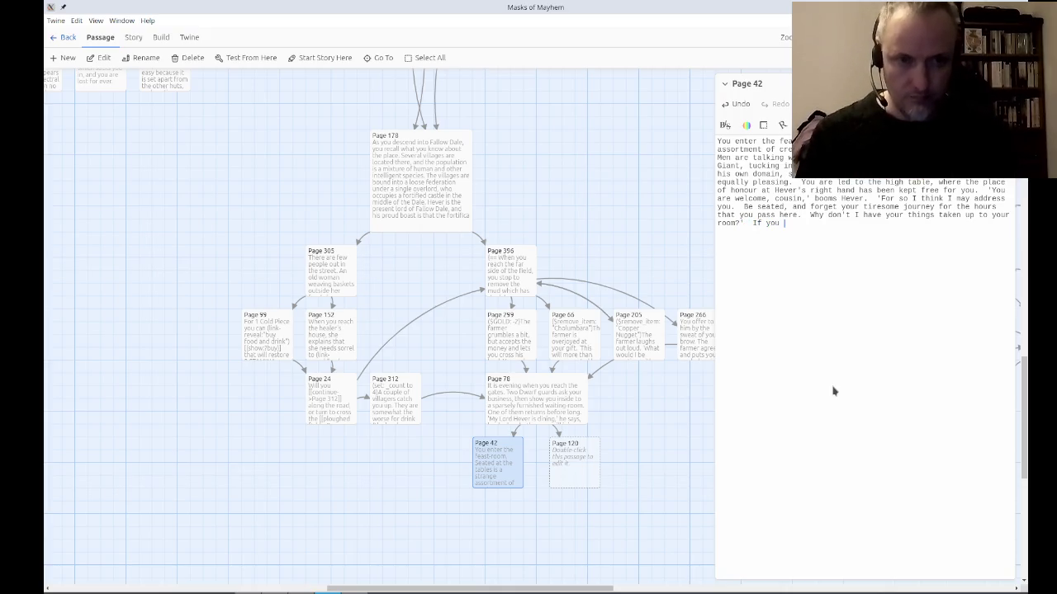
key(BackSpace)
key(BackSpace)
text(ept, you )
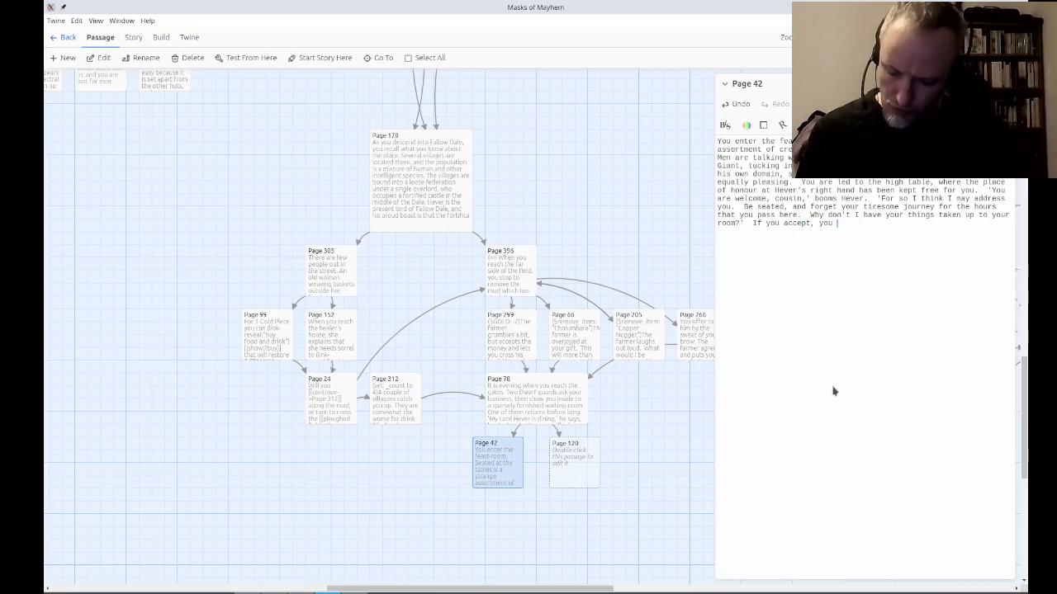
text(r)
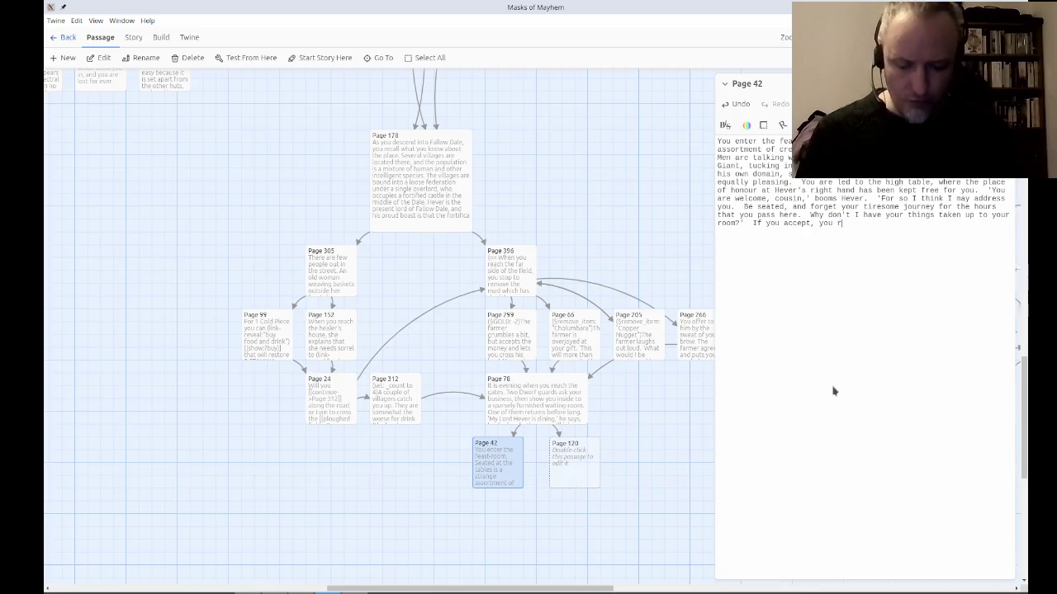
text(etain your sword,)
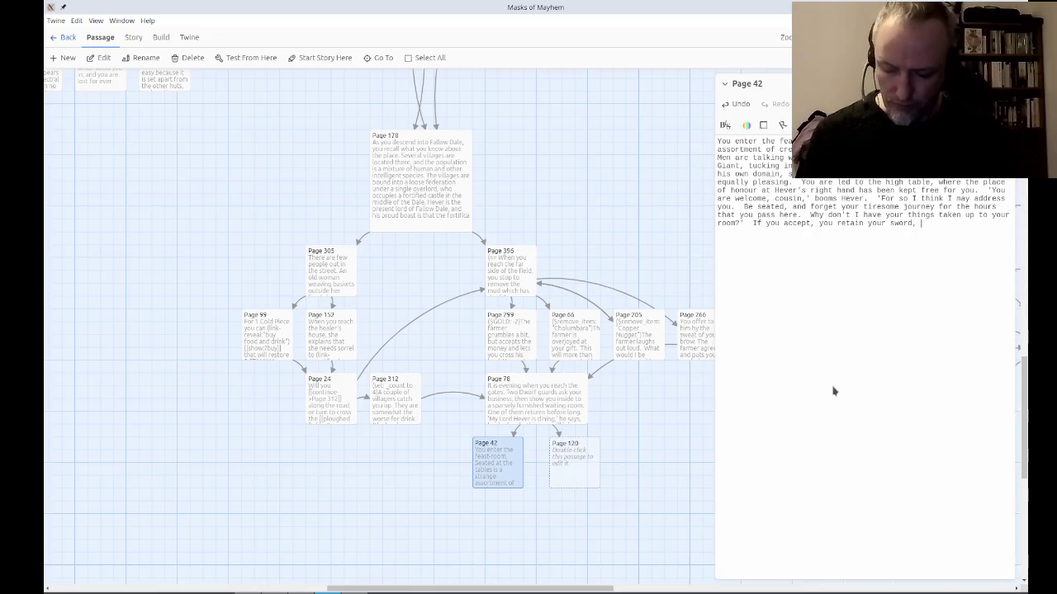
text(buy )
text(your other belo)
text(ngs)
key(BackSpace)
key(BackSpace)
text(ings are ya)
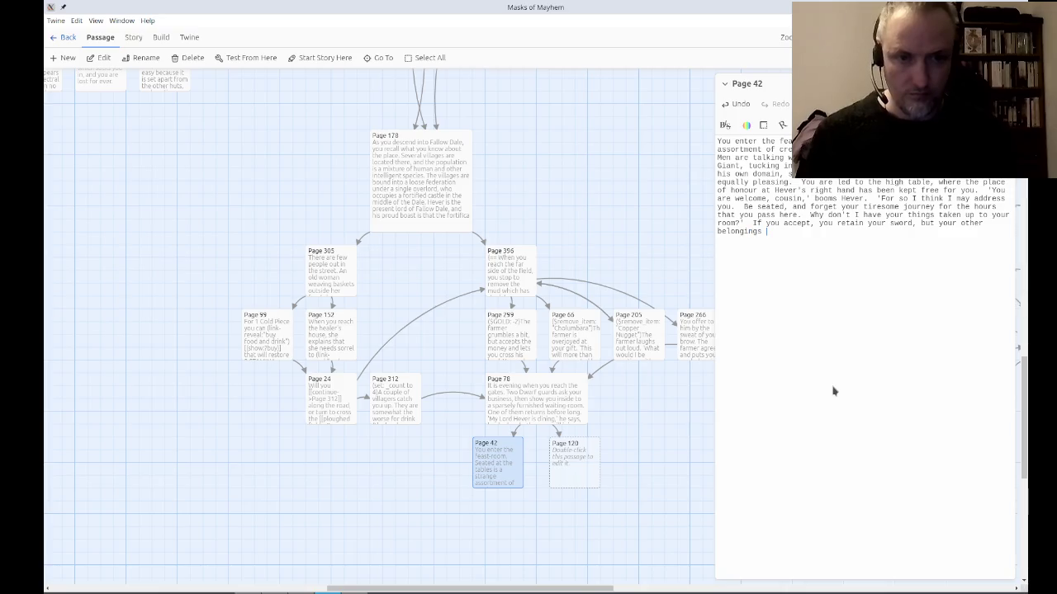
key(BackSpace)
key(BackSpace)
text(taken away by the gu)
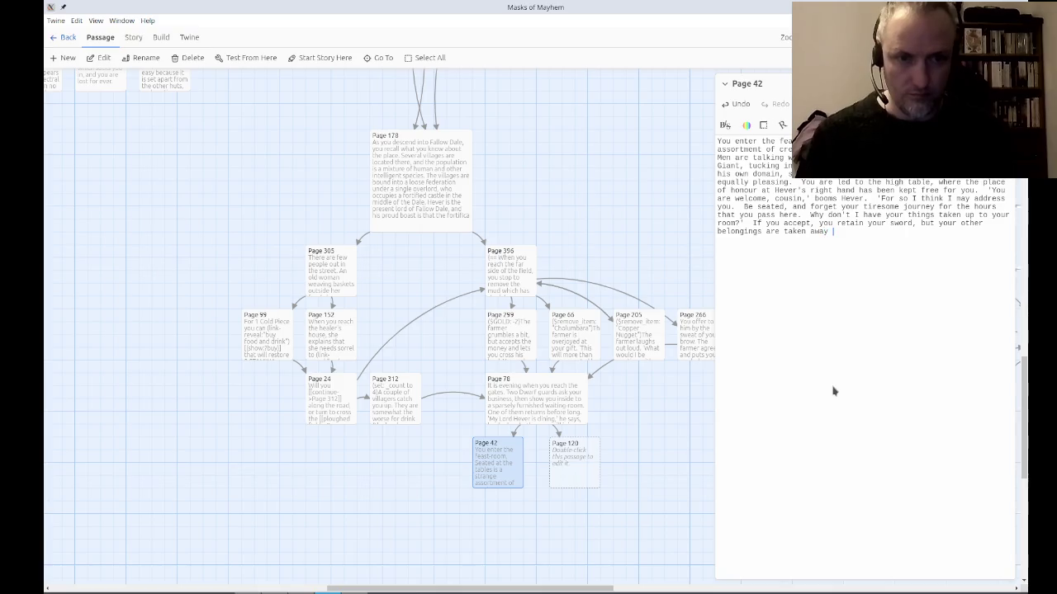
text(ard )
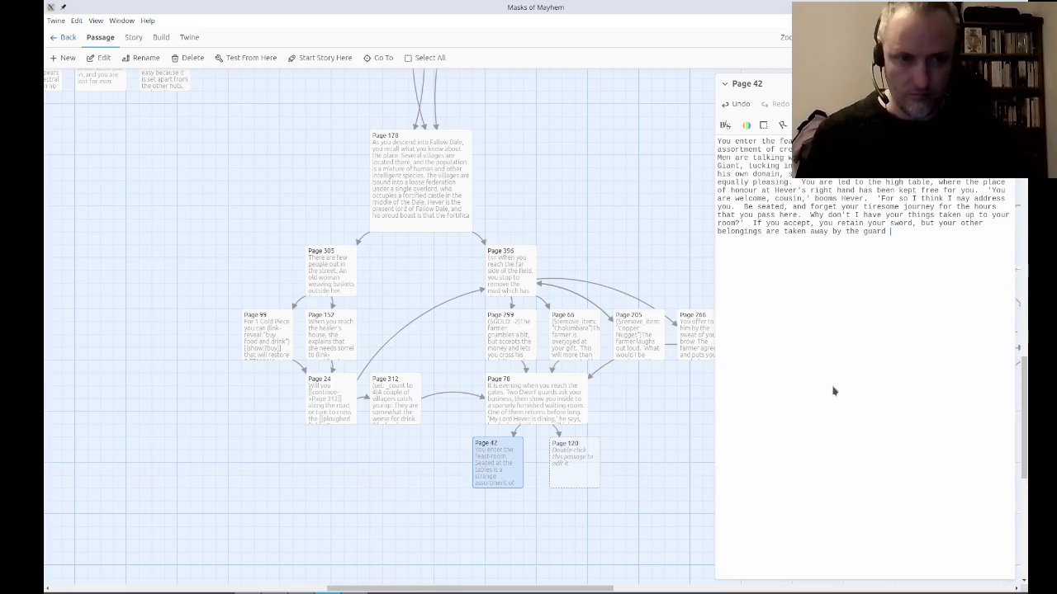
text(who useh)
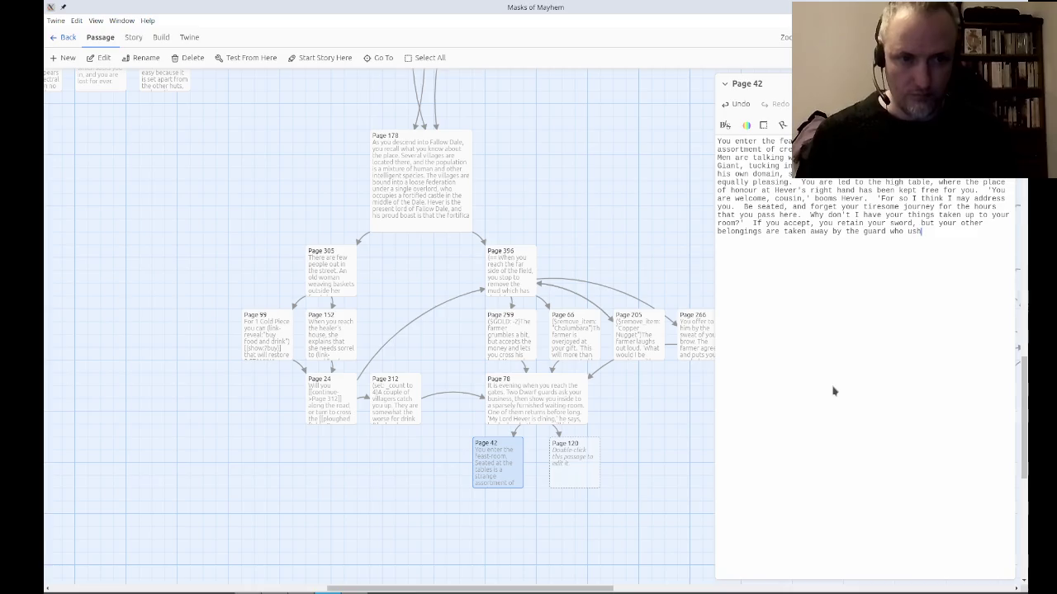
text(ered you)
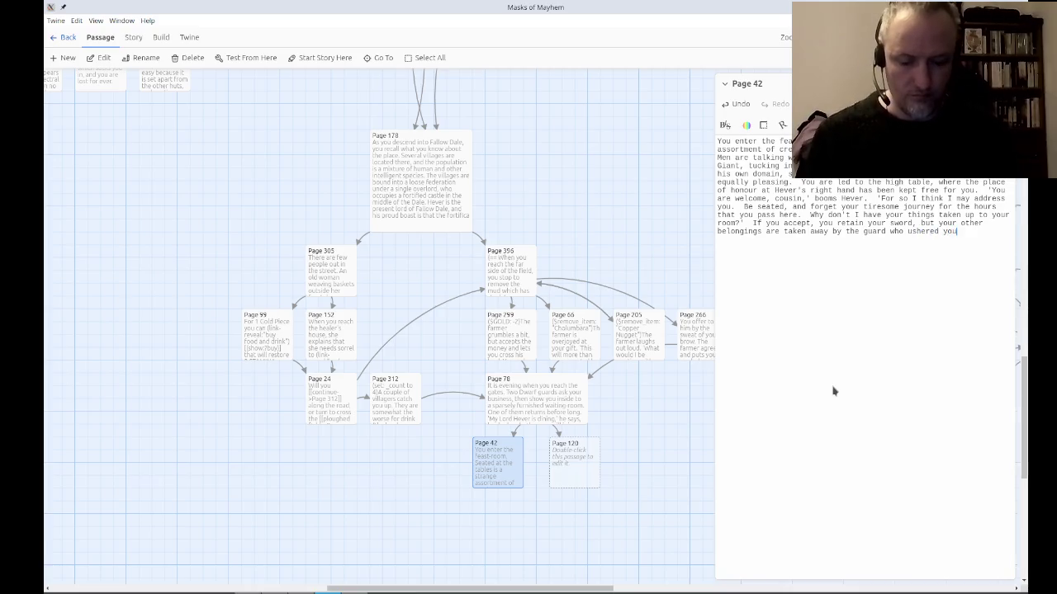
text( into threat hall.  Or)
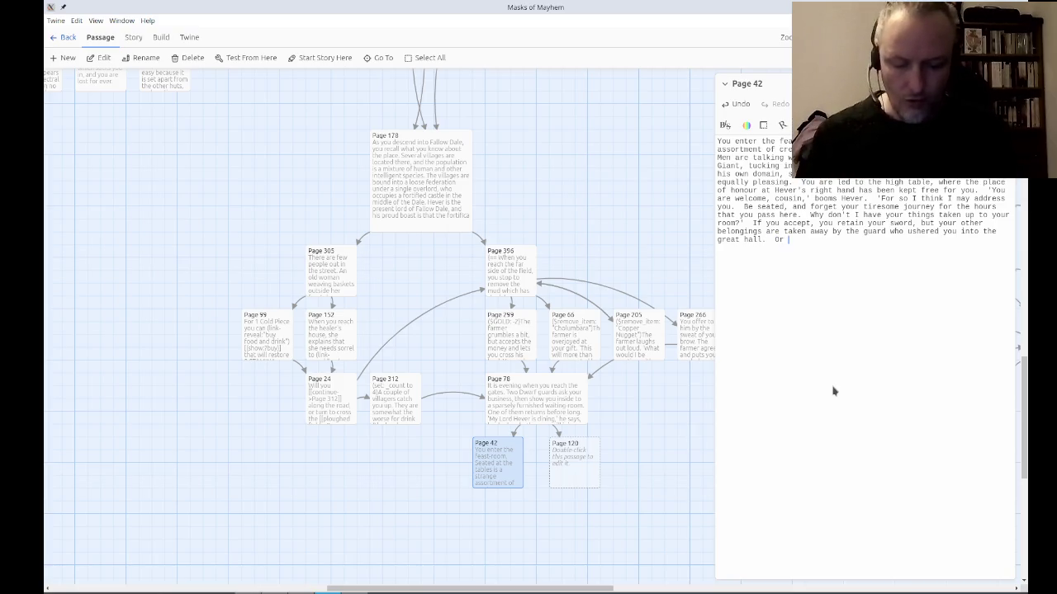
text(do you decline?)
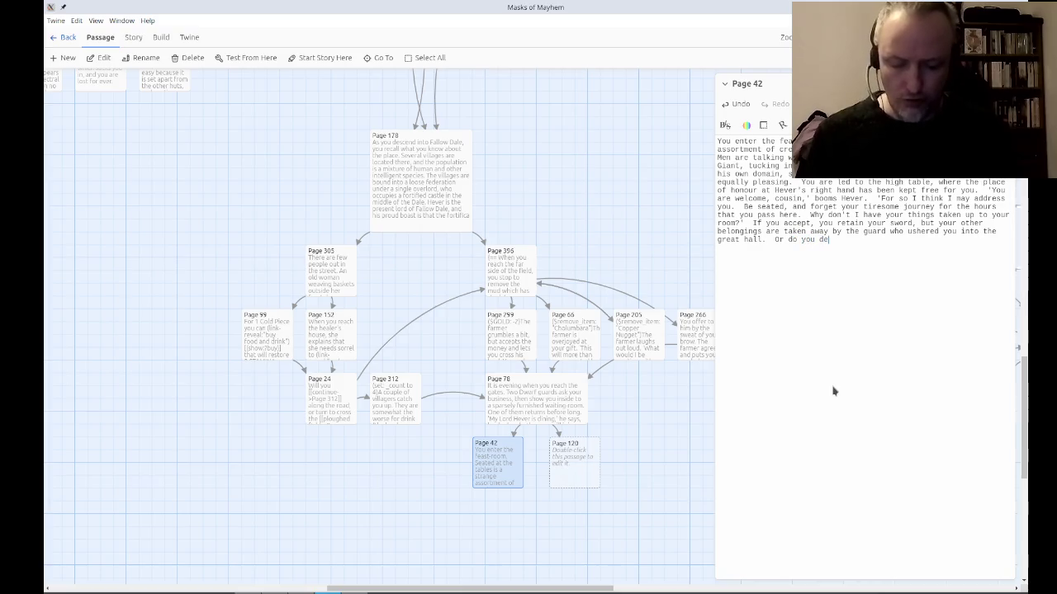
Turn the word 'accept' into a link to a new passage, Page 71.
key(Up)
key(ctrl+Left)
key(ctrl+Left)
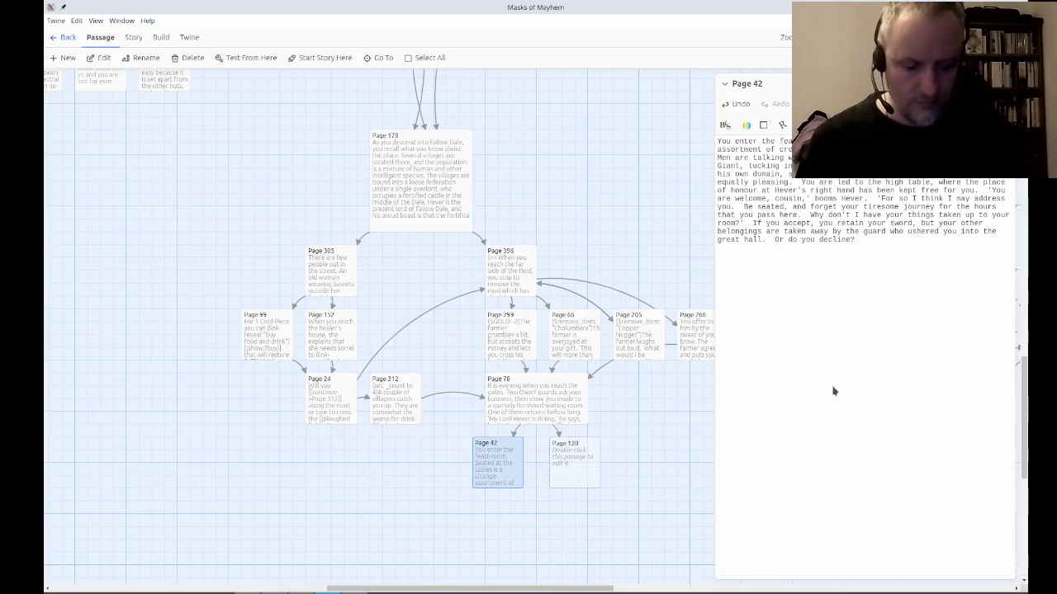
text([[accept->Page 71]])
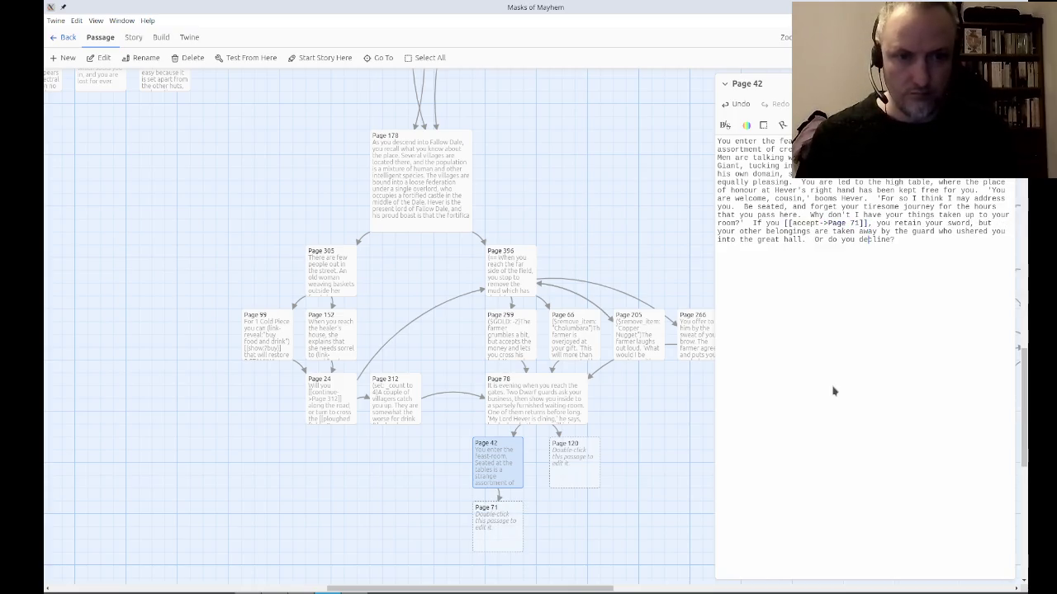
Link 'decline' to new Page 389, then shift Page 71 and Page 389 left on the map.
key(Left)
key(Left)
text([[decline)
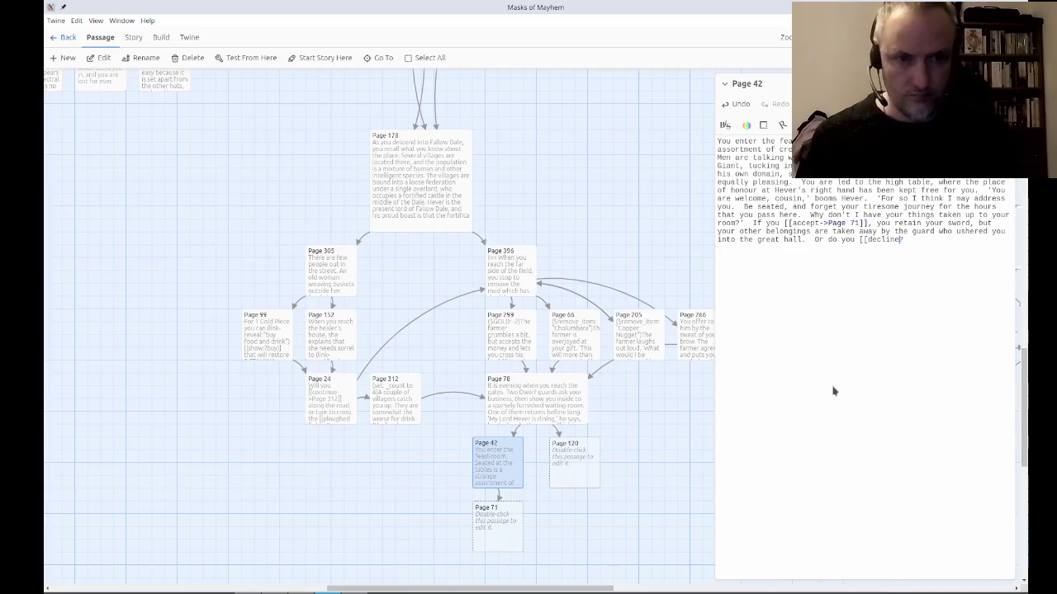
text(->Page )
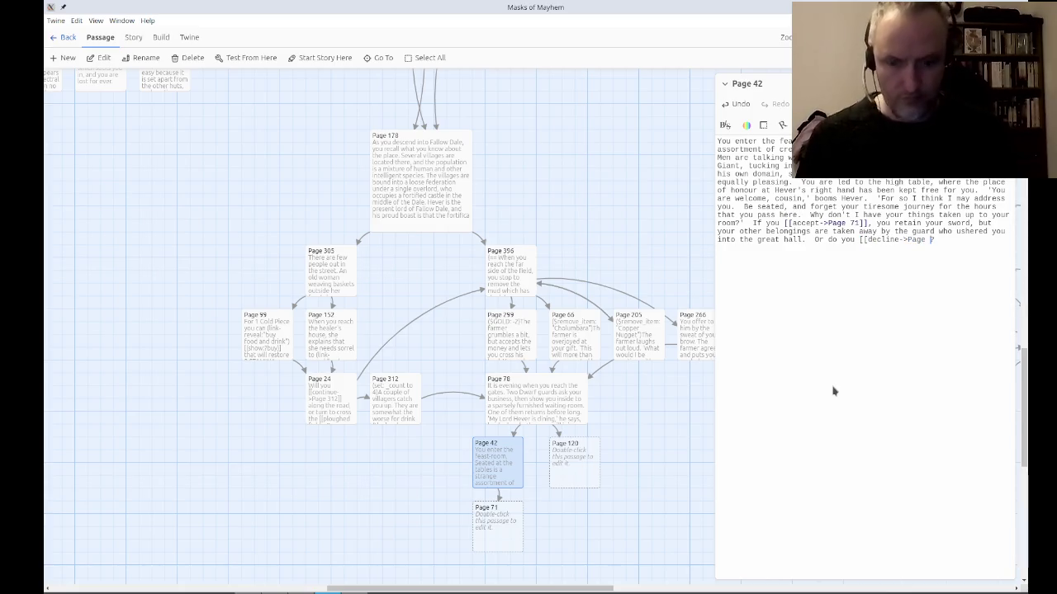
text(389]])
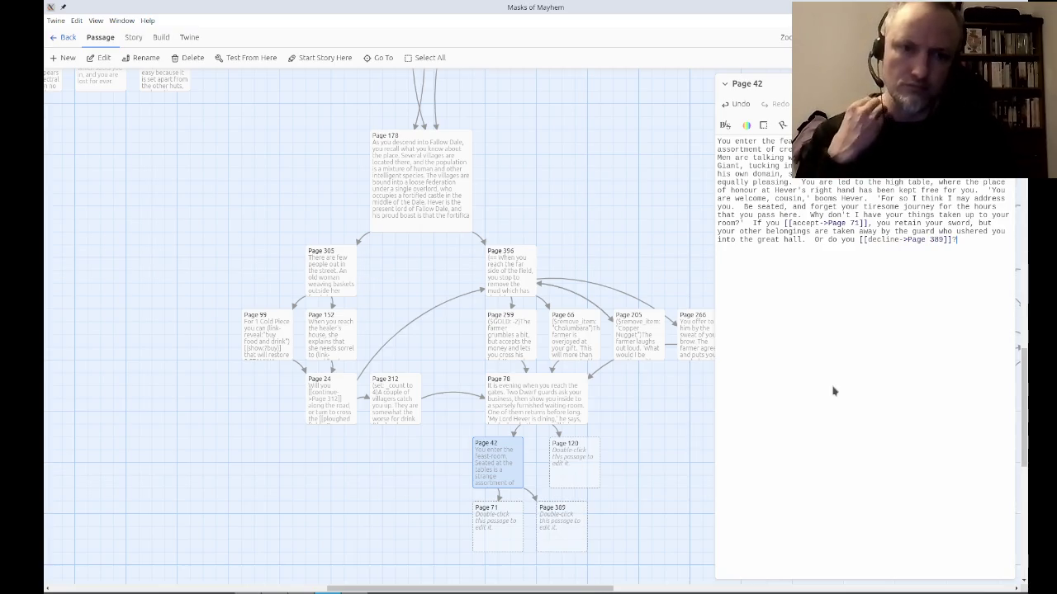
drag(637, 537, 495, 536)
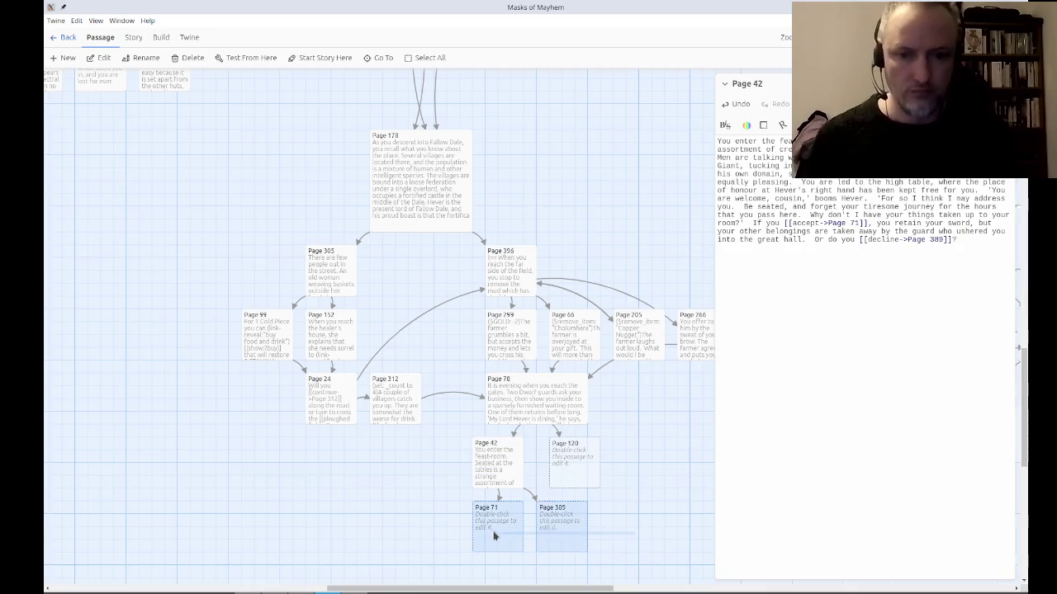
drag(562, 540, 500, 537)
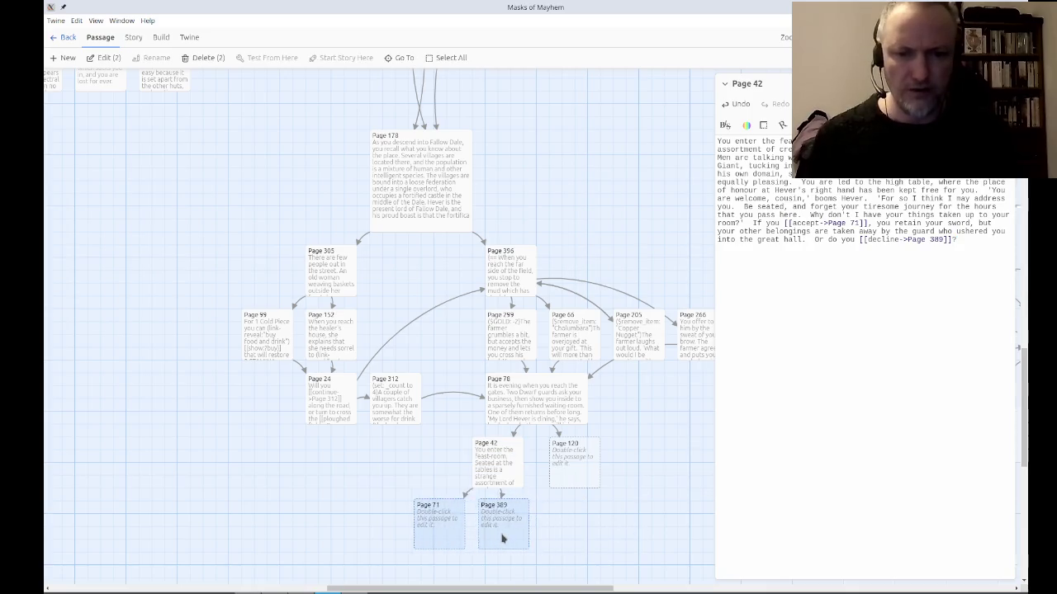
click(604, 528)
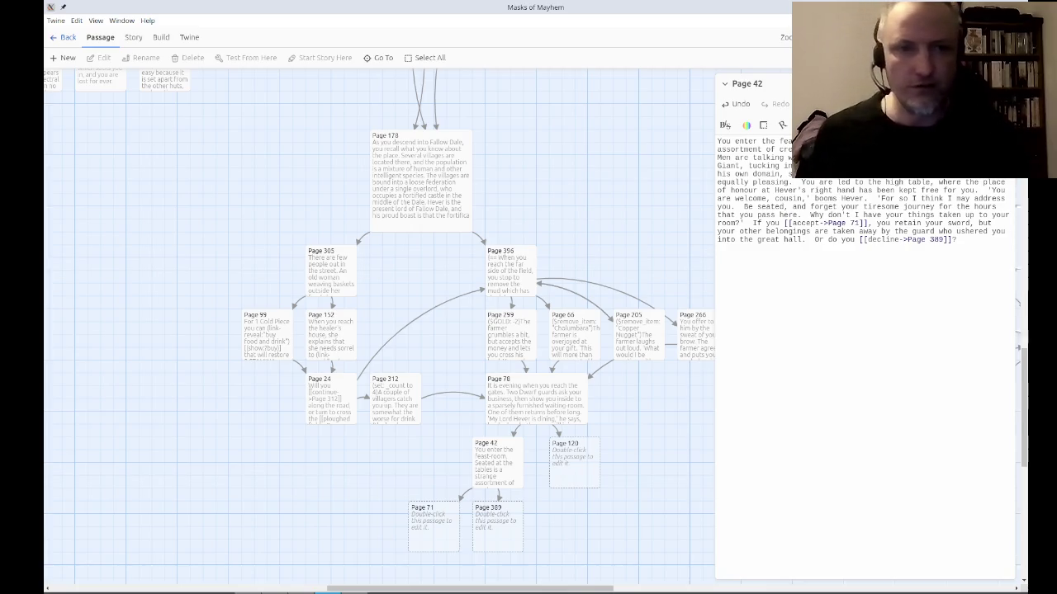
Open the empty Page 120 passage in the editor.
double_click(585, 467)
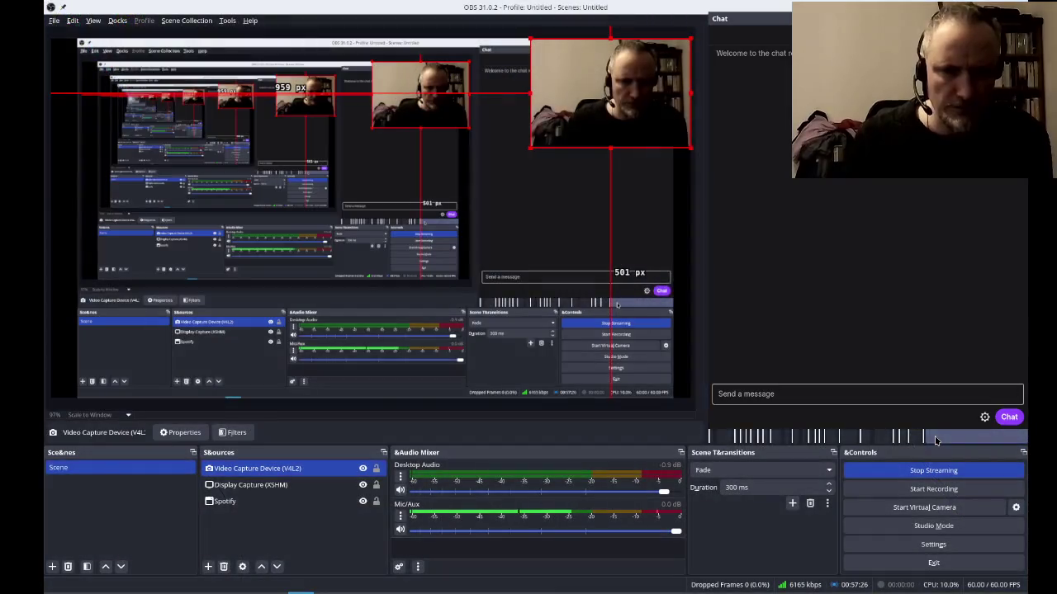
In OBS, close the chat user list and lower the Mic/Aux level to -2.7 dB.
key(alt+Tab)
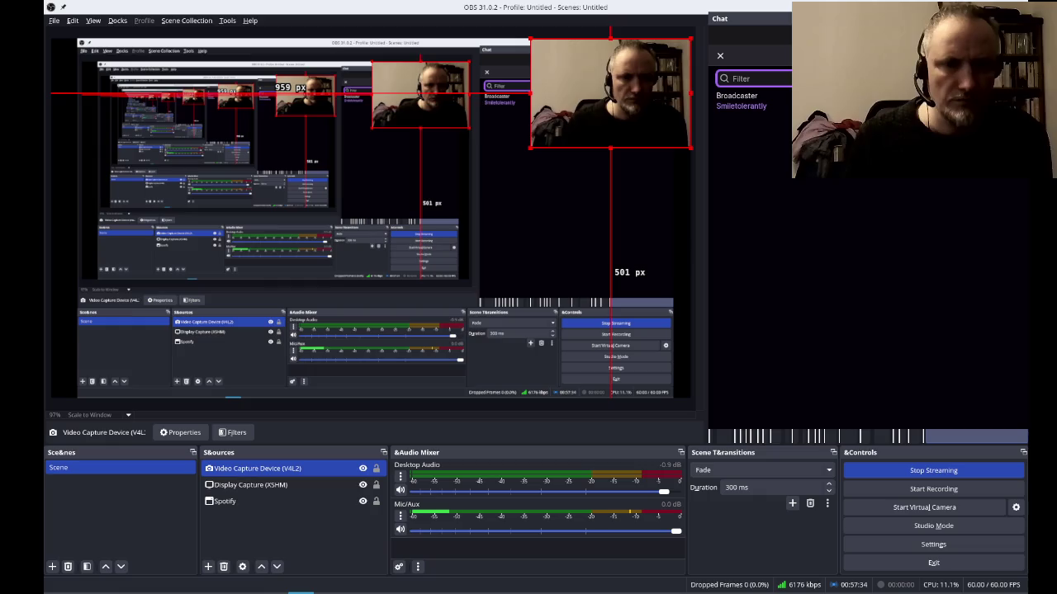
click(720, 56)
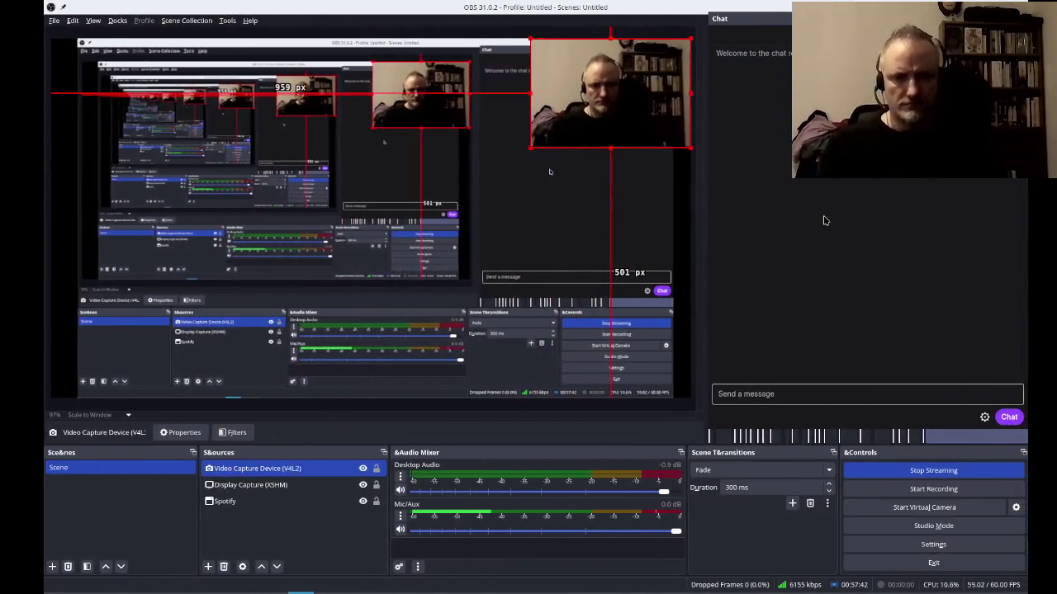
drag(673, 535, 632, 534)
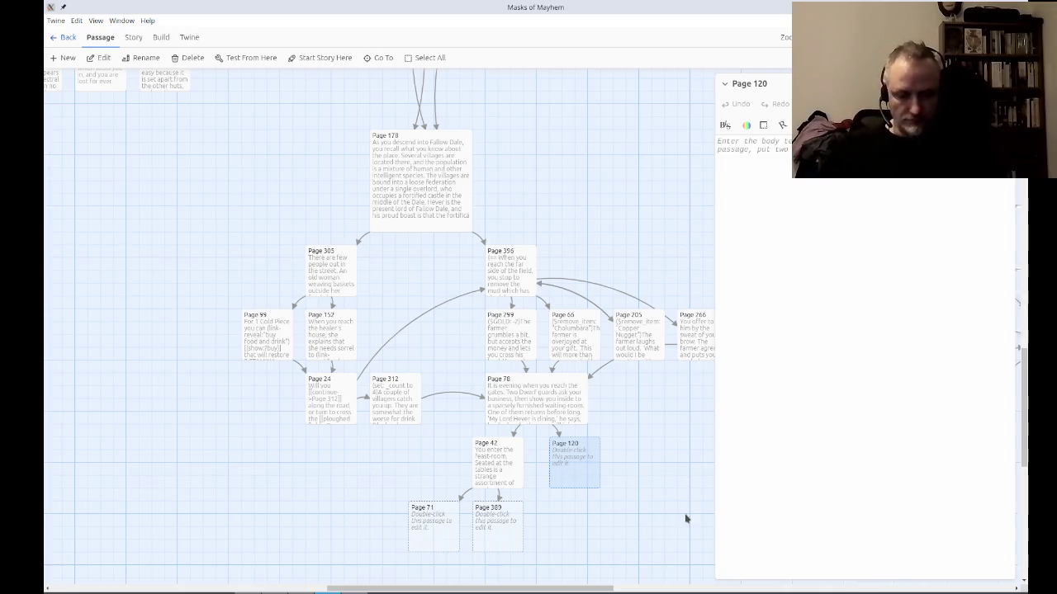
Type Page 120's opening: shown to a north-east tower room whose slit window overlooks Fallow Plain.
text(You )
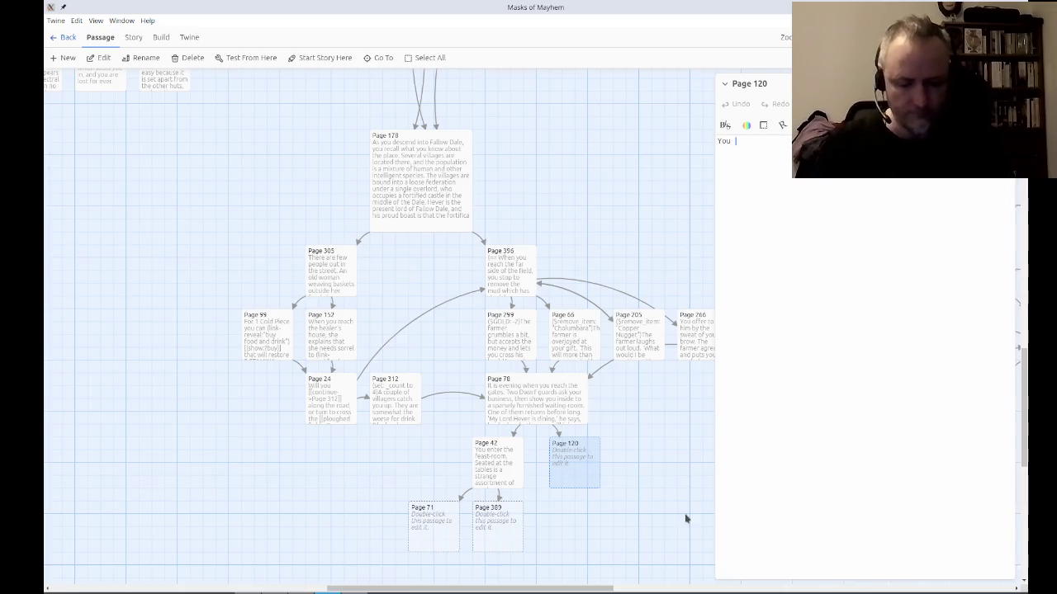
text(are shown to)
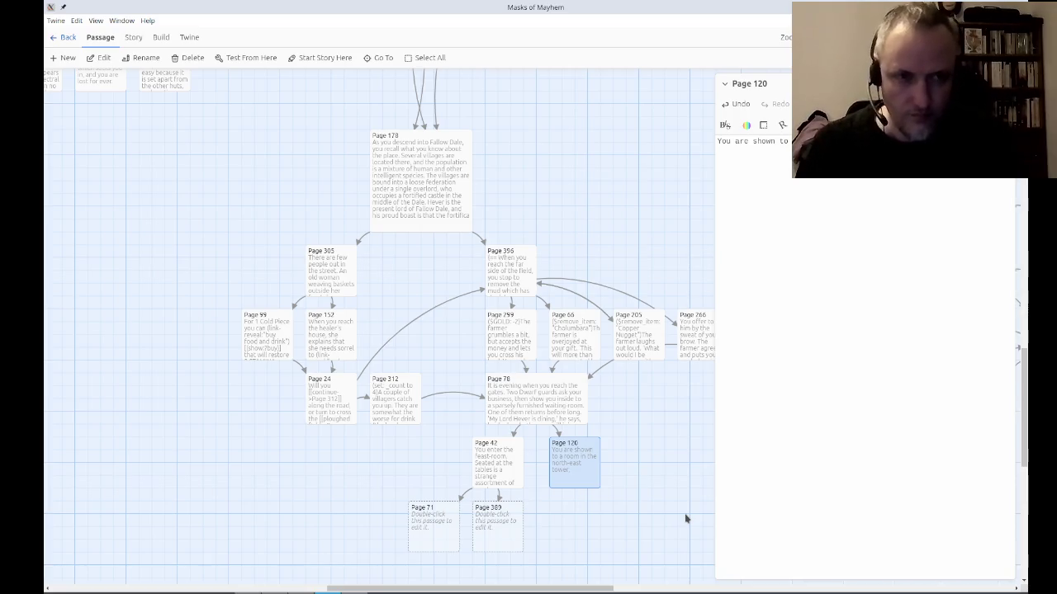
text(overlooks Fallow)
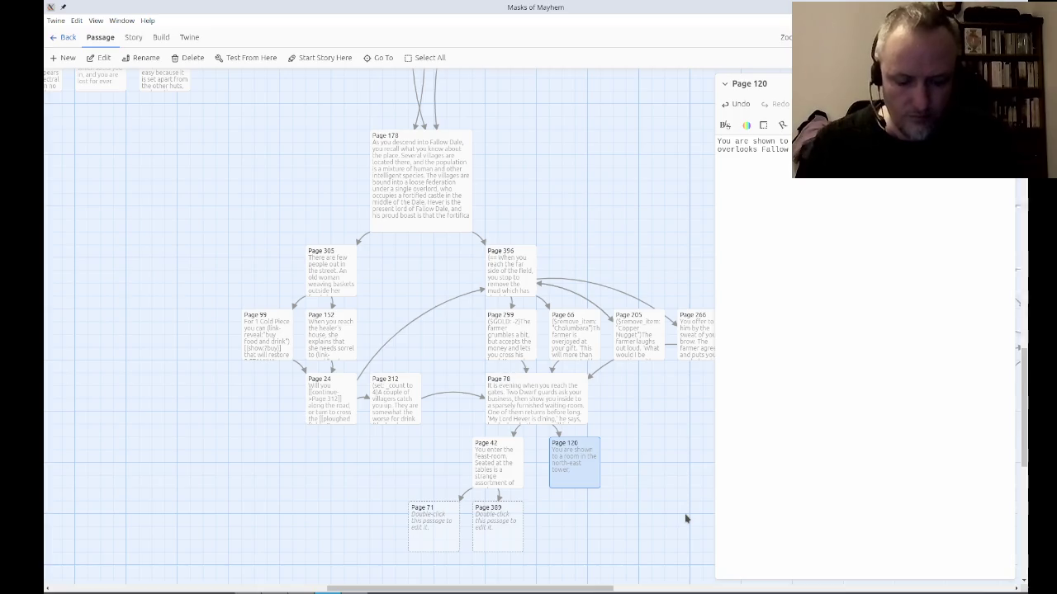
text( Plain.)
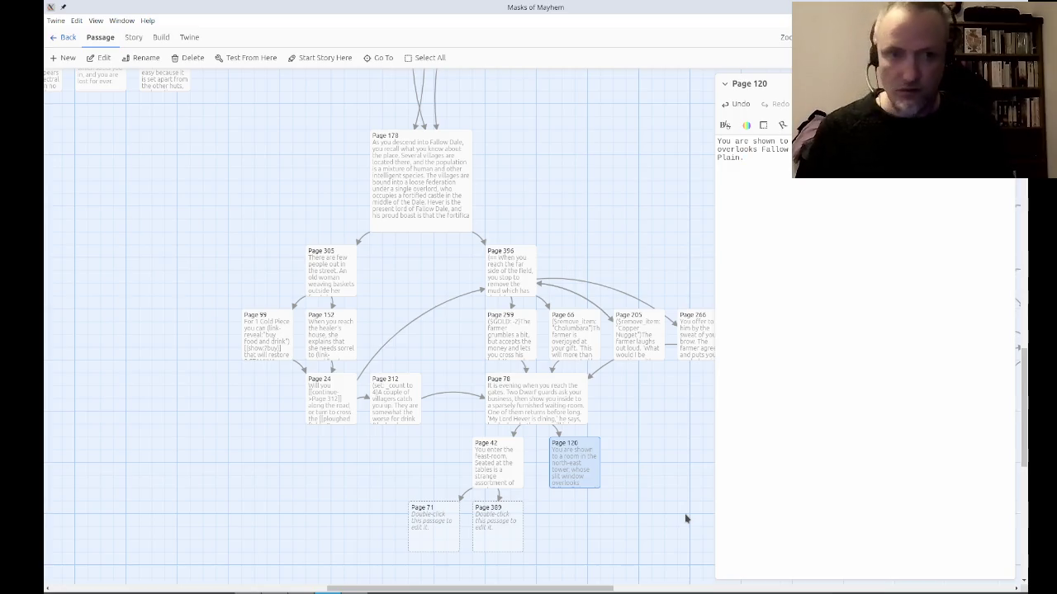
Write the guard, helmet and corridor lines, ending with a Pygmy Orc pulling a dagger from the guard.
text(  The guard)
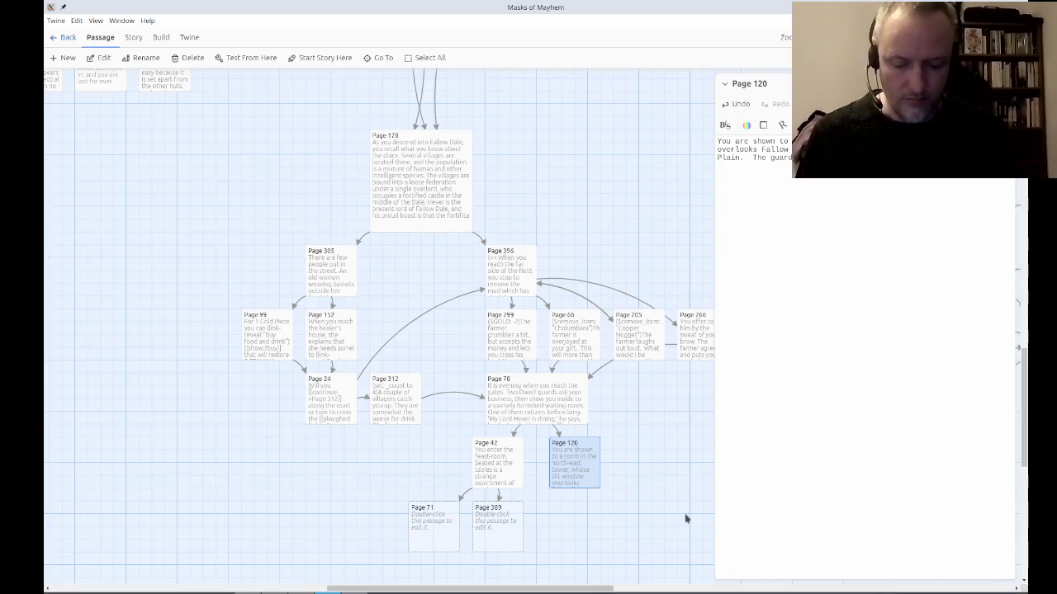
text(helmet (but retai)
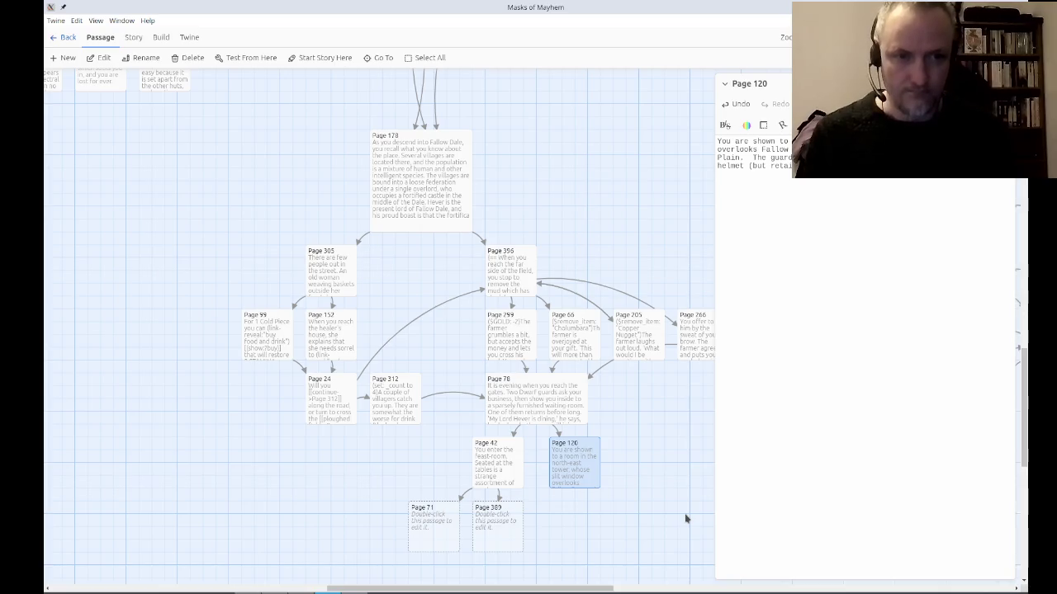
text(as possible.  You)
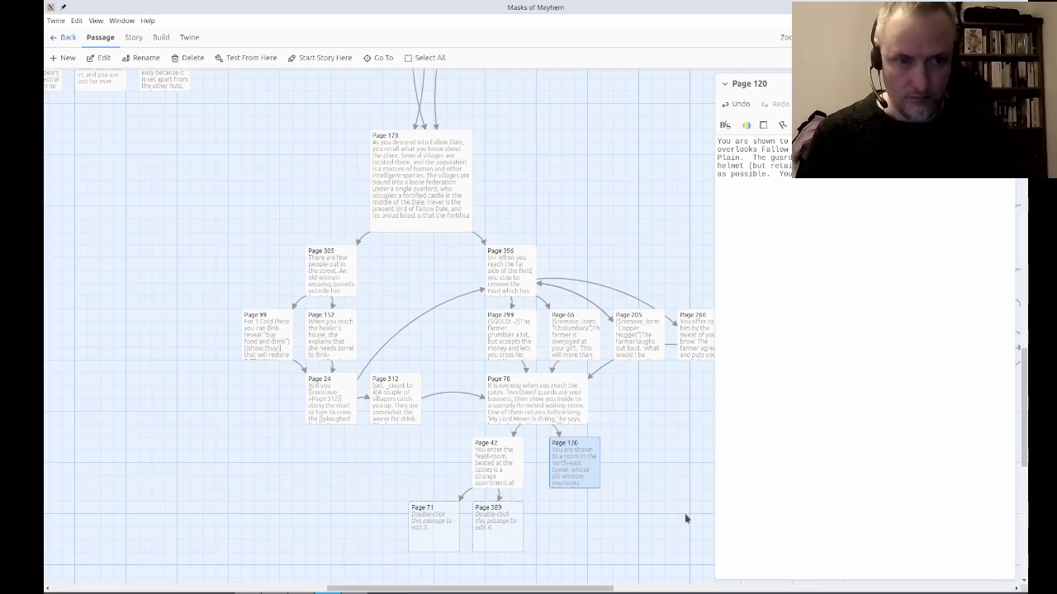
text(the corridor outside.)
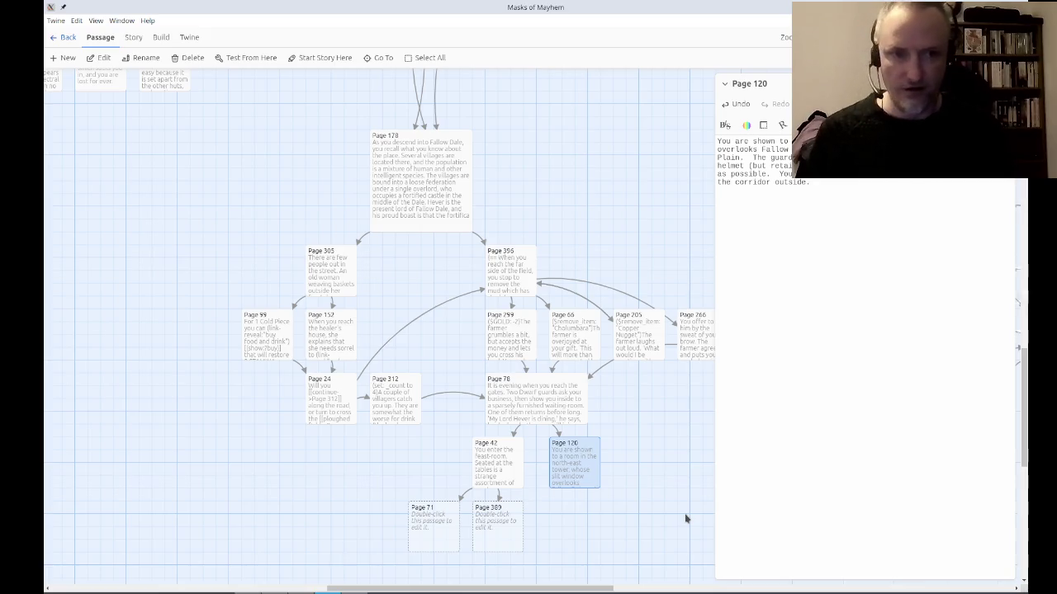
text(  You op)
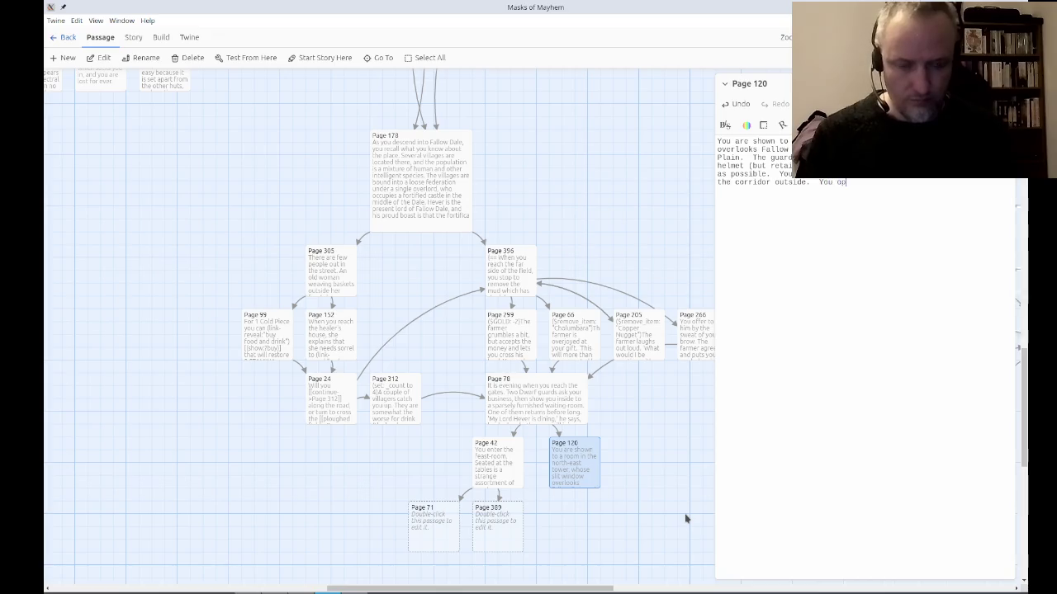
text(en the door to see a Pygmy Orc withdrawing a dagger from the g)
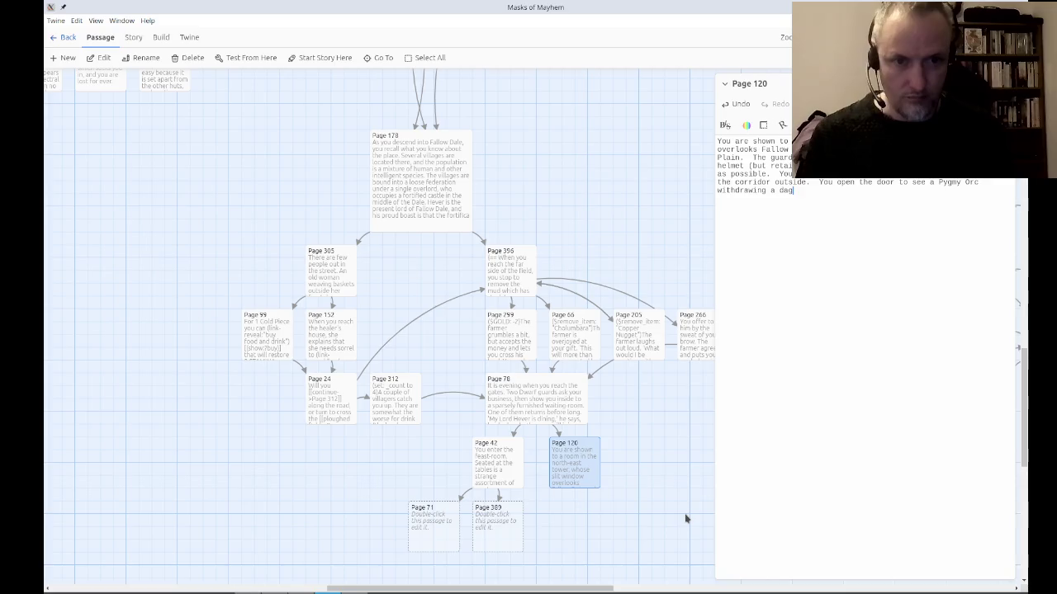
text(uar)
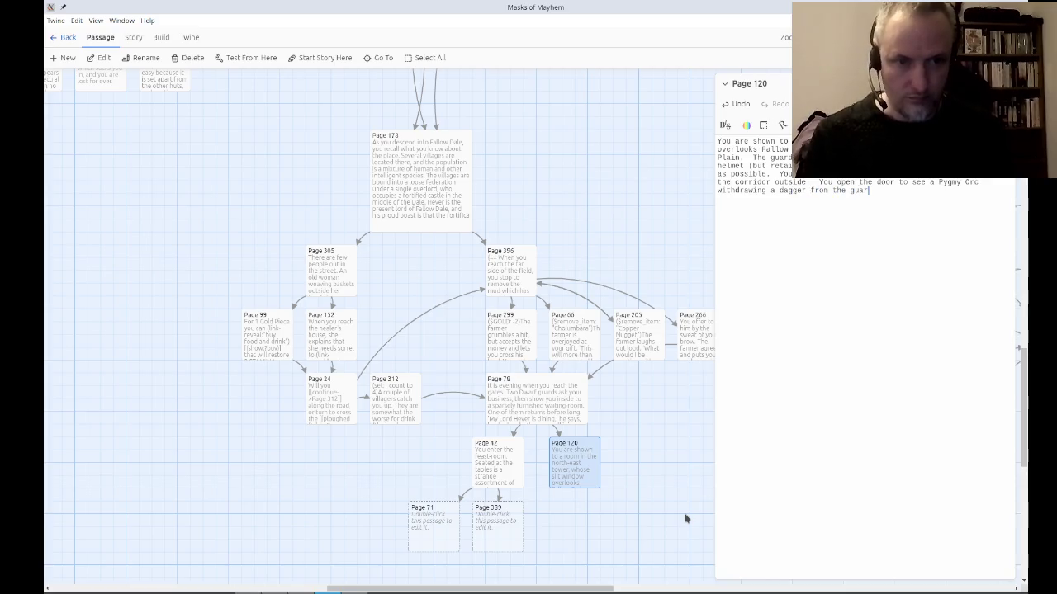
text(d's body.)
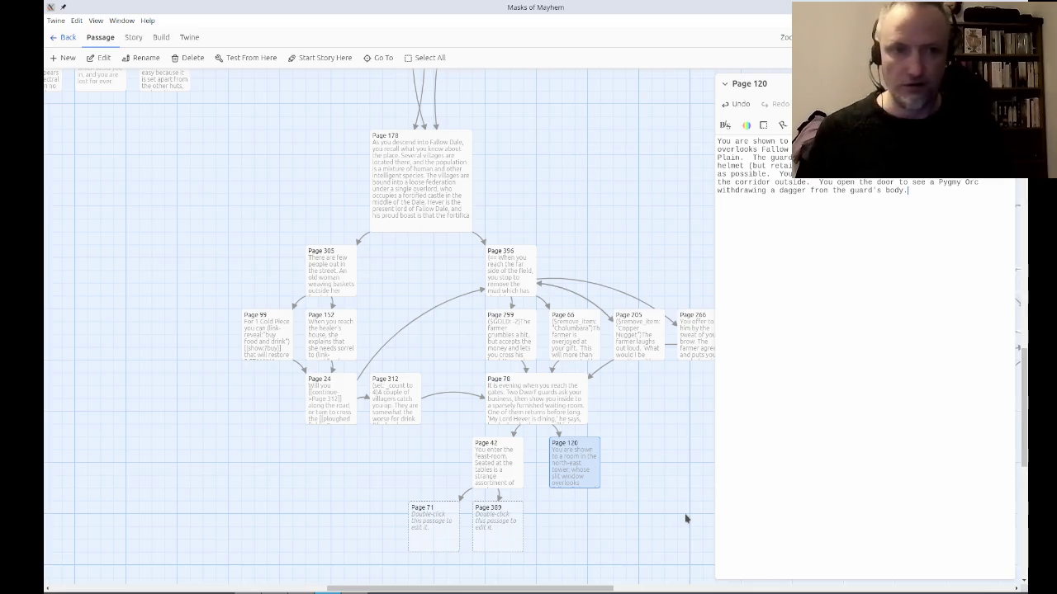
Add drawing your sword against the small but nimble Orc who ducks thrusts and is hard to wound.
text(  You dr)
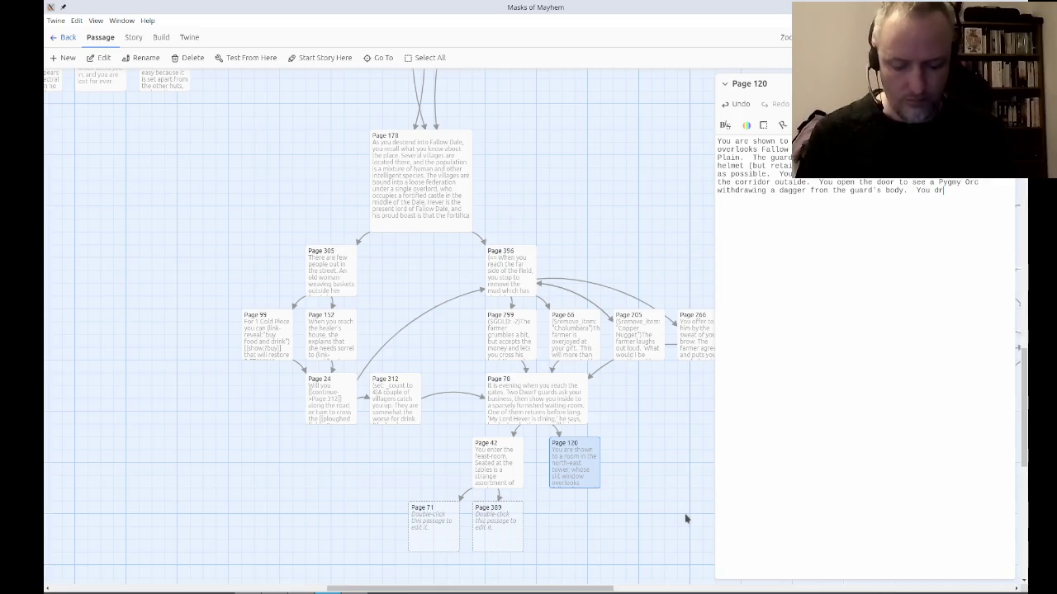
text(aw your sword )
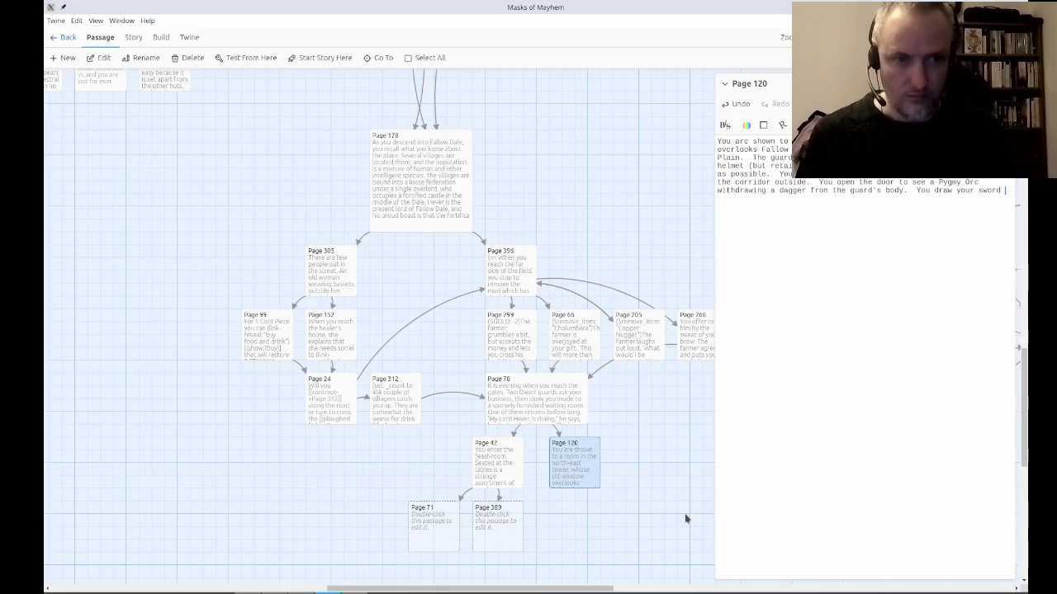
text(and challenge t)
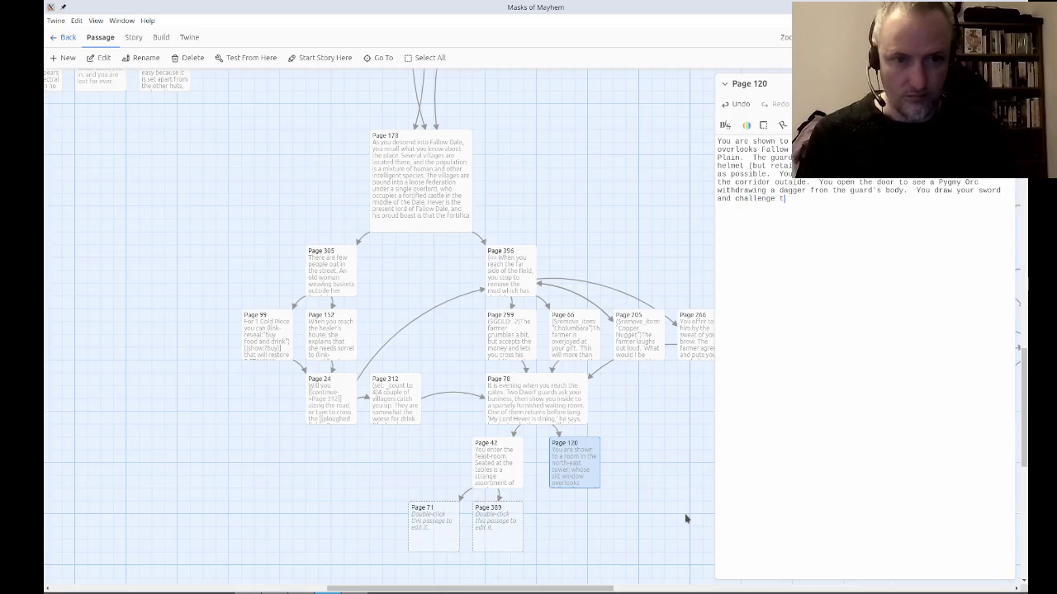
text(he Orc.  )
text(Your opponent may be small, )
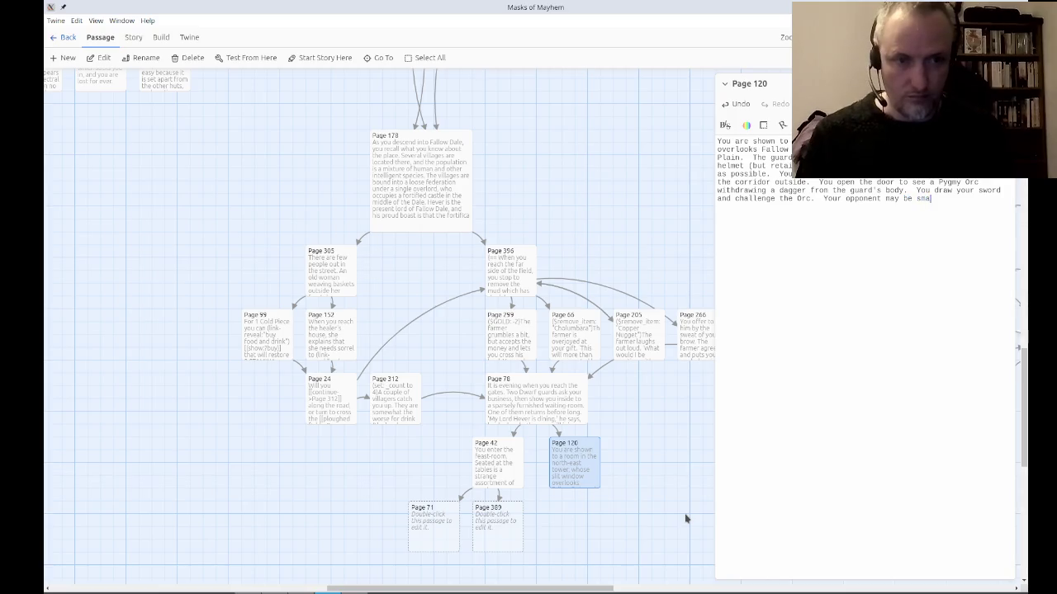
text(but he is )
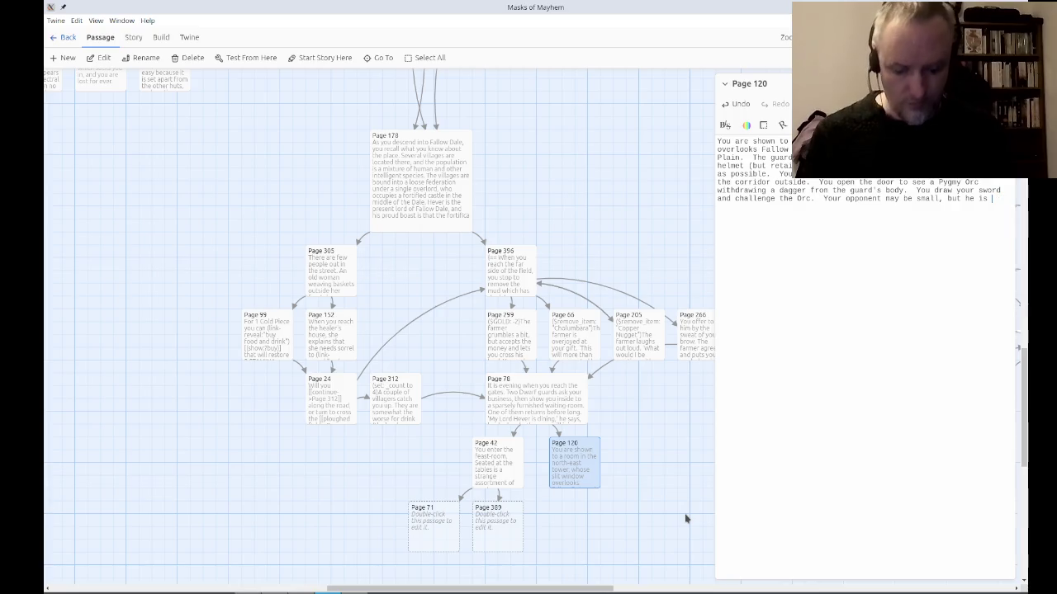
text(nimble)
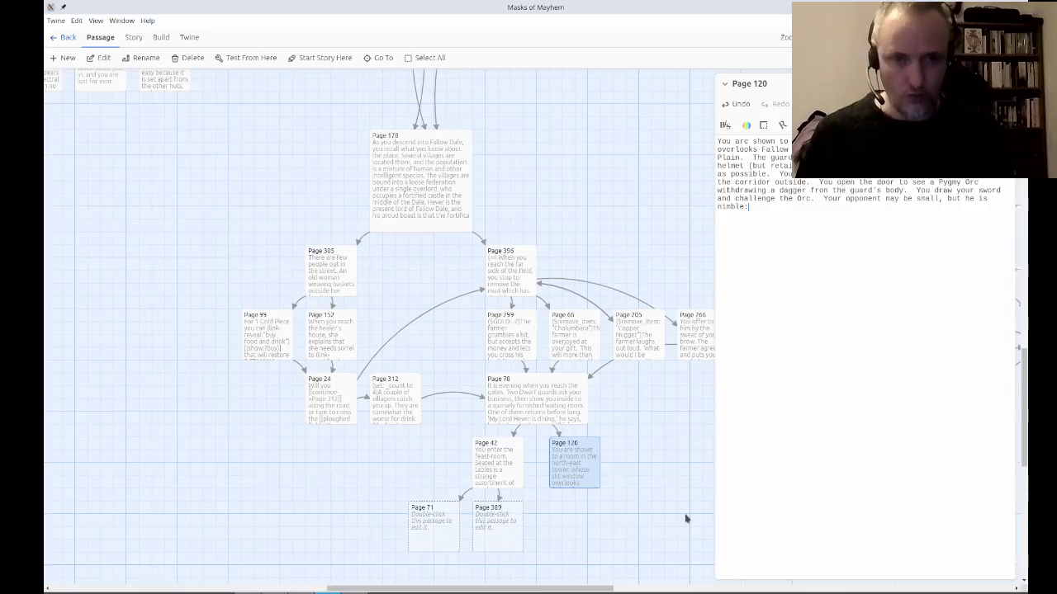
text(: he ducks )
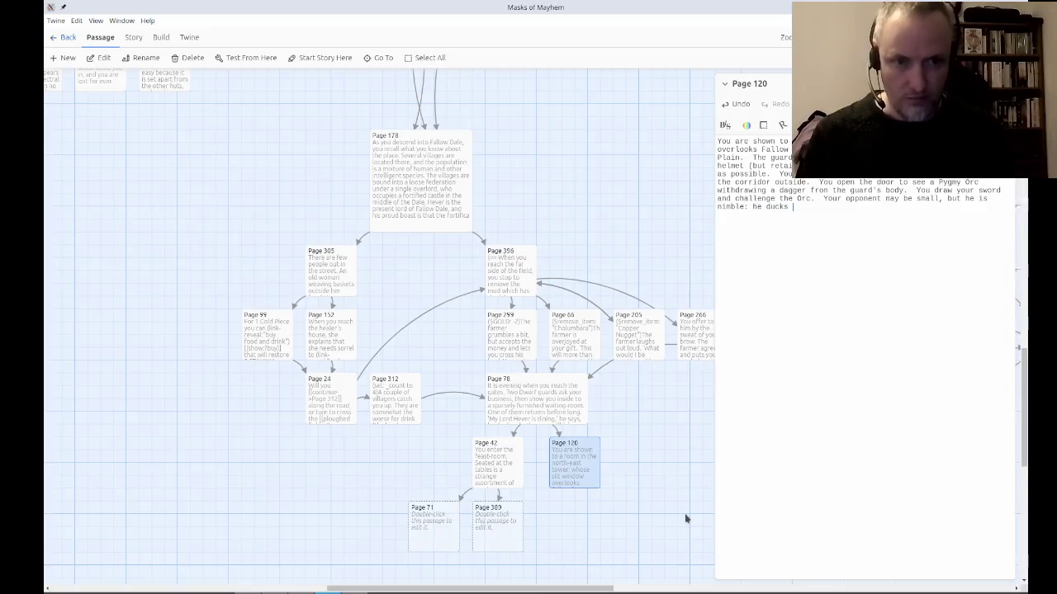
text(your thrusts )
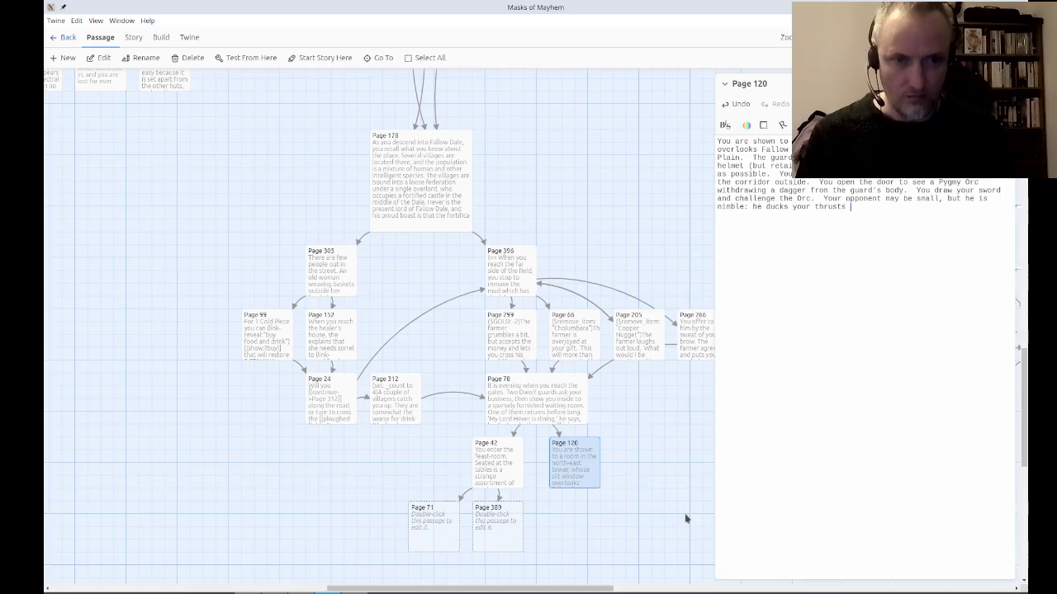
text(and is hard to wound.)
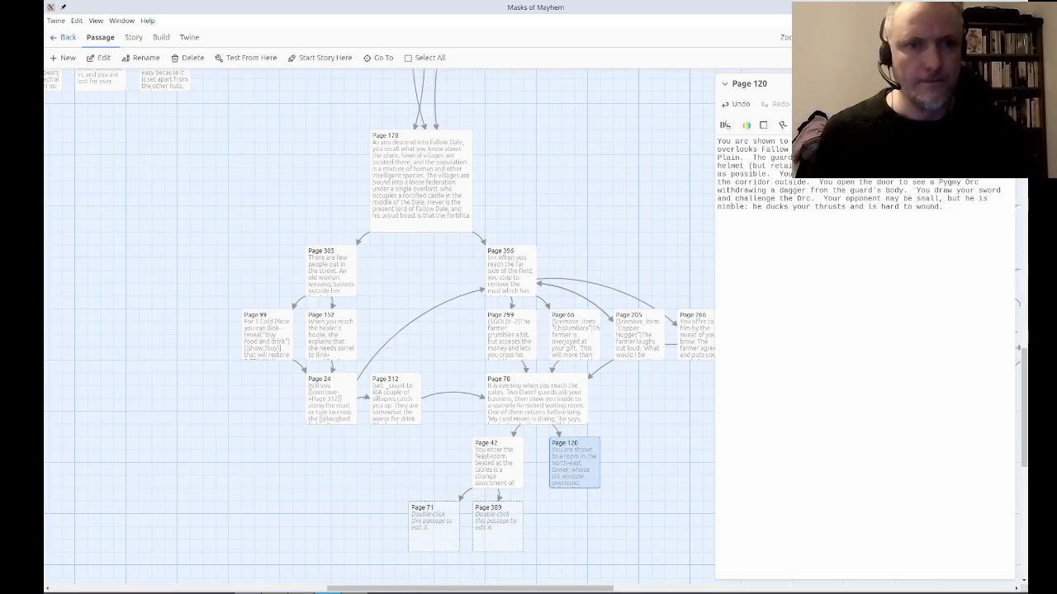
click(813, 104)
Tag Page 120 with the existing 'combat' tag, close its editor, and pan toward Page 101.
click(826, 130)
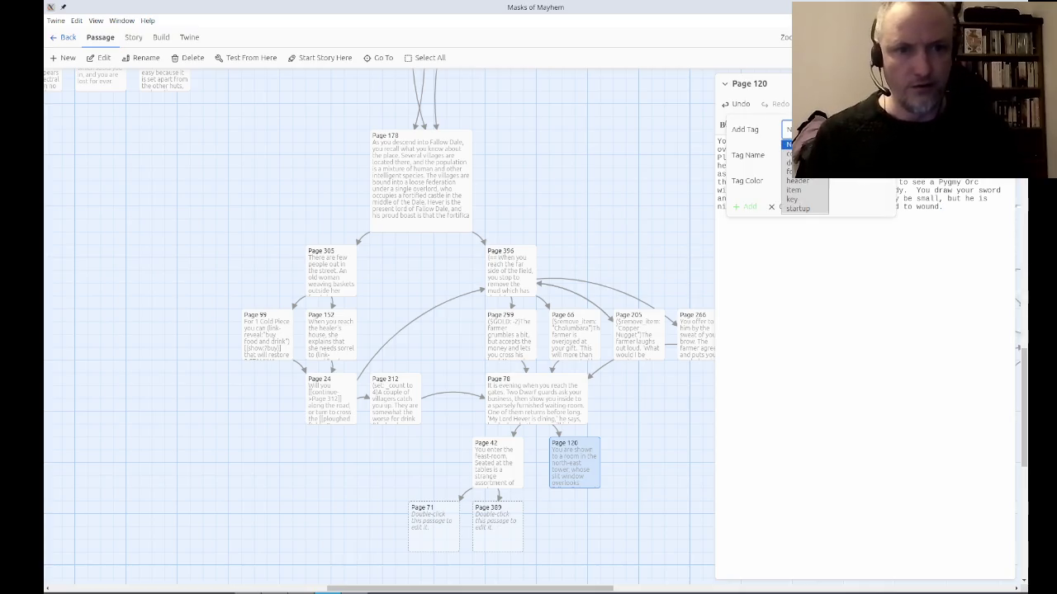
click(794, 153)
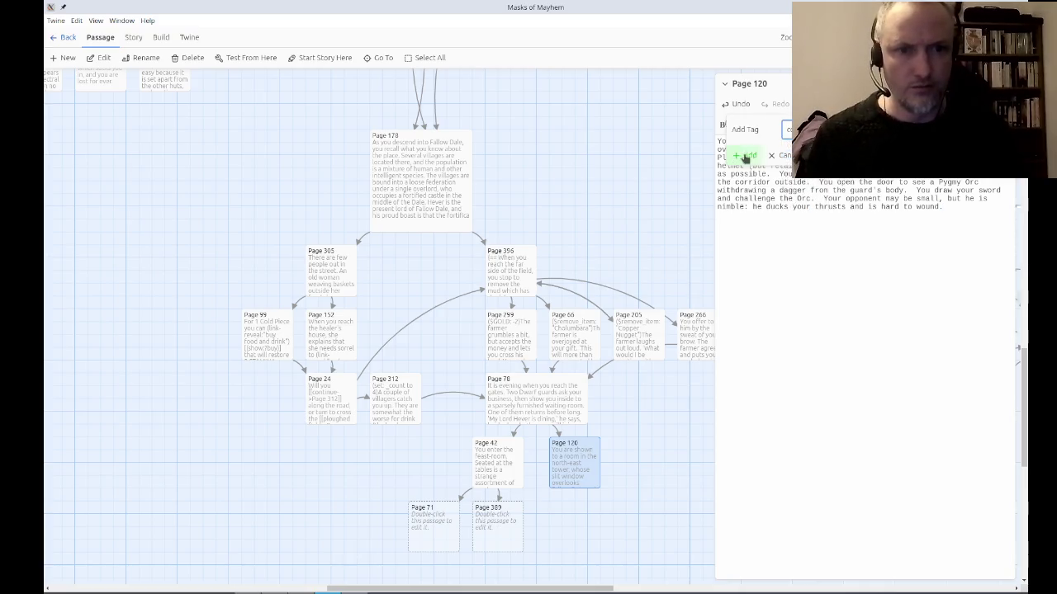
click(746, 157)
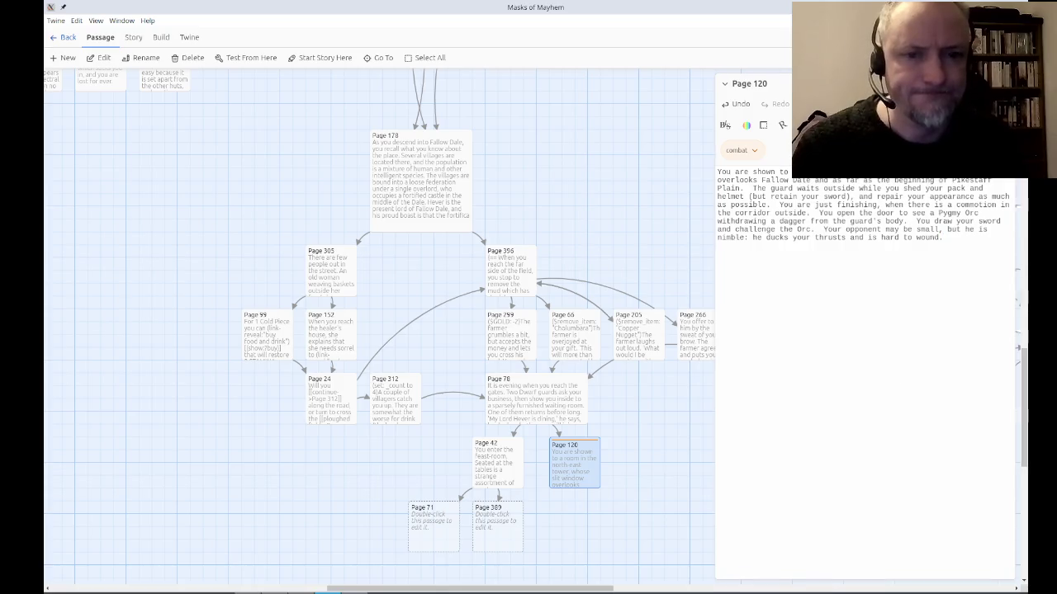
key(Escape)
mouse_move(634, 228)
mouse_down()
mouse_move(723, 332)
mouse_move(748, 462)
mouse_move(797, 462)
mouse_move(437, 377)
mouse_move(319, 379)
mouse_move(292, 288)
mouse_move(358, 160)
mouse_move(342, 164)
mouse_up()
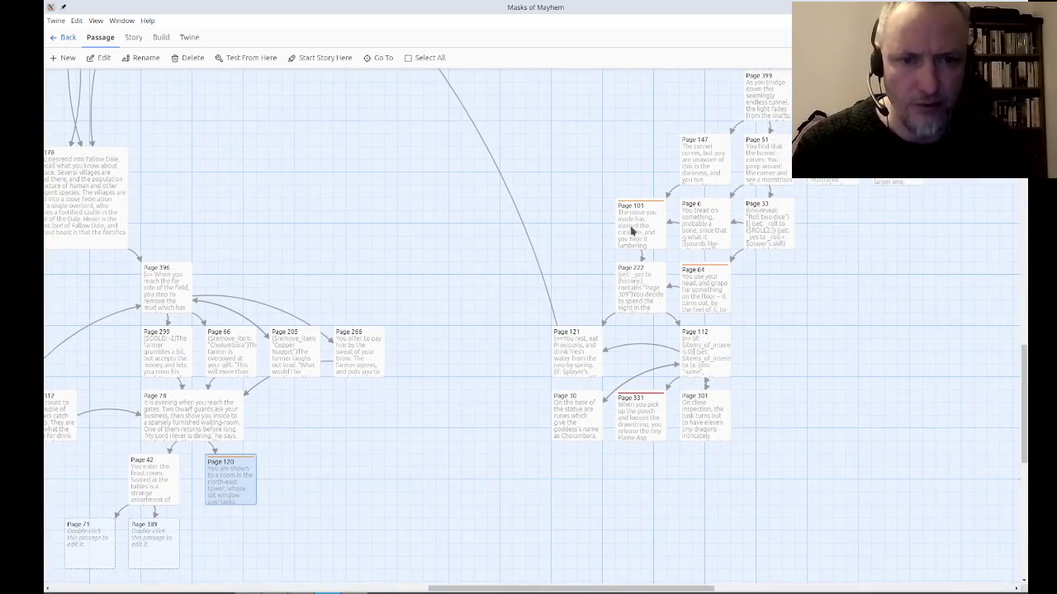
Copy Page 101's combat code block into Page 120.
double_click(650, 232)
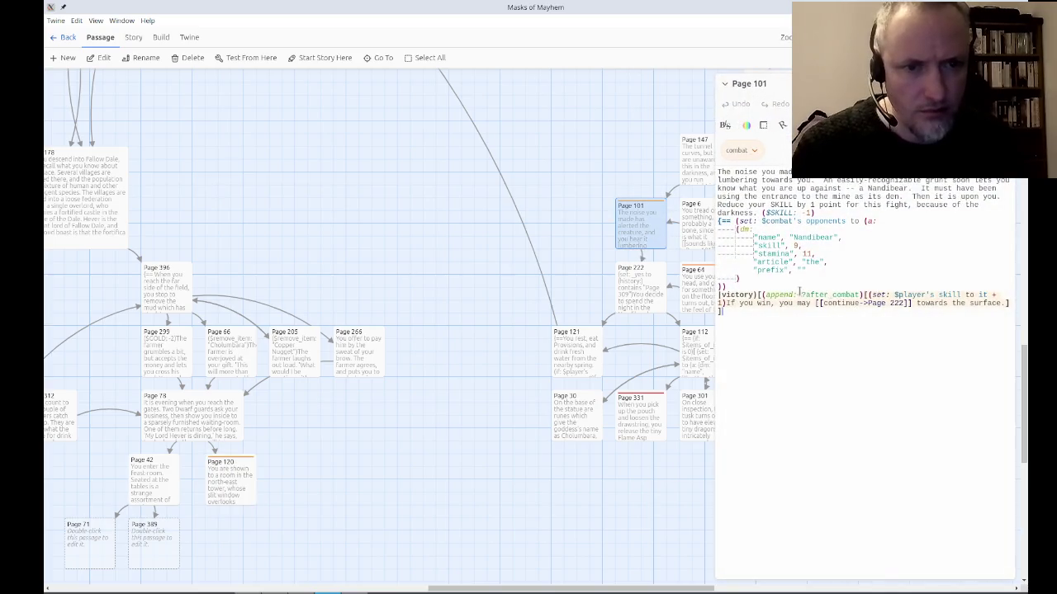
drag(774, 332, 706, 225)
key(ctrl+c)
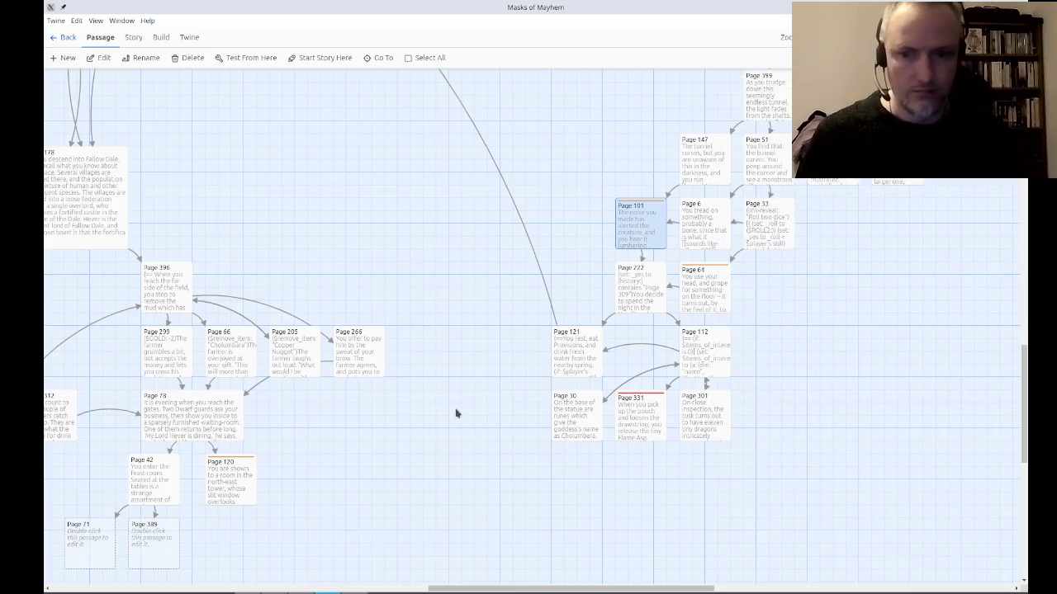
double_click(243, 476)
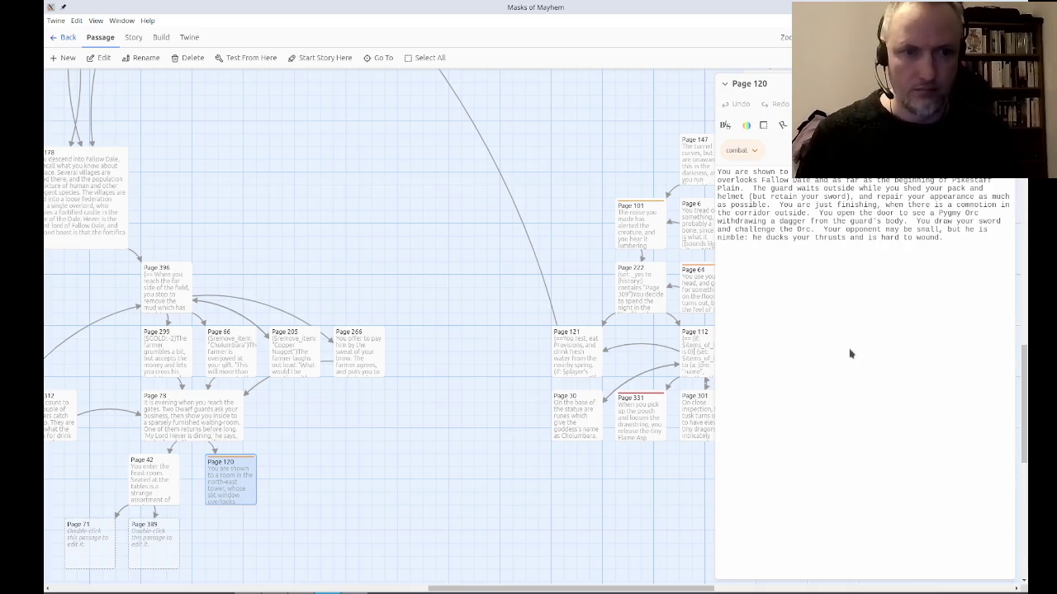
key(ctrl+v)
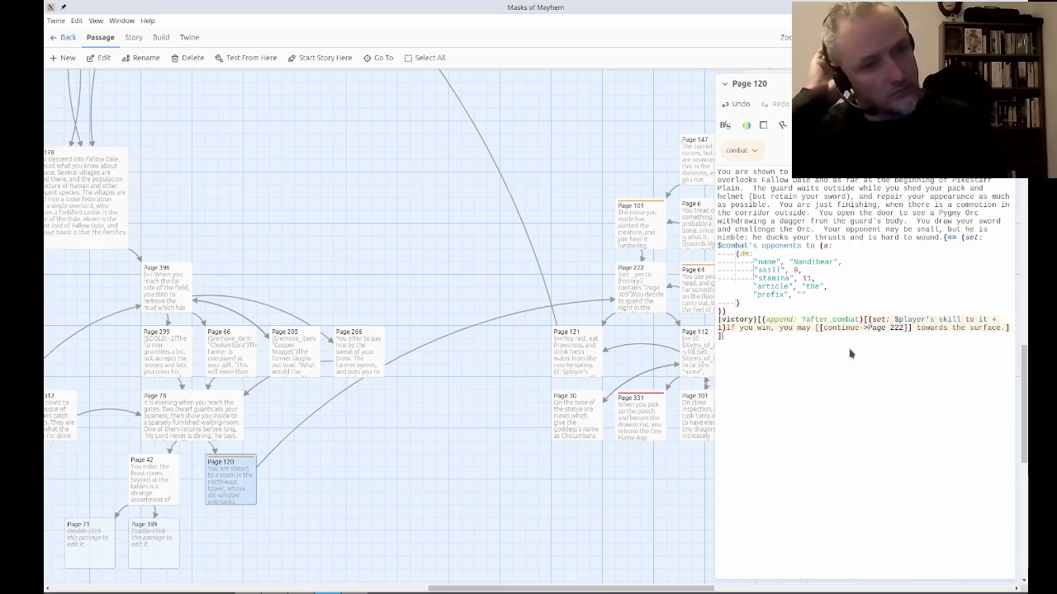
Replace the Nandibear opponent name with Pygmy Orc and change its skill from 9 to 7.
key(Up)
key(Up)
key(Up)
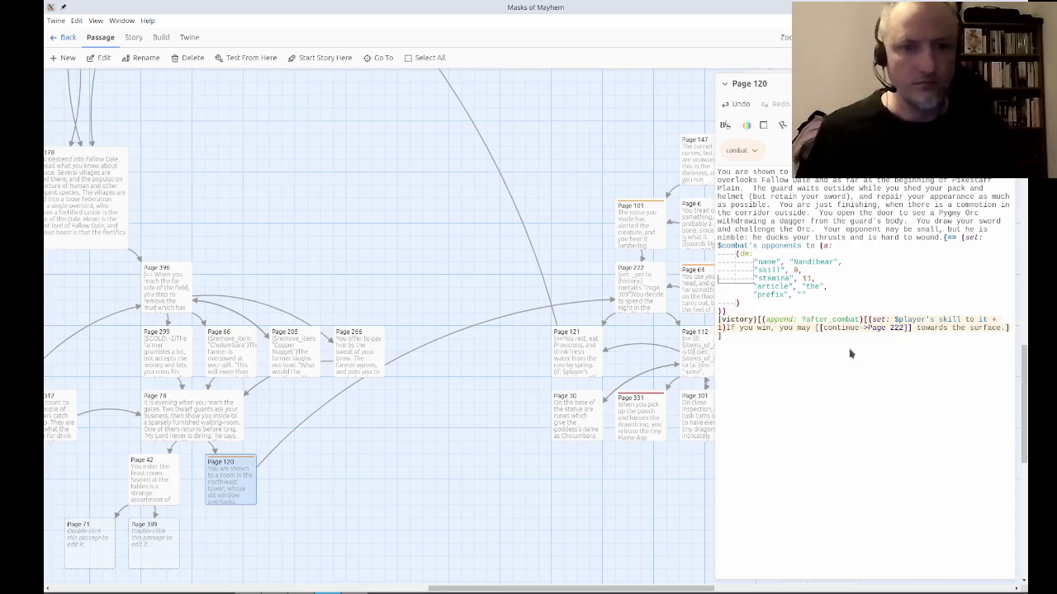
key(End)
key(ctrl+shift+Left)
text(Pygmy Orc)
key(Down)
key(Left)
key(shift+Left)
text(7)
Set the Pygmy Orc's stamina to 8 and make the article lowercase 'the'.
key(Down)
key(BackSpace)
key(BackSpace)
text(8)
key(Down)
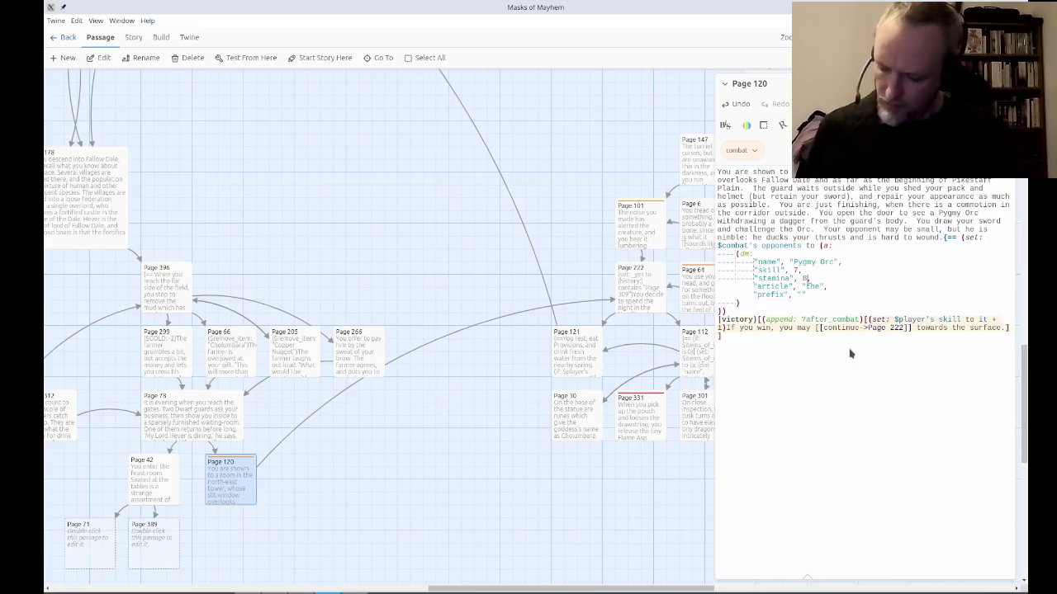
key(BackSpace)
text(t)
key(Down)
key(Down)
key(Down)
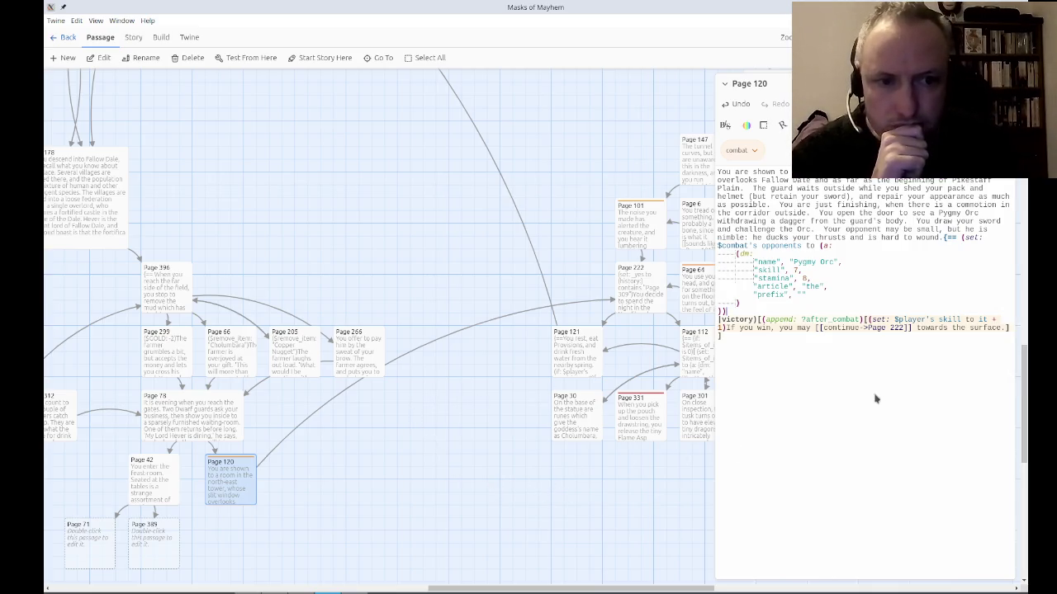
Delete Page 120's leftover [victory] line to Page 222, then bring up the Combat Next code.
triple_click(750, 327)
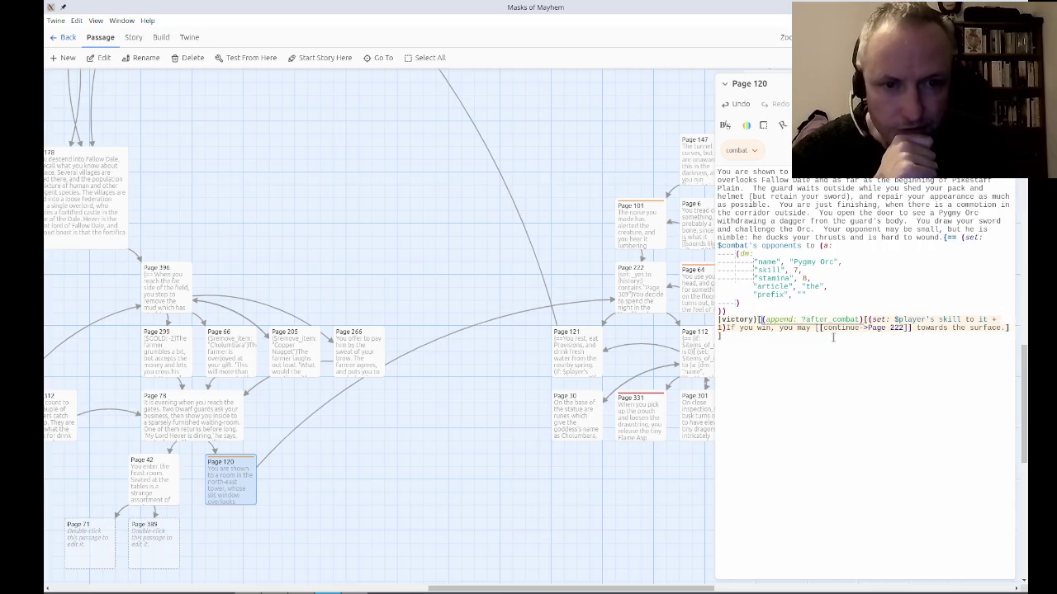
key(Delete)
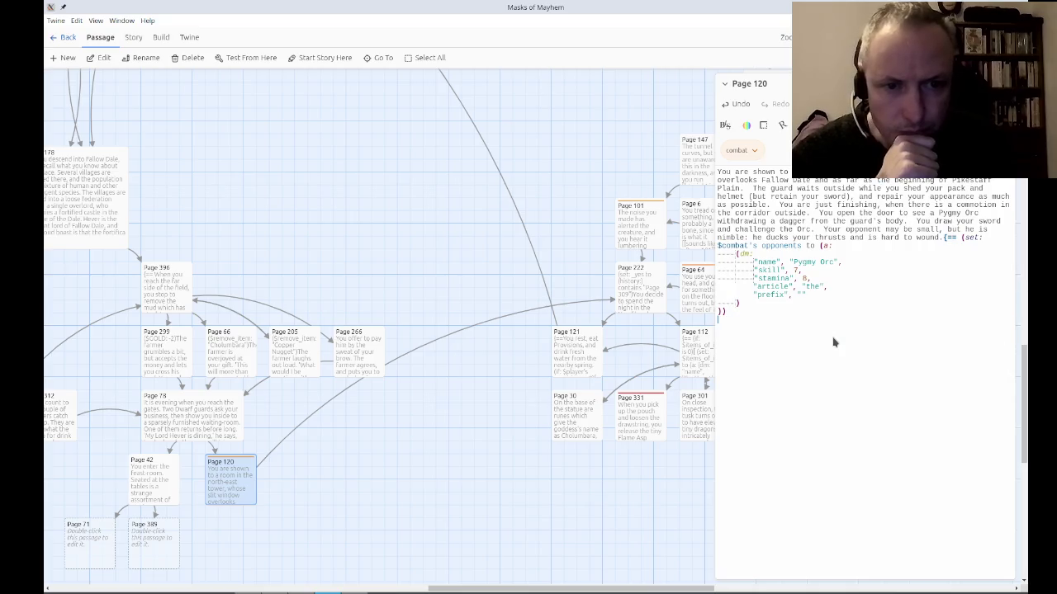
scroll(306, 446, left, 10)
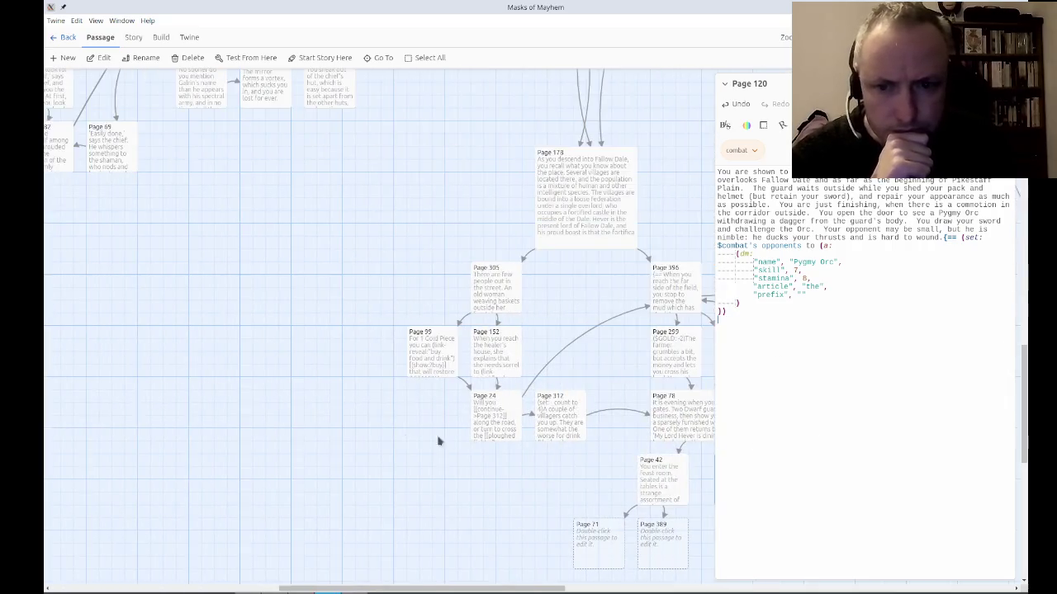
scroll(321, 443, up, 6)
scroll(321, 444, left, 5)
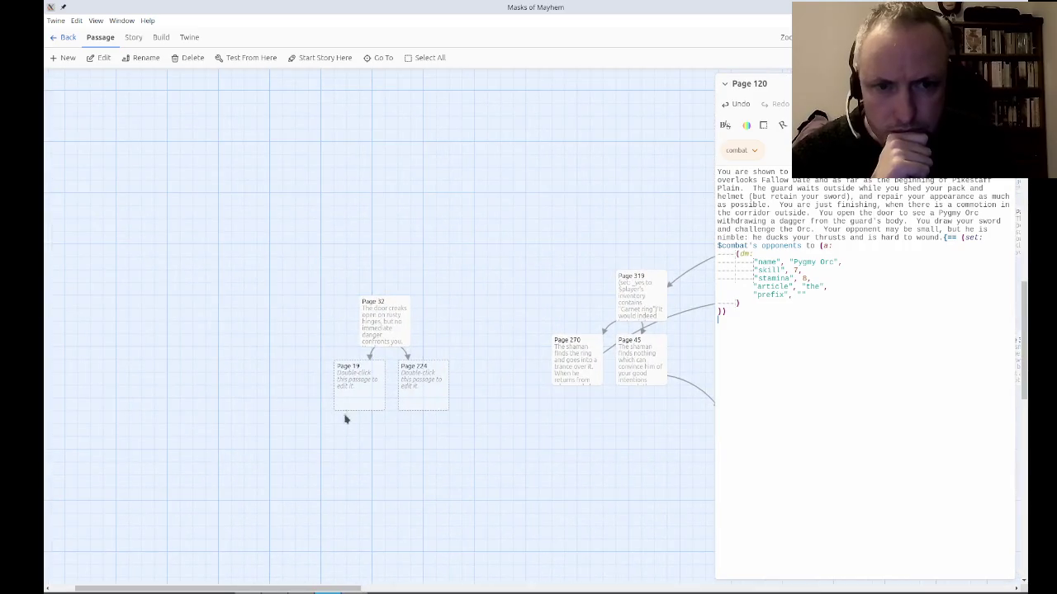
scroll(366, 386, down, 5)
scroll(198, 238, up, 6)
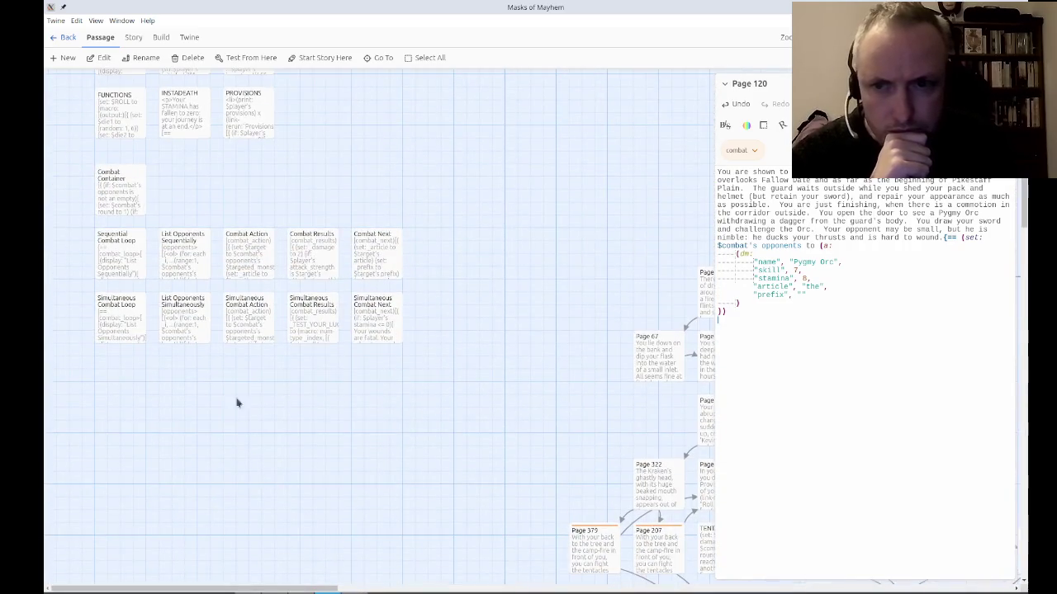
scroll(204, 396, up, 3)
double_click(381, 368)
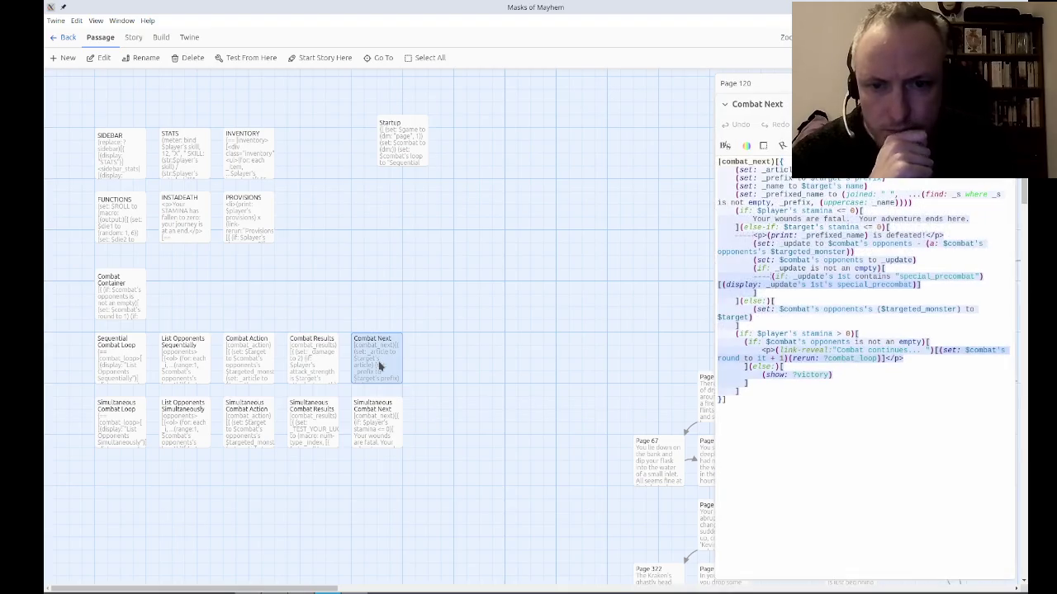
click(837, 394)
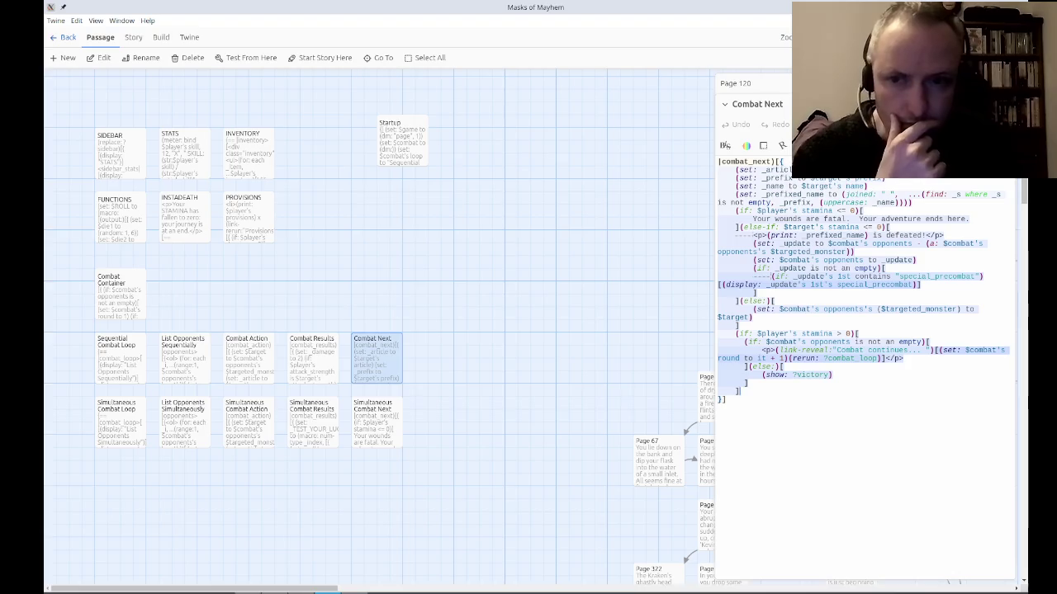
Close Combat Next and look over the Combat Container code.
key(Escape)
double_click(115, 306)
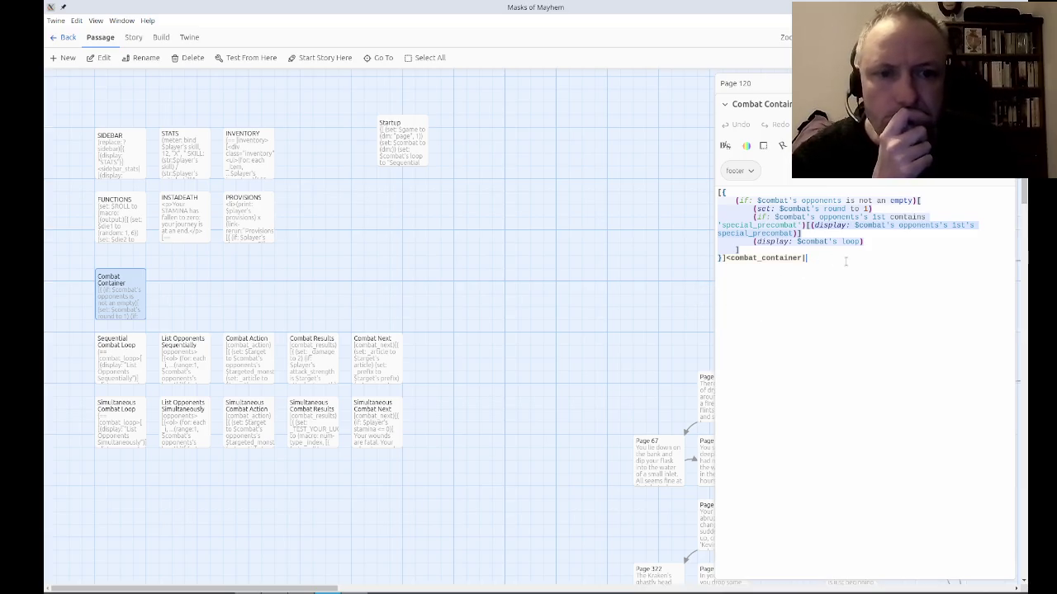
text(|)
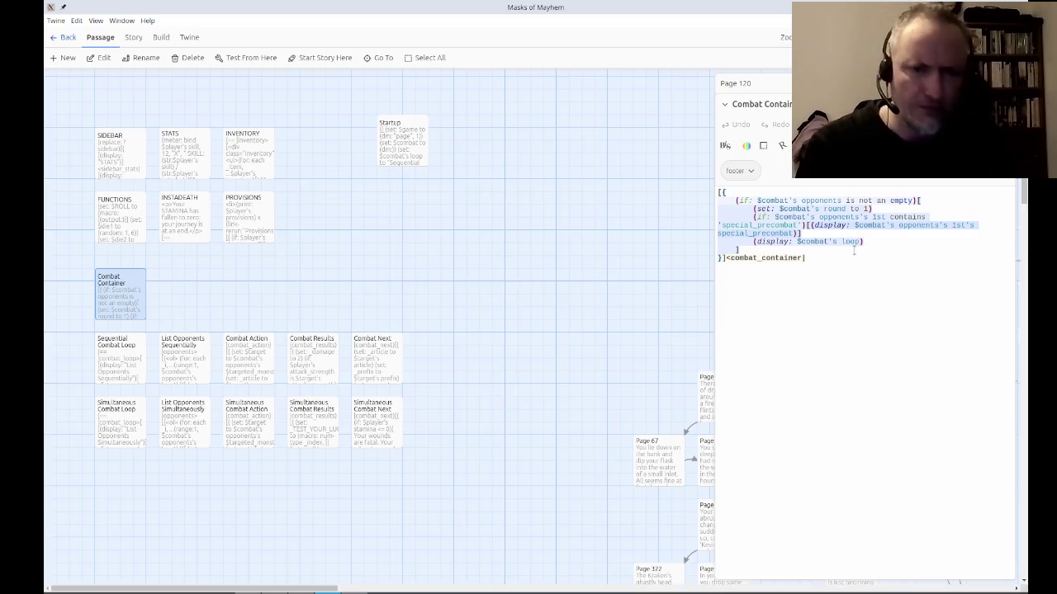
click(1024, 104)
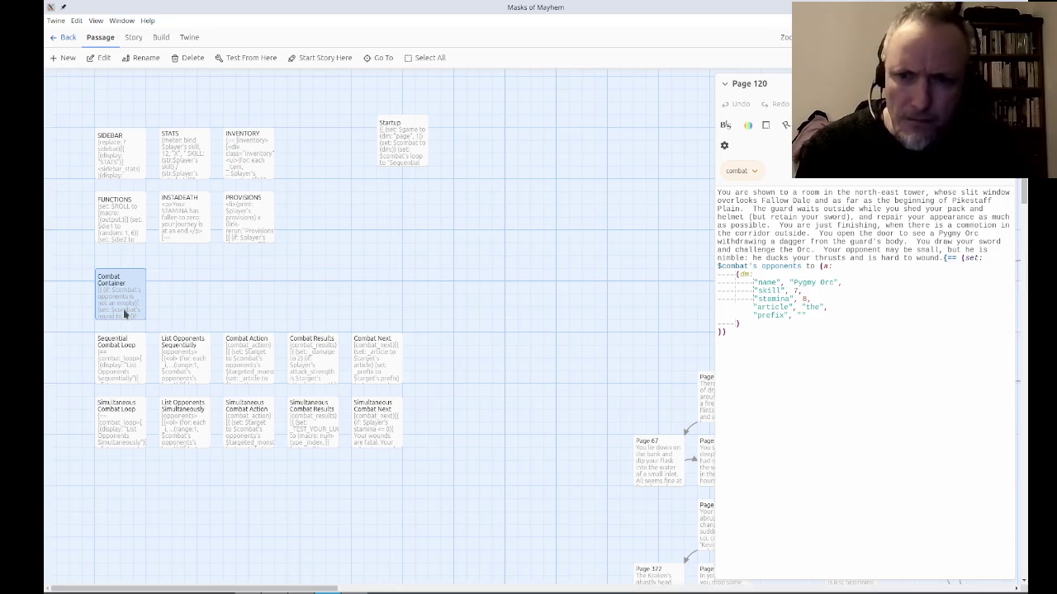
Read Combat Next at full width, then bring up Sequential Combat Loop beside the map.
double_click(376, 363)
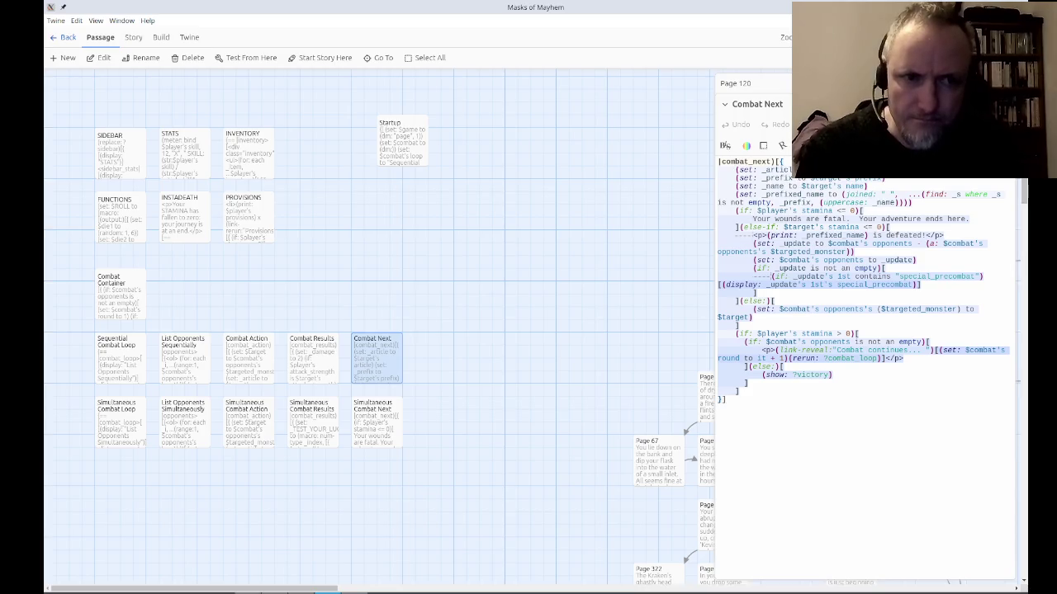
click(995, 104)
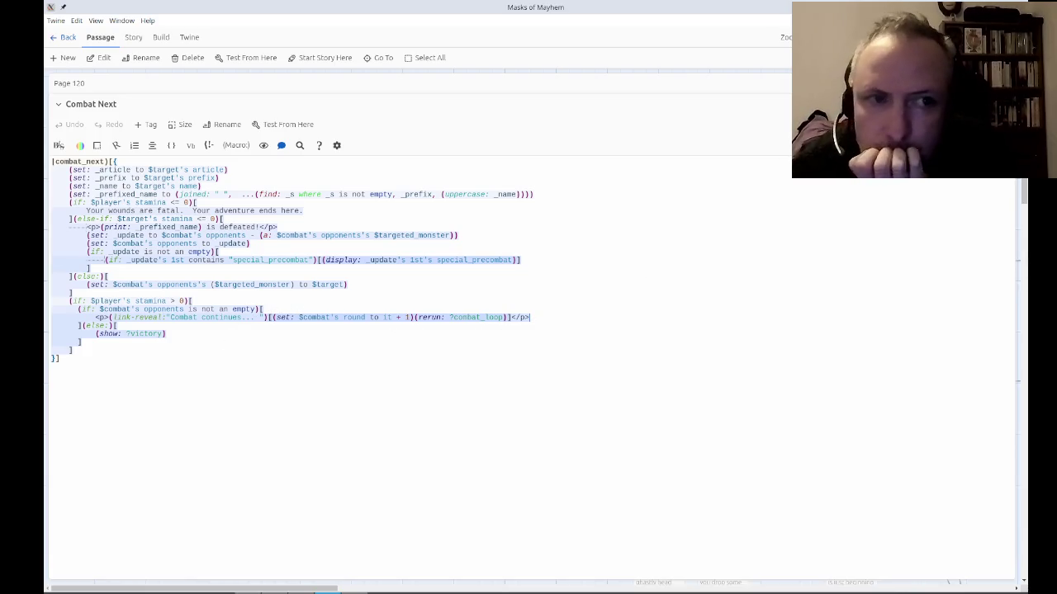
click(1008, 104)
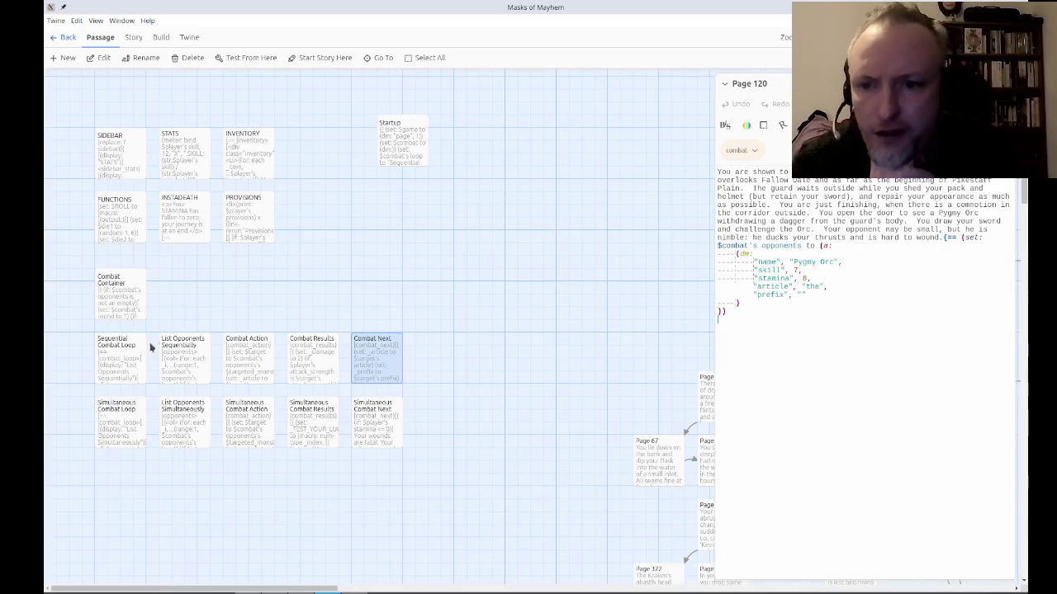
click(125, 369)
double_click(125, 368)
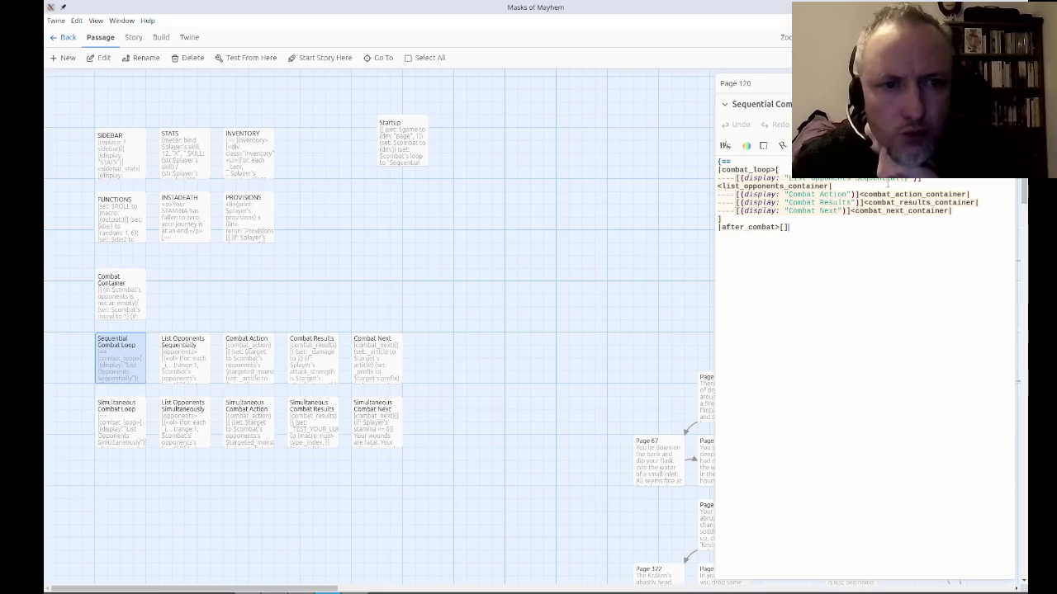
Open Simultaneous Combat Loop and check Combat Container's line setting the combat round.
double_click(124, 425)
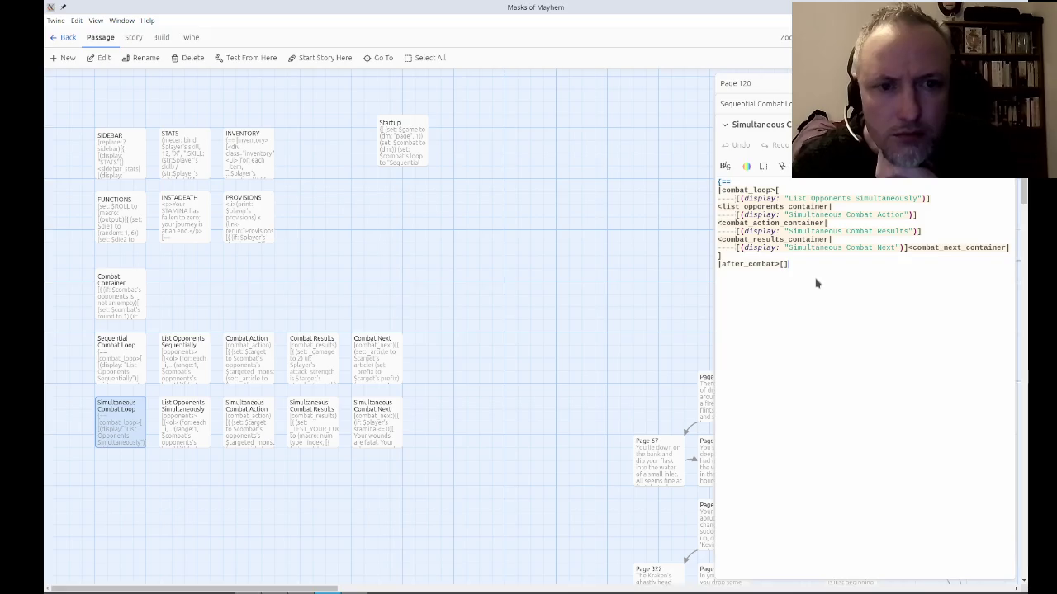
double_click(119, 314)
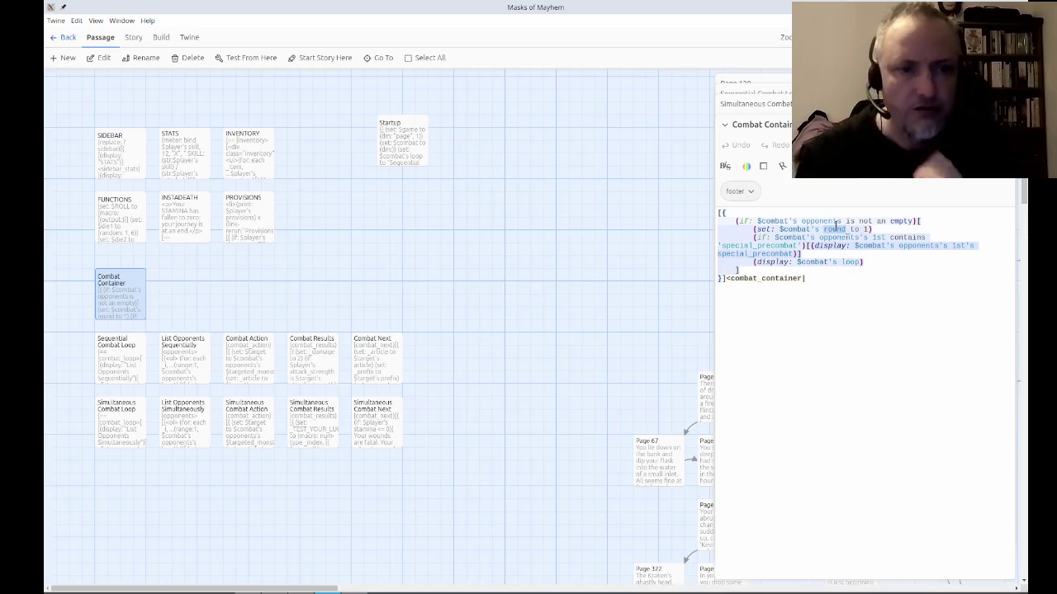
click(836, 229)
click(768, 330)
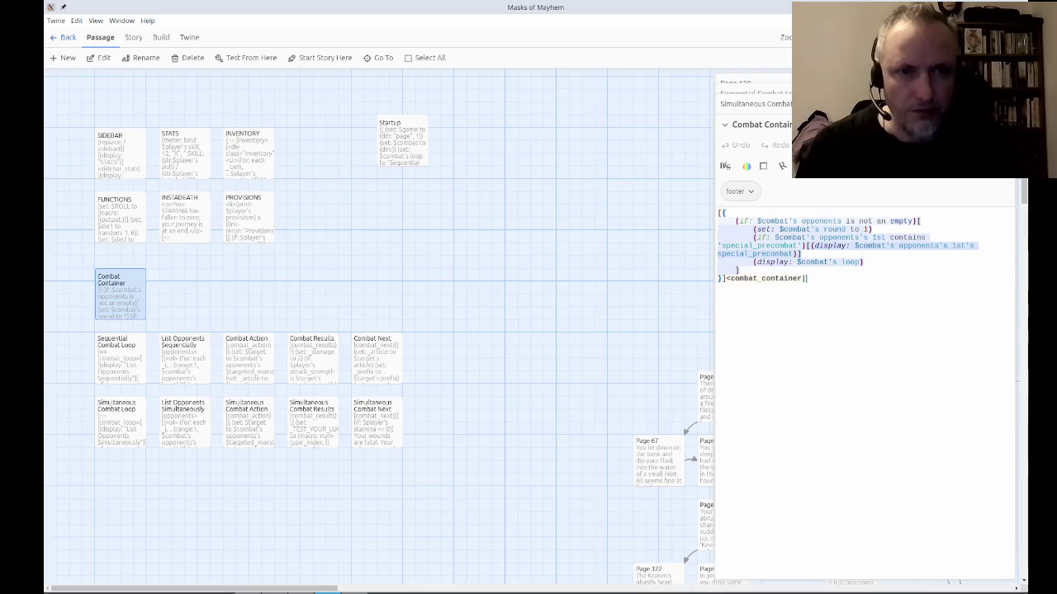
key(Escape)
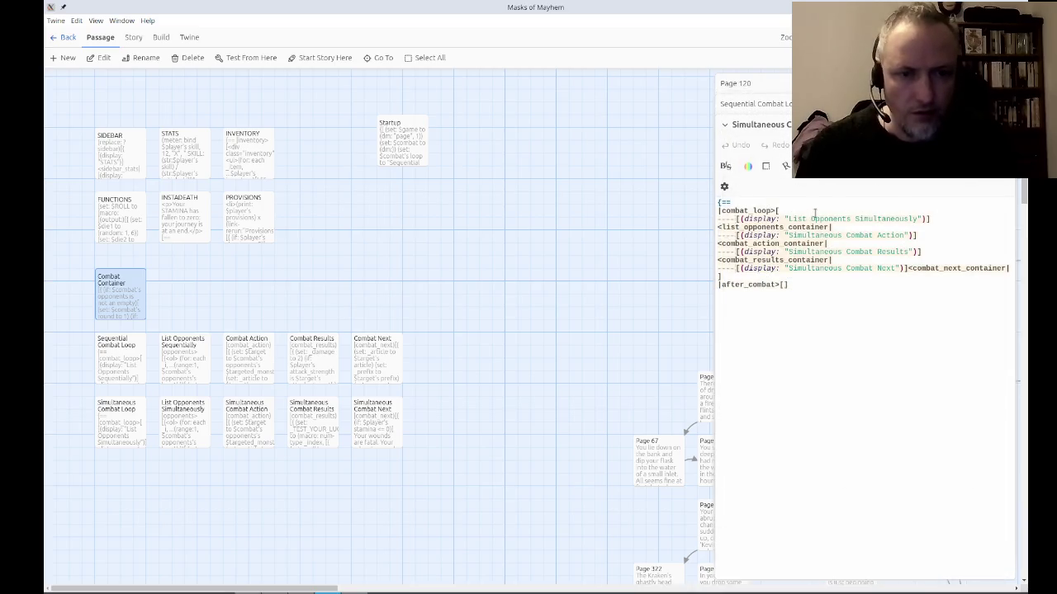
scroll(813, 214, down, 1)
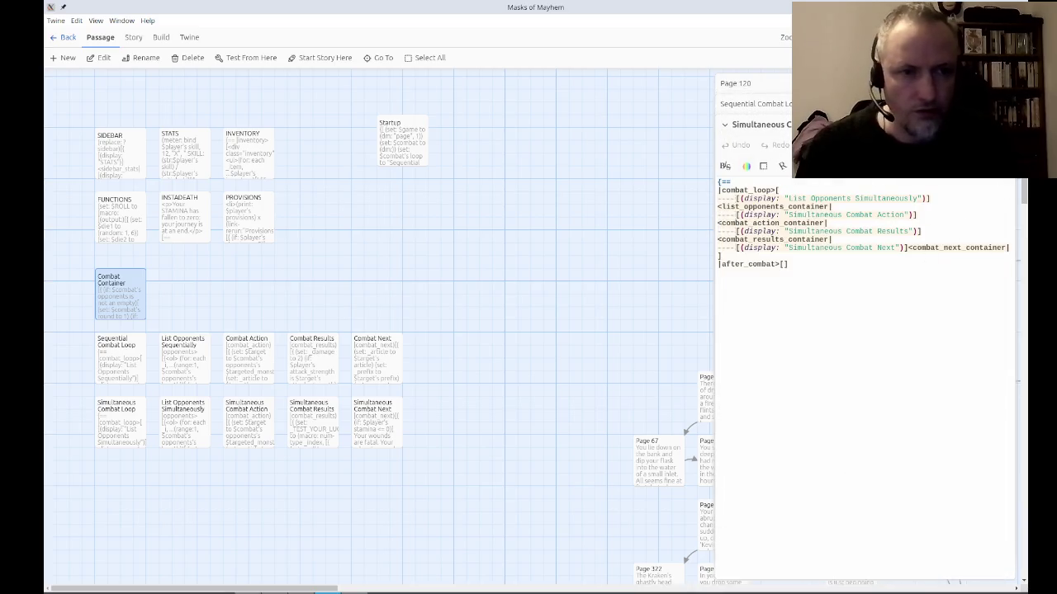
Add an indented (set: $combat's round to it + 1) line at the top of Simultaneous Combat Loop.
click(995, 124)
key(Up)
key(Up)
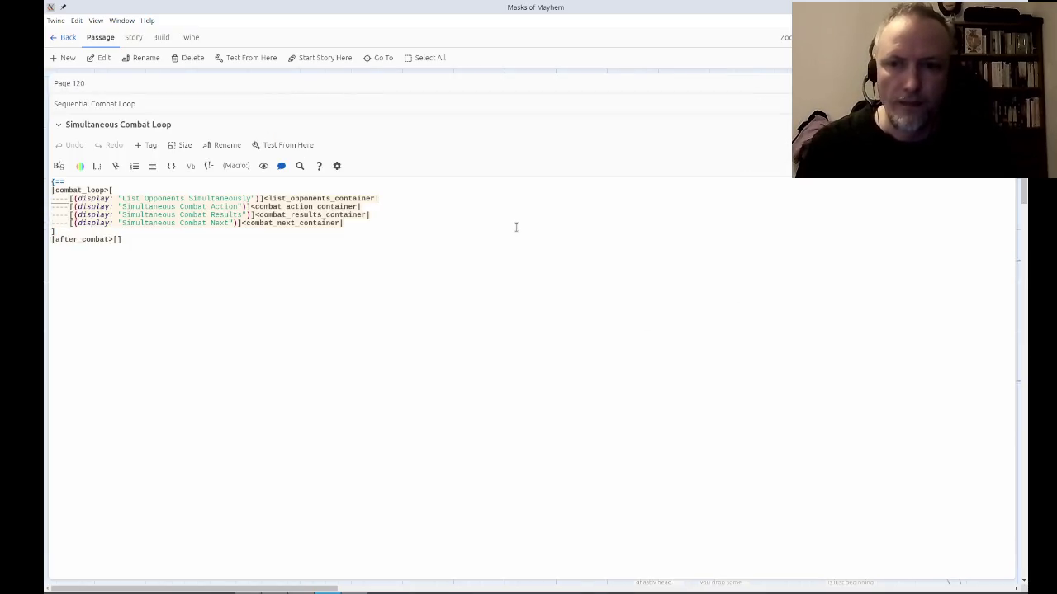
key(Down)
key(Down)
key(Down)
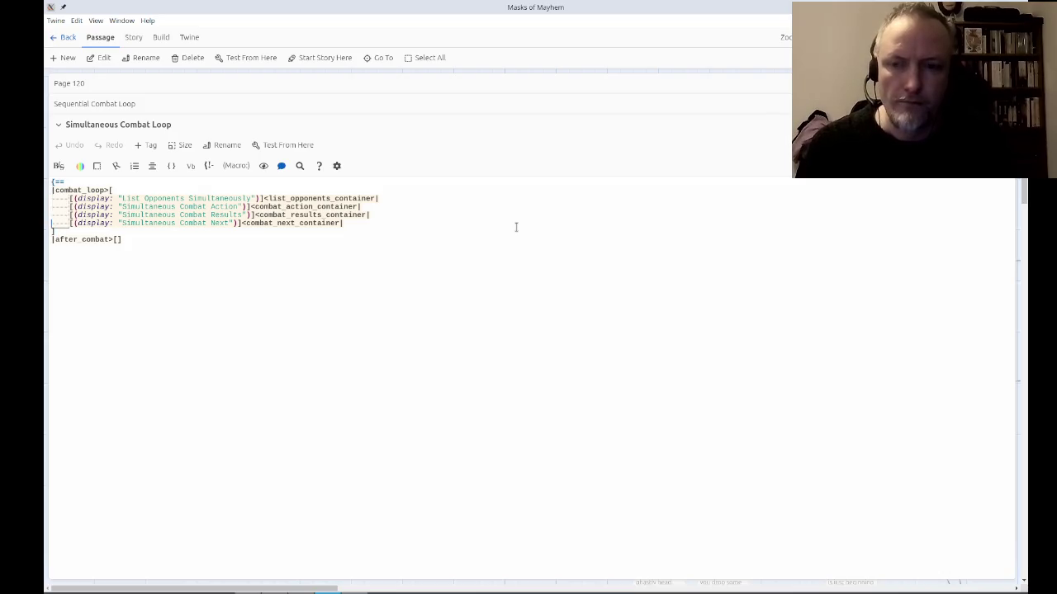
key(Up)
key(Up)
key(Up)
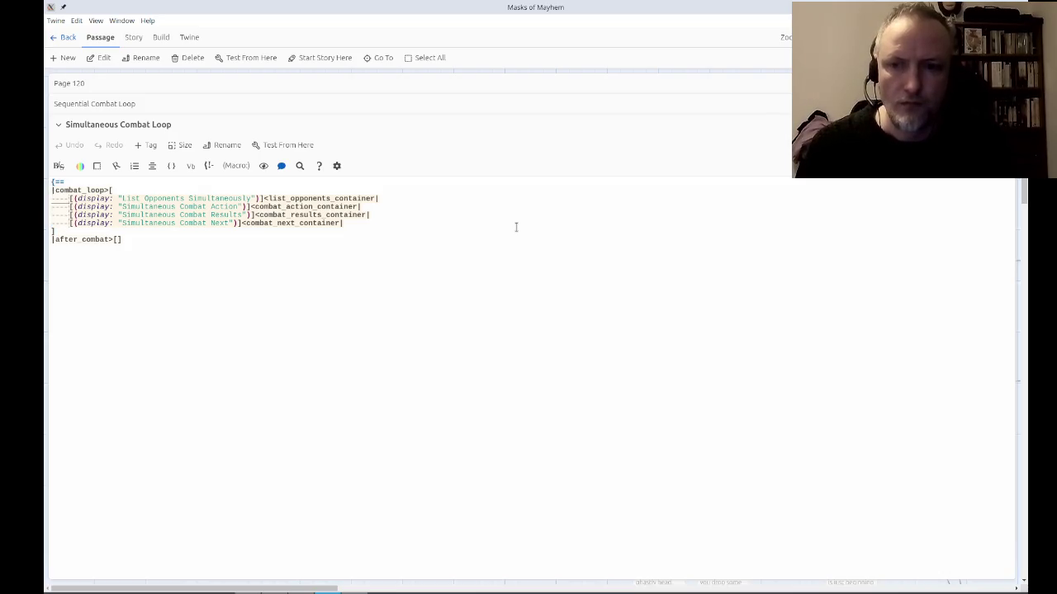
text((set: $combat's round to 1))
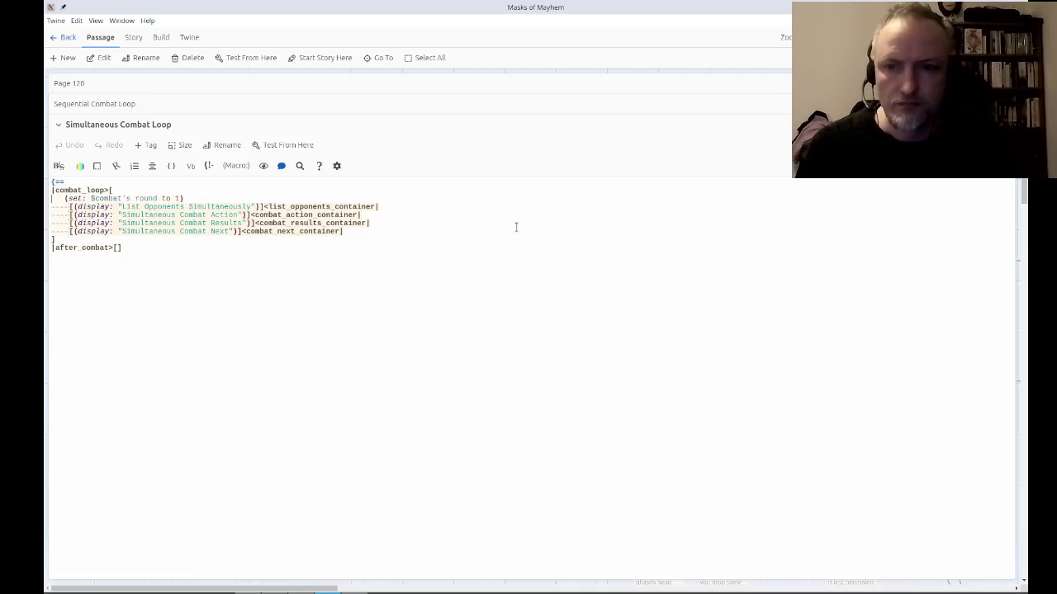
key(Tab)
text(it +)
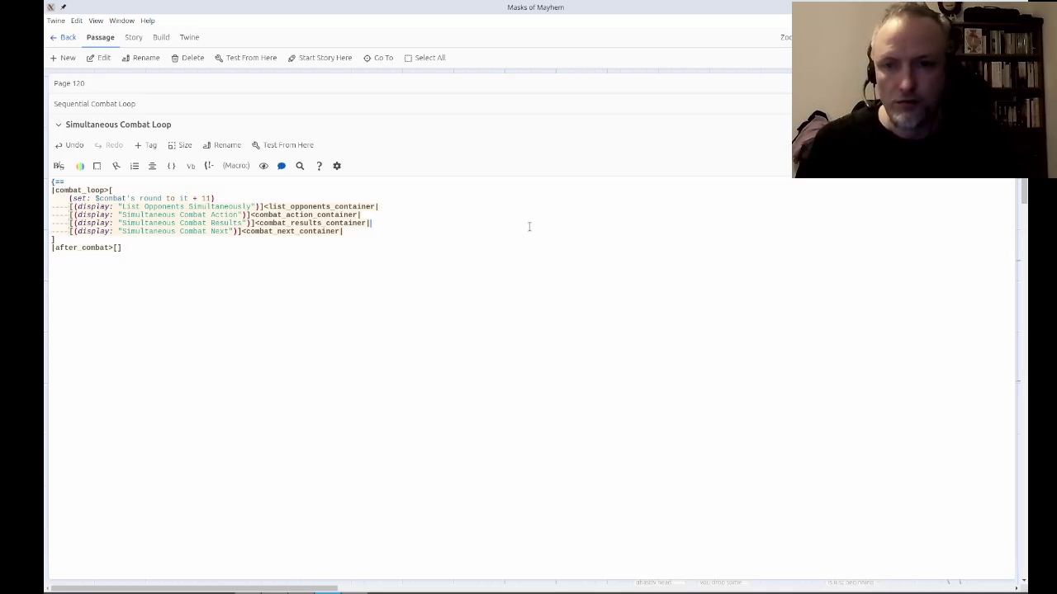
Copy the round-increment line under |combat_loop>[ in Sequential Combat Loop.
key(ctrl+End)
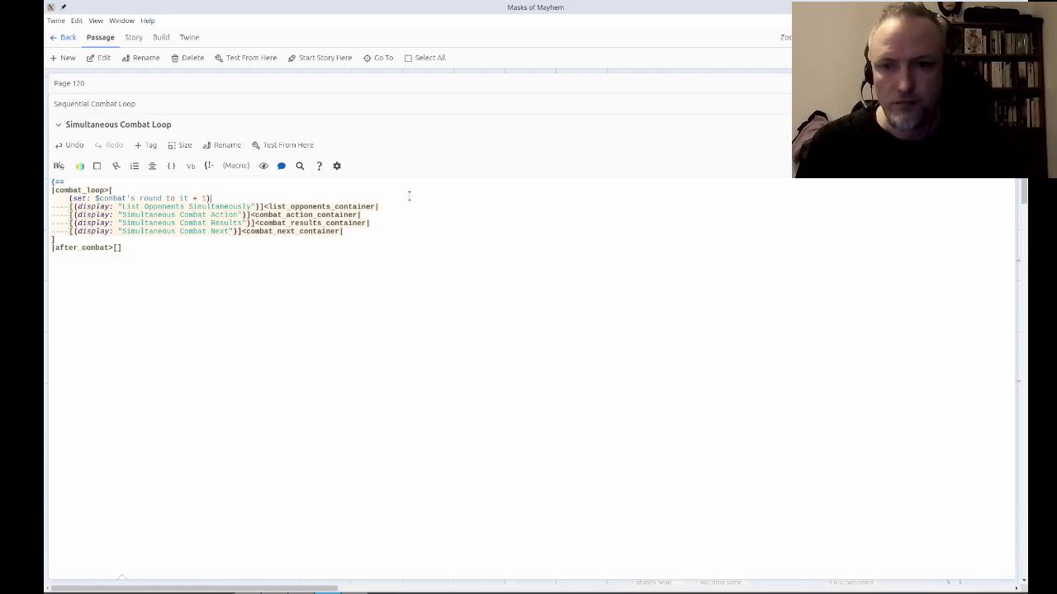
triple_click(409, 195)
key(ctrl+c)
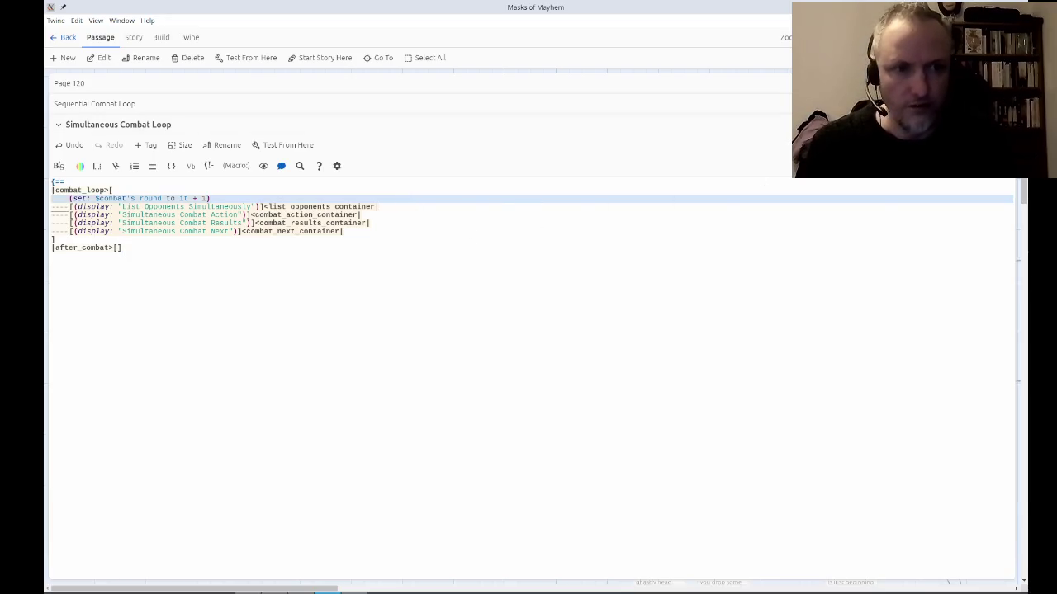
click(1006, 124)
click(387, 167)
key(Return)
key(ctrl+v)
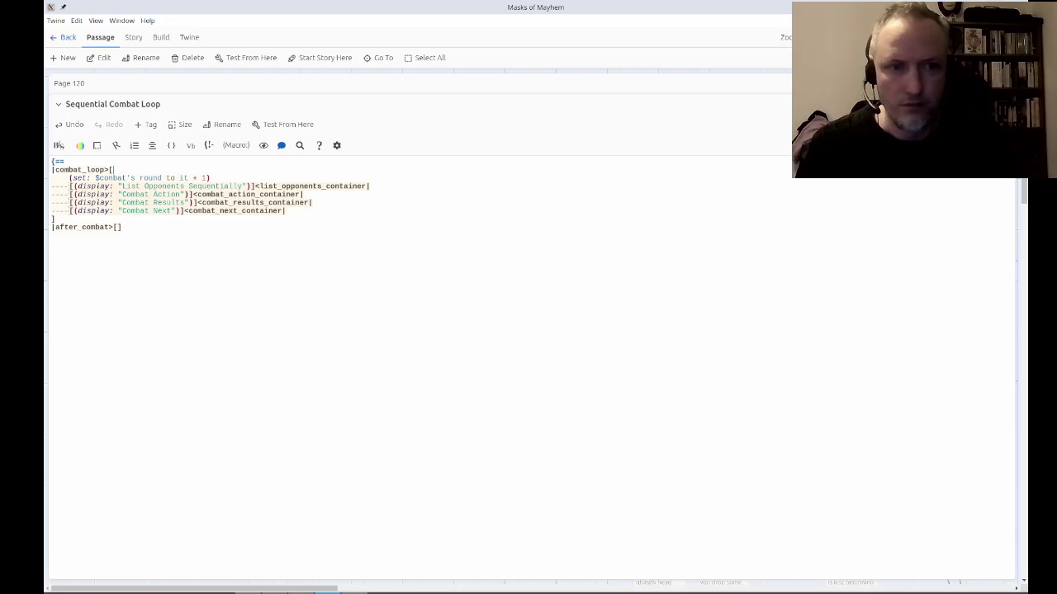
click(1005, 104)
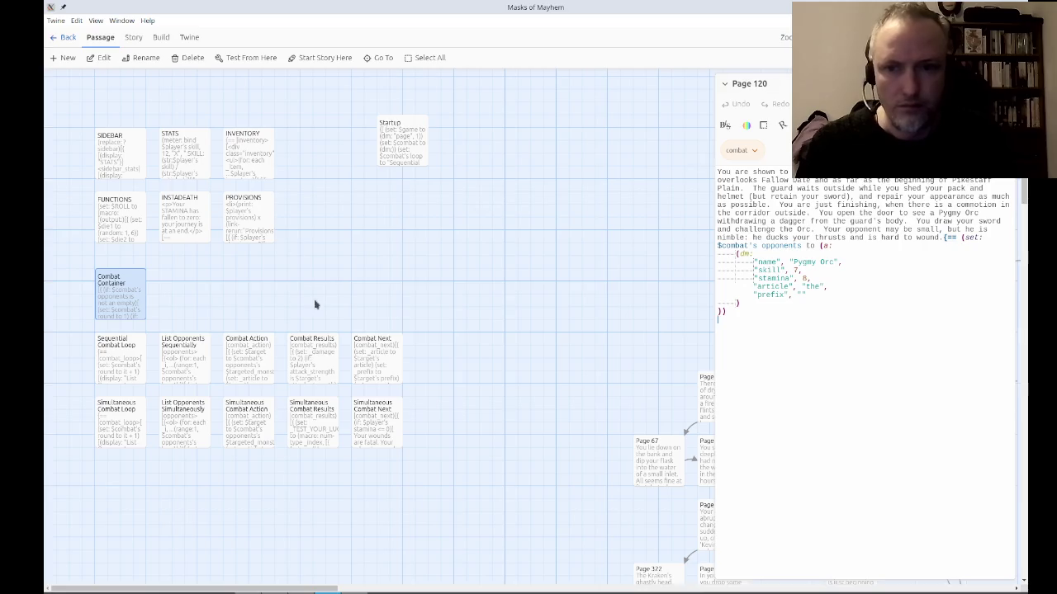
Change Combat Container's 'round to 1' to 'round to 0' and close the editor.
double_click(136, 302)
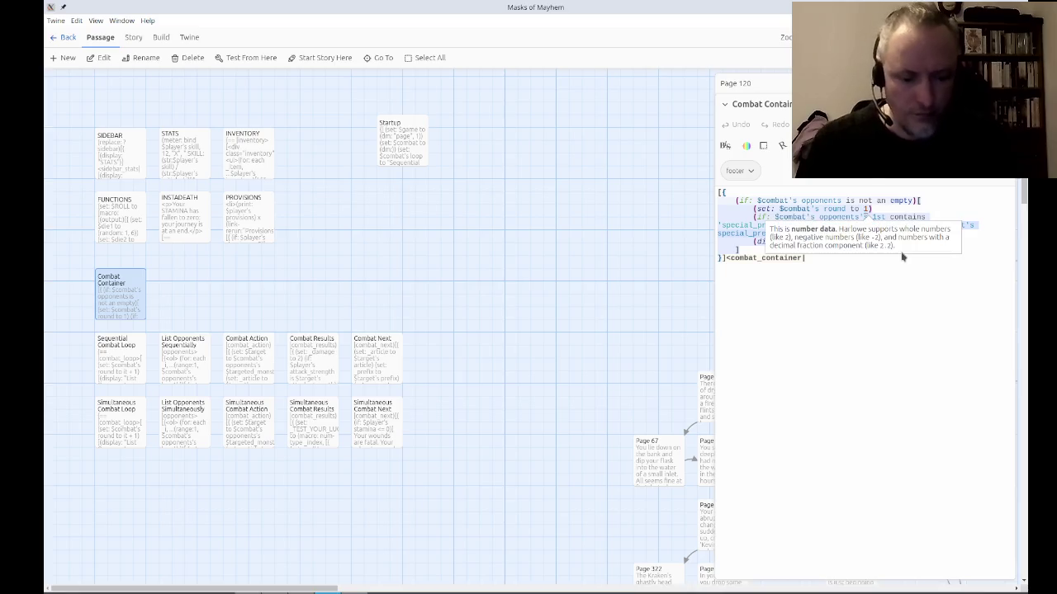
key(BackSpace)
text(0)
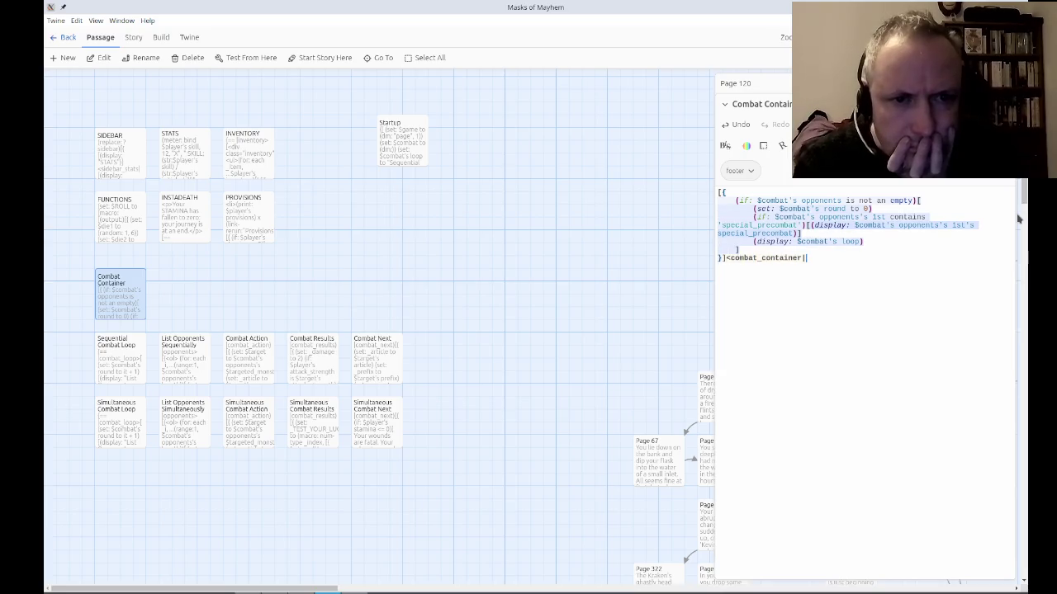
click(951, 204)
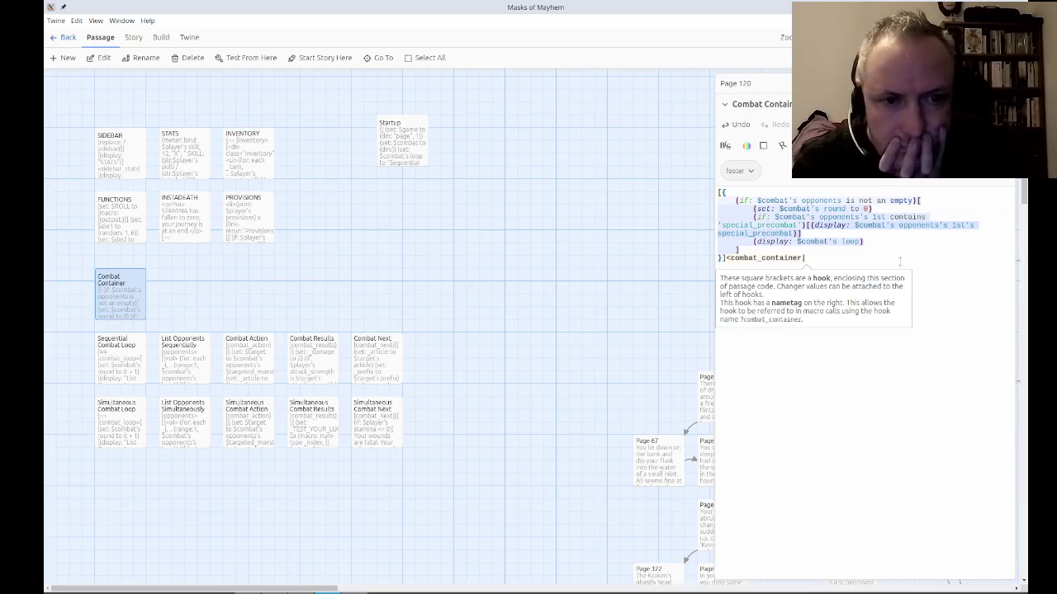
key(Escape)
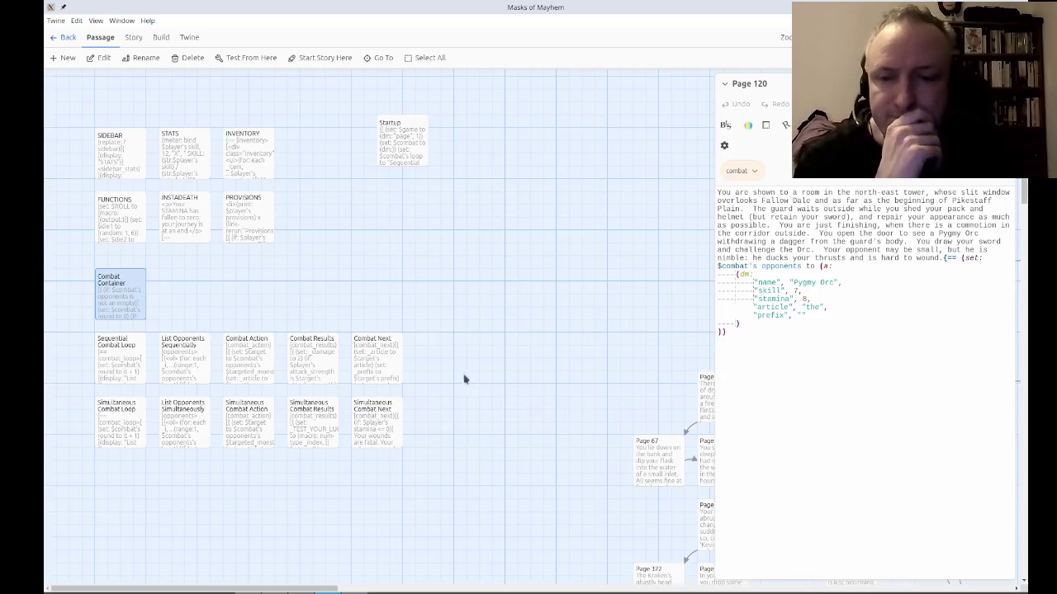
Glance over the Combat Next code and close it.
click(389, 380)
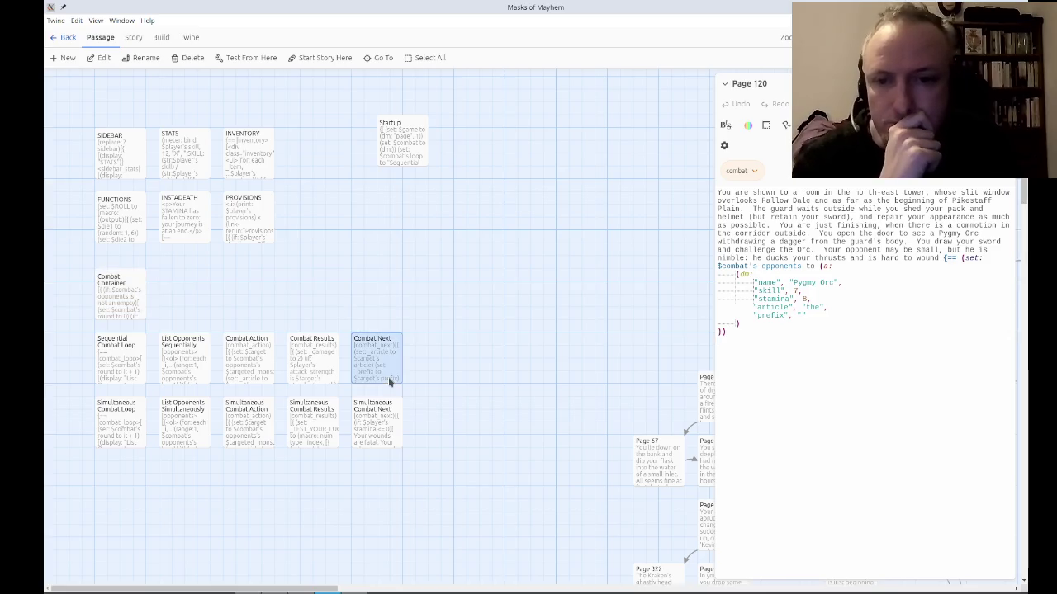
double_click(381, 369)
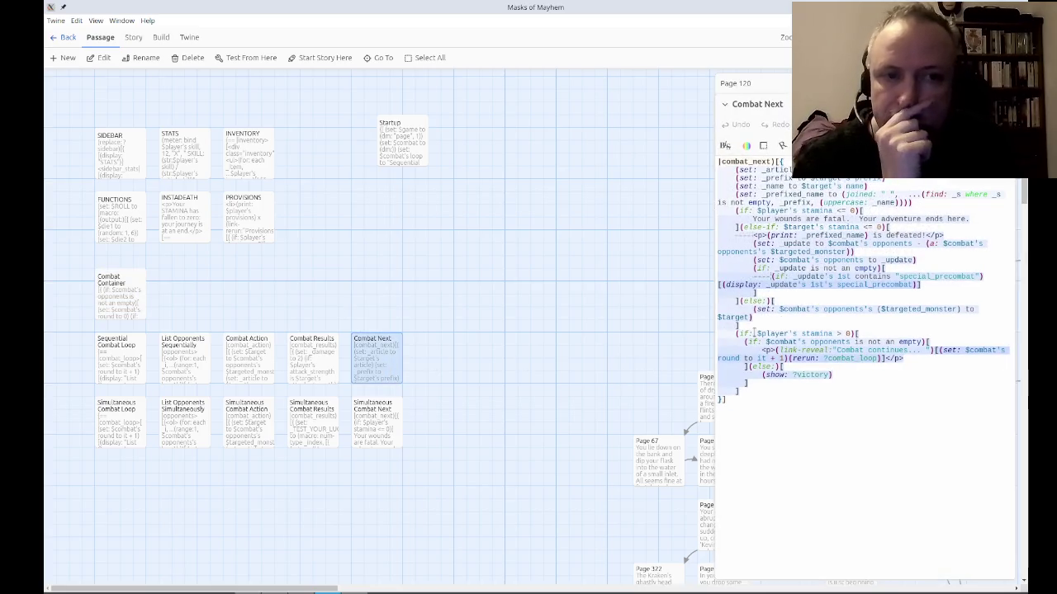
key(Escape)
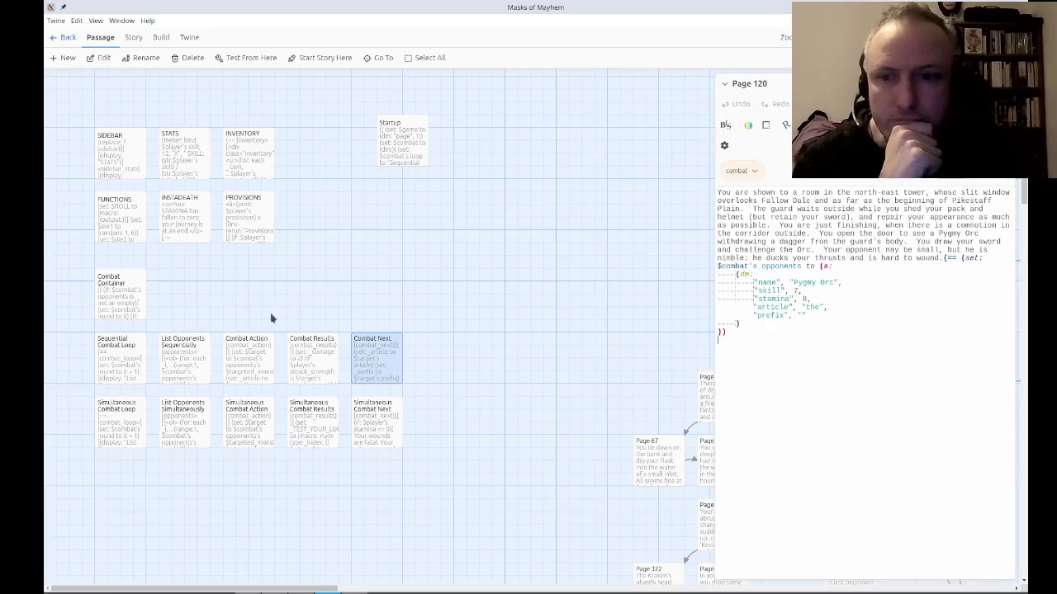
Inspect the Sequential Combat Loop code around its Combat Next and closing bracket lines.
click(130, 367)
double_click(130, 368)
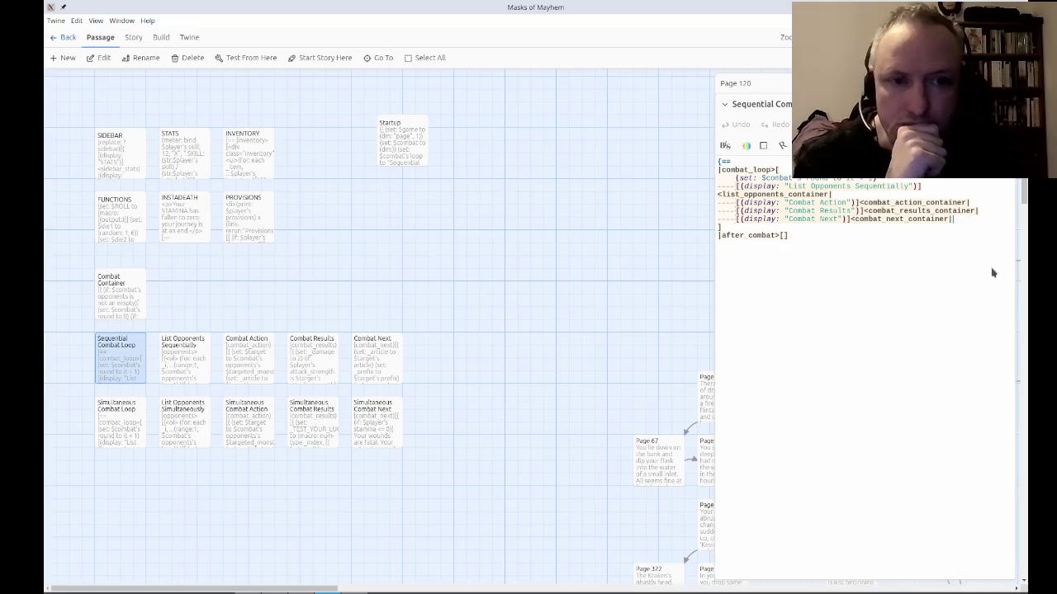
key(Down)
key(Down)
key(ctrl+Right)
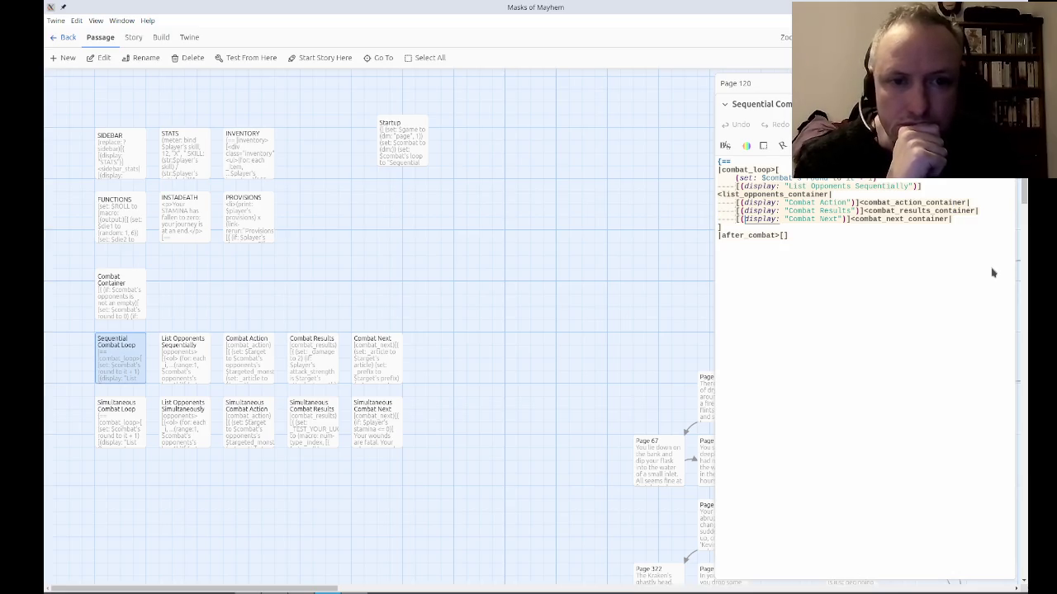
key(Down)
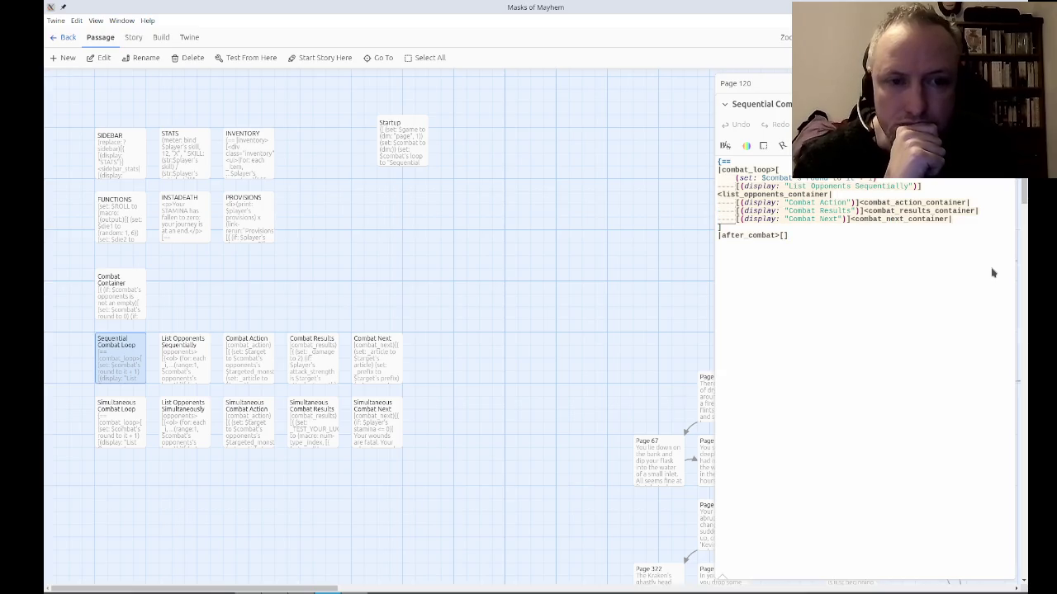
key(Up)
key(Up)
key(Up)
key(Down)
key(Down)
key(Down)
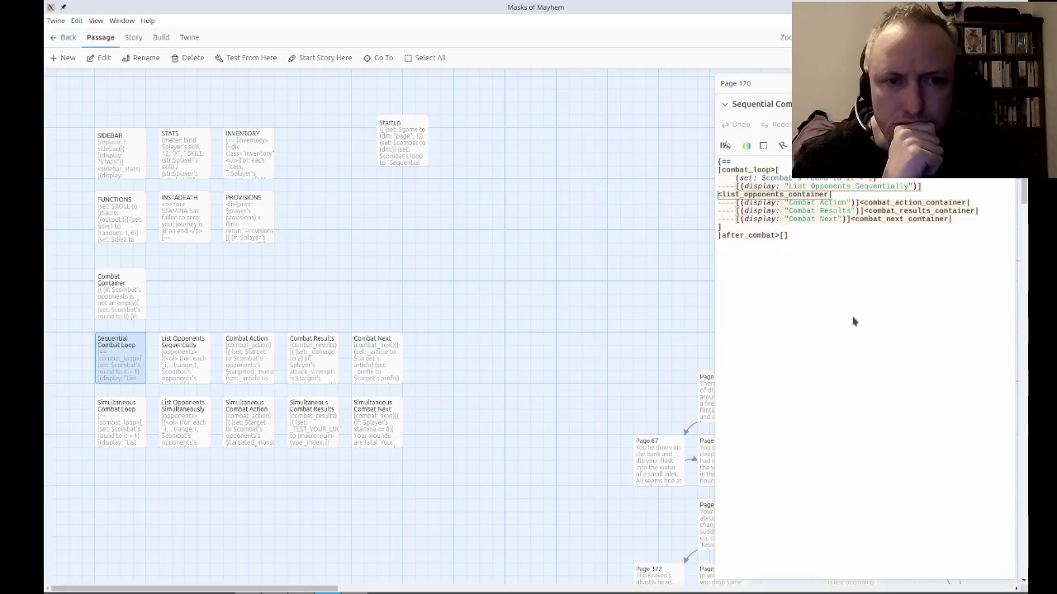
click(971, 219)
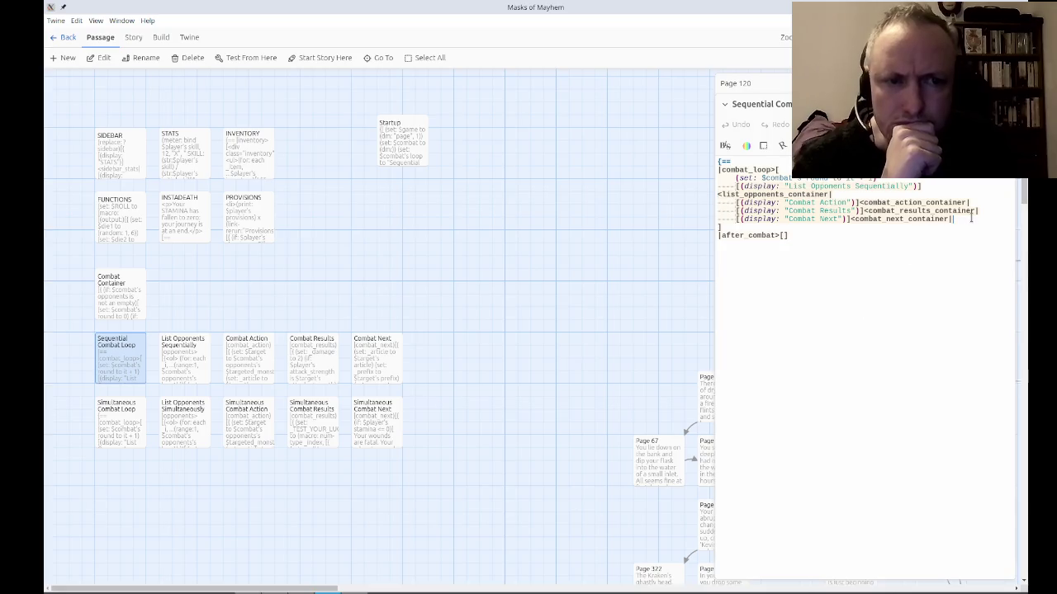
key(Right)
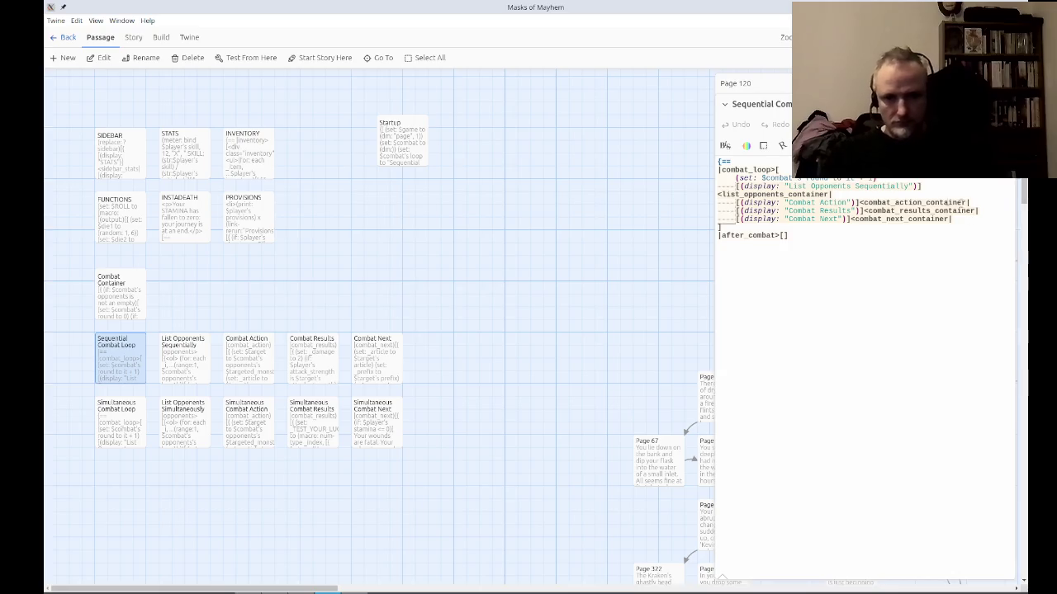
Review Combat Next once more, returning to Sequential Combat Loop.
click(389, 370)
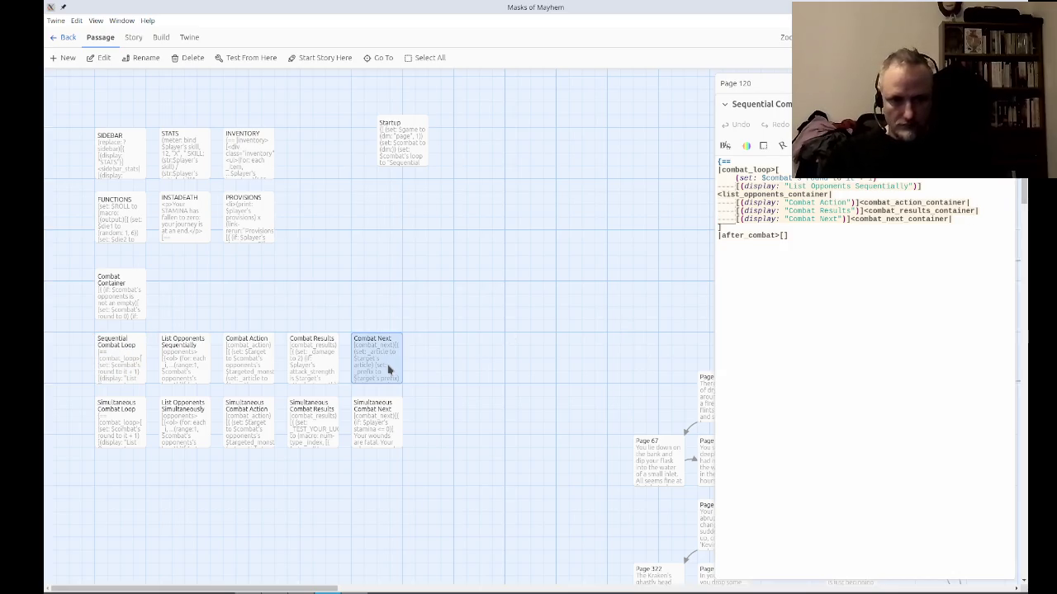
double_click(389, 369)
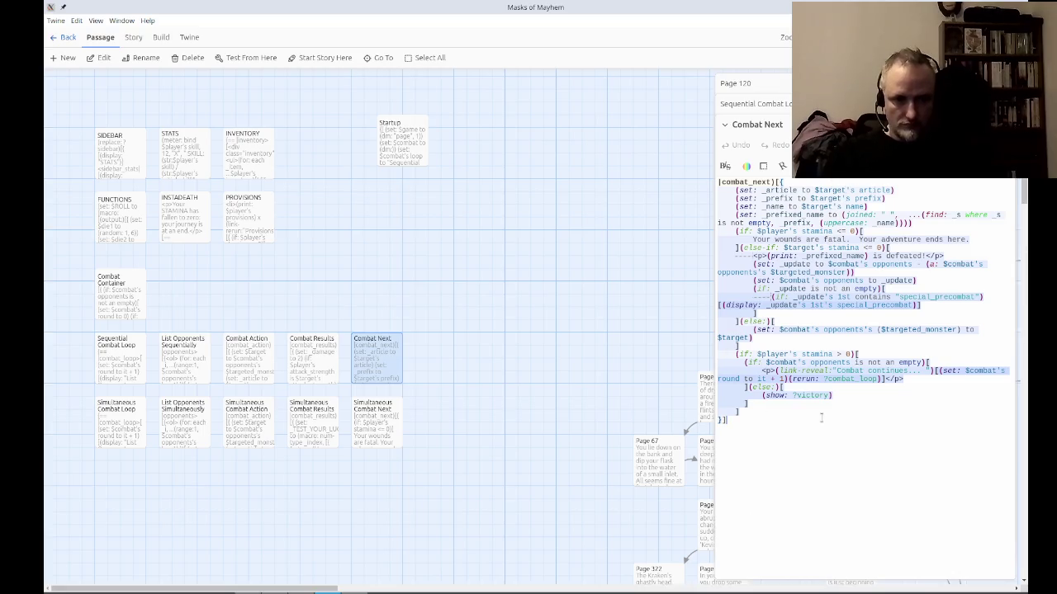
key(Escape)
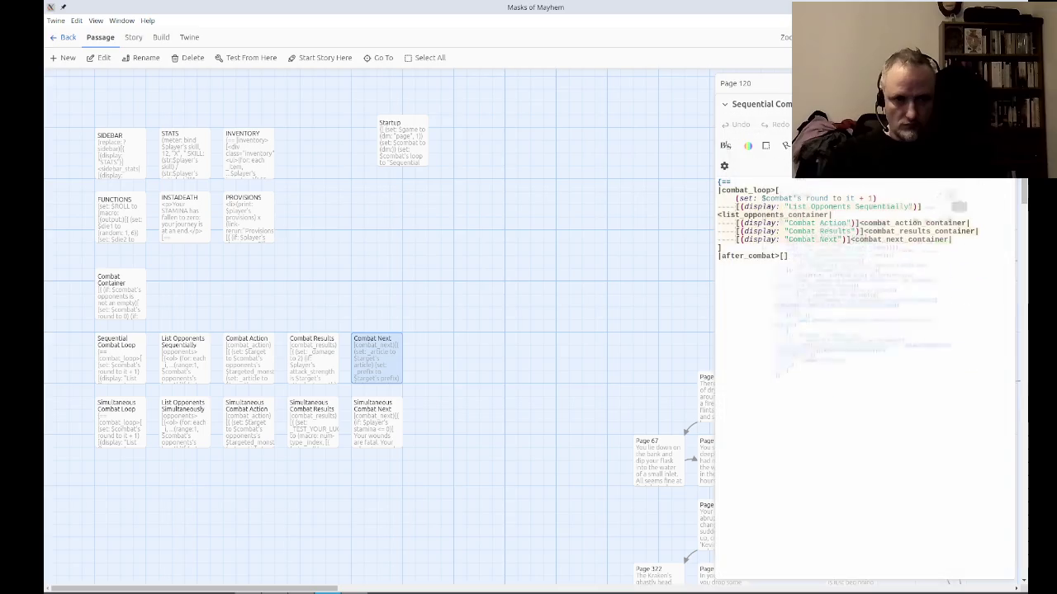
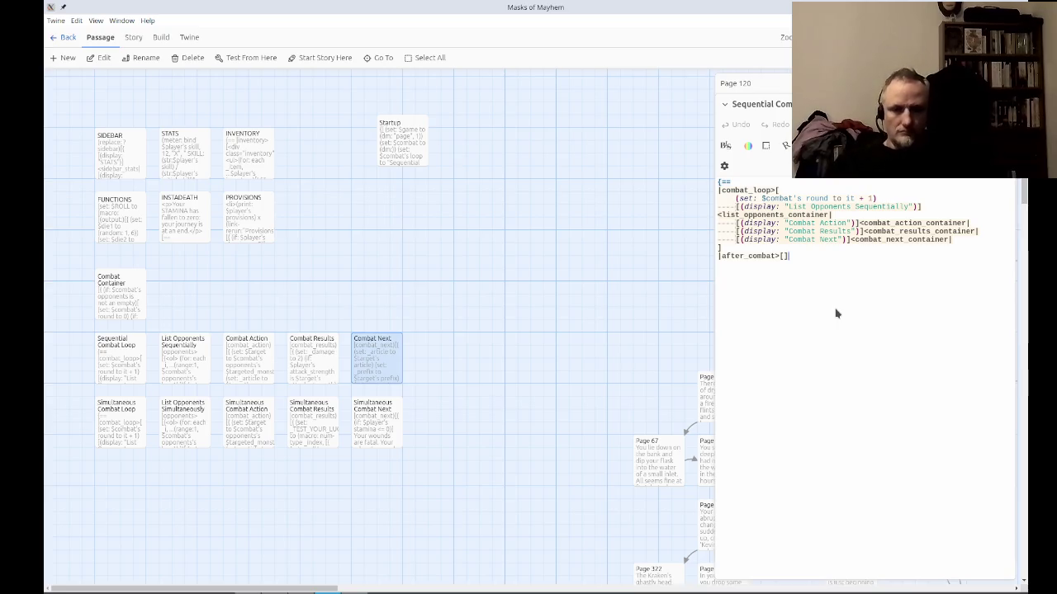
Duplicate the Combat Next display line and rename the copy Post-Combat with post_combat_container.
scroll(836, 314, down, 1)
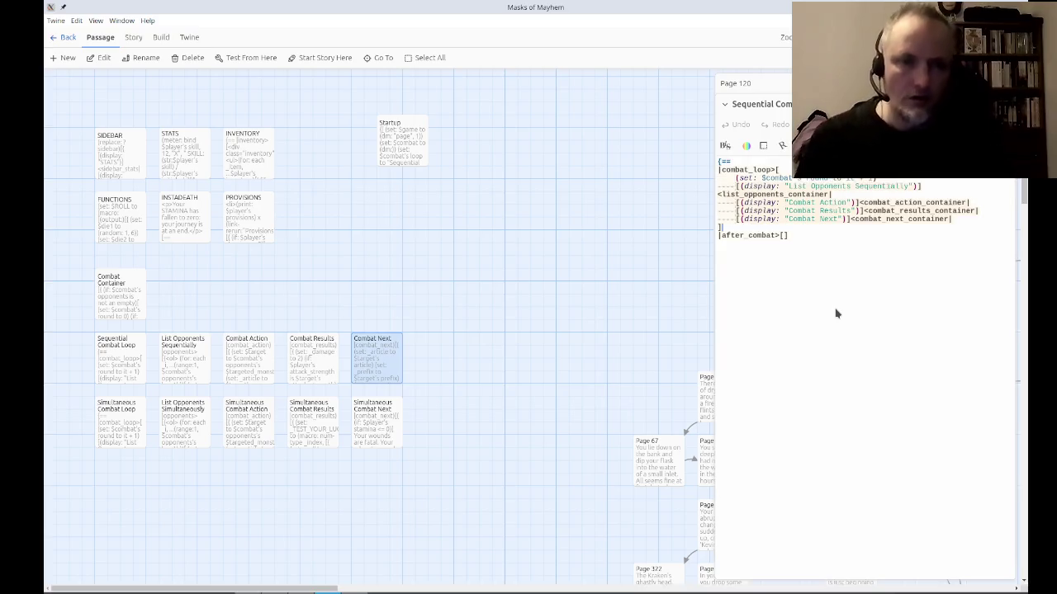
key(Up)
key(Up)
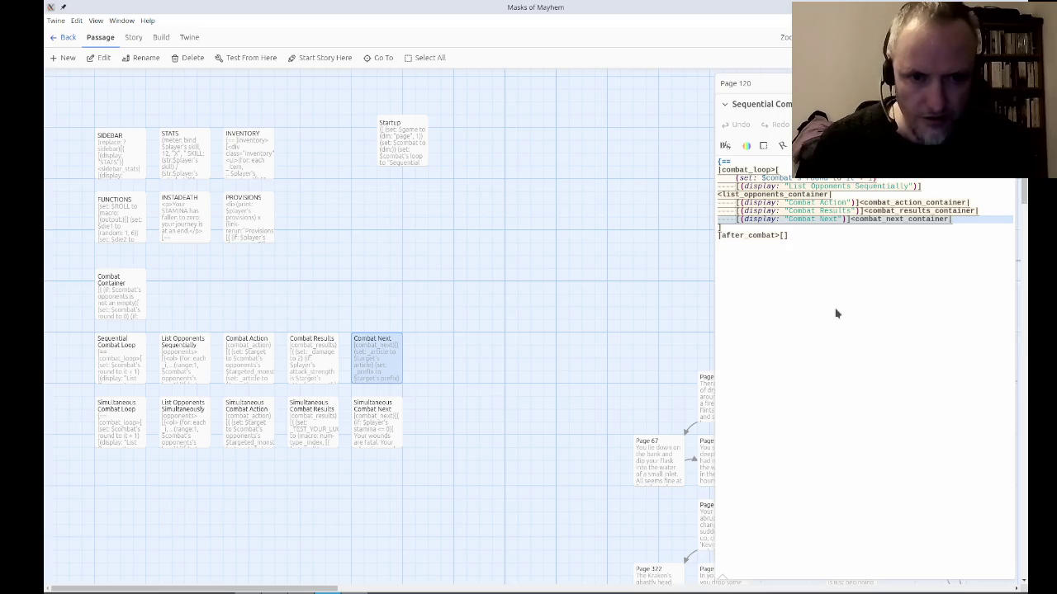
key(Home)
key(Up)
key(Up)
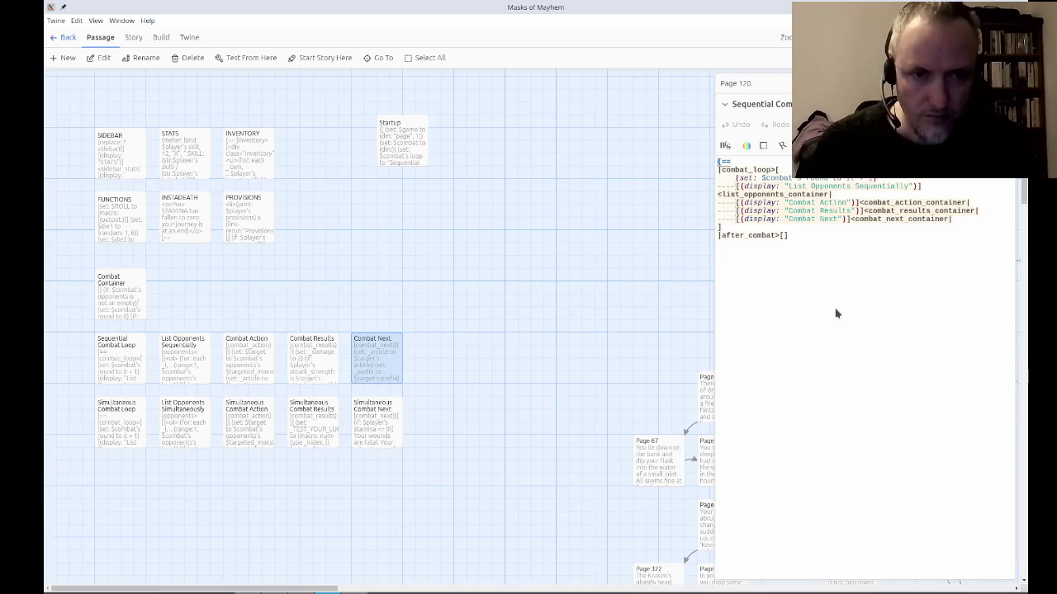
key(Down)
key(Down)
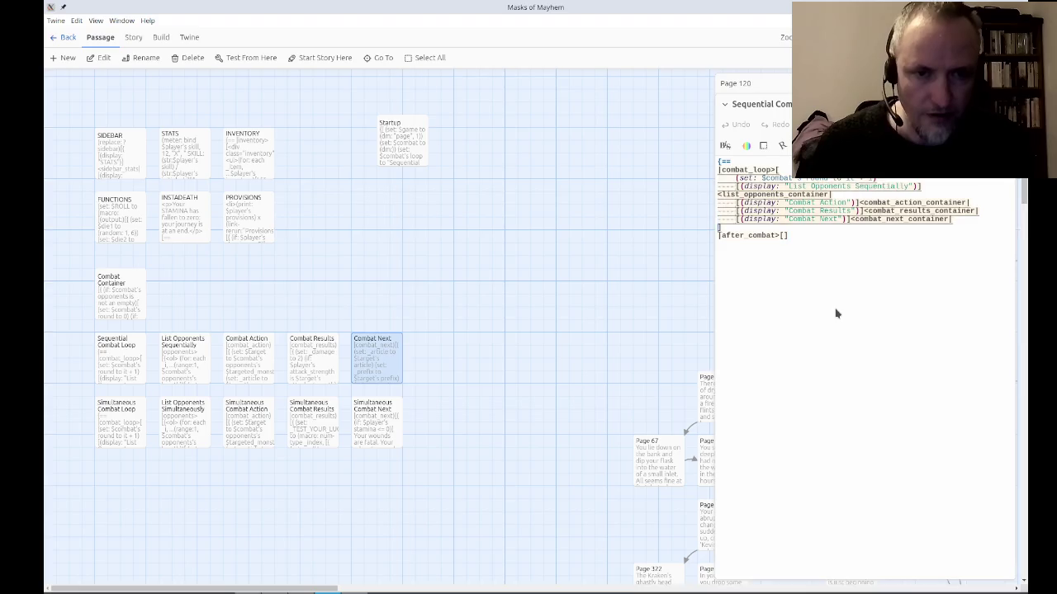
key(shift+Down)
key(ctrl+c)
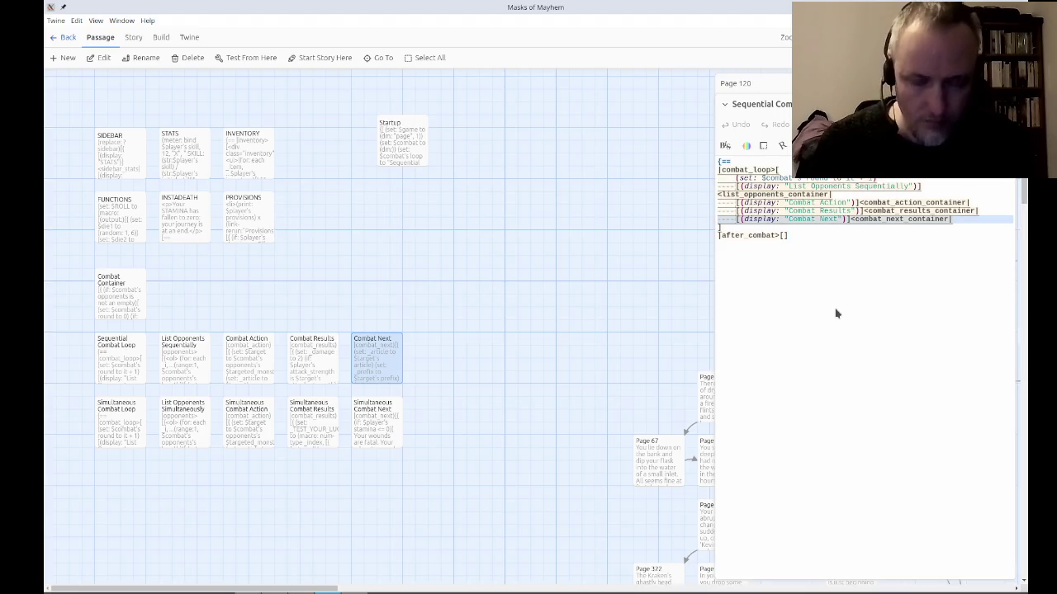
key(Right)
key(ctrl+v)
key(Up)
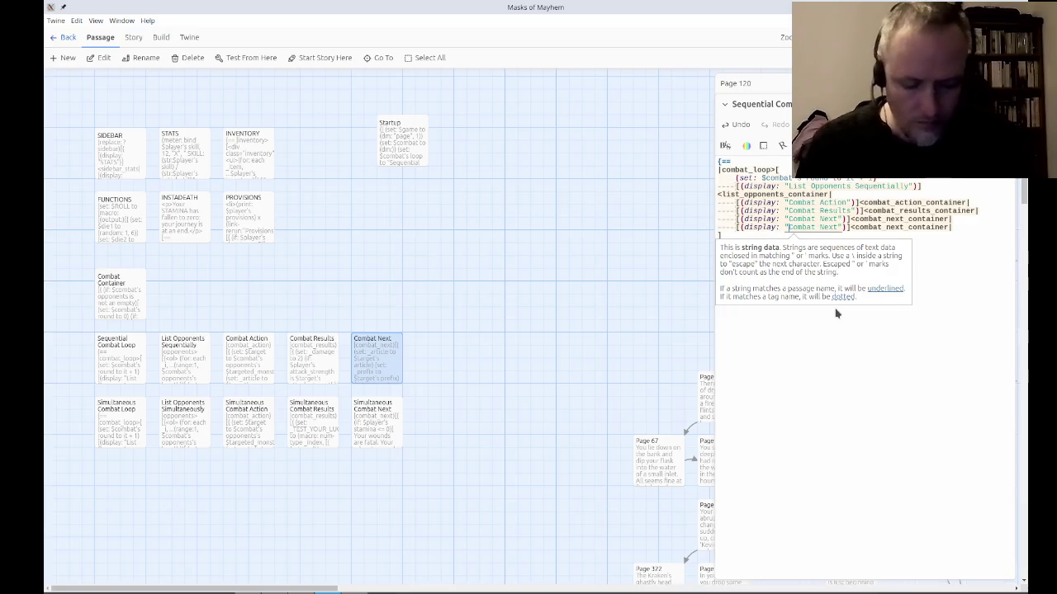
text(Post-)
key(ctrl+Right)
key(Delete)
key(Delete)
key(Delete)
key(ctrl+Right)
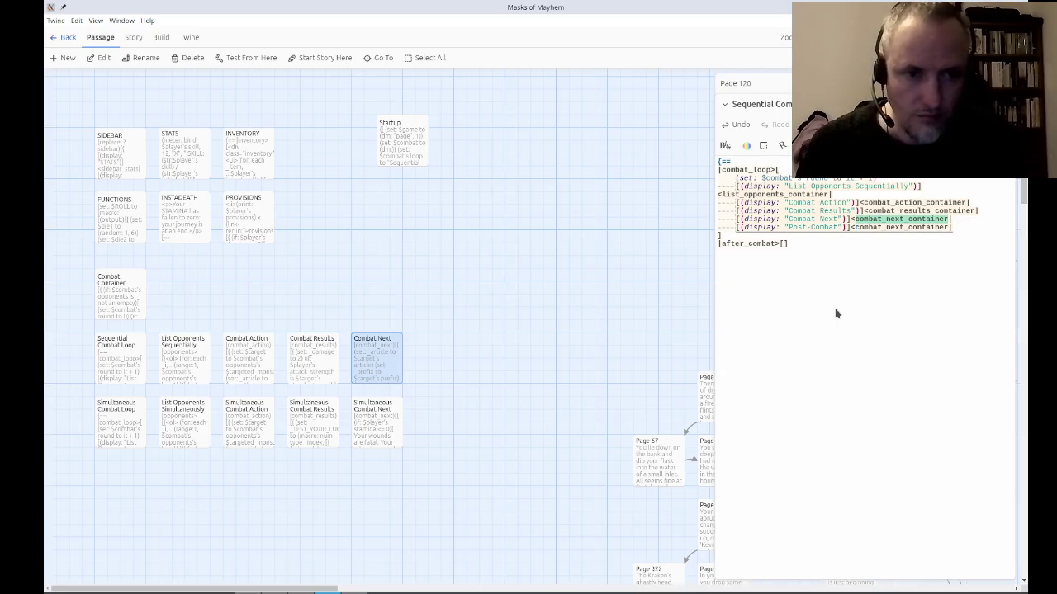
key(shift+Right)
key(shift+Right)
key(shift+Right)
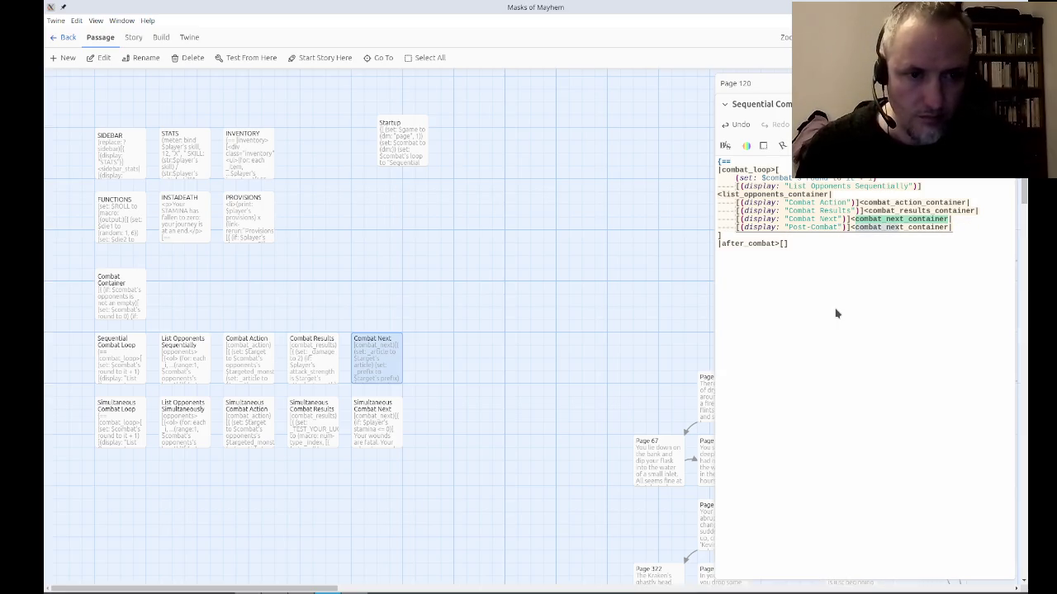
text(post_combat)
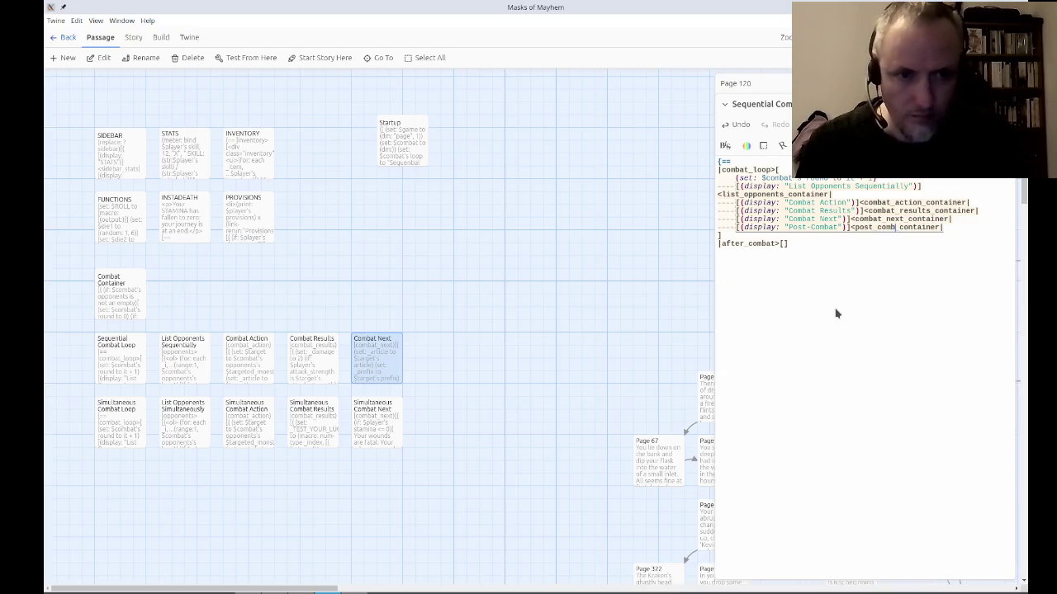
Paste a copy of the Post-Combat line above the opponent list and relabel it Pre-Combat.
key(Home)
key(shift+Down)
key(ctrl+c)
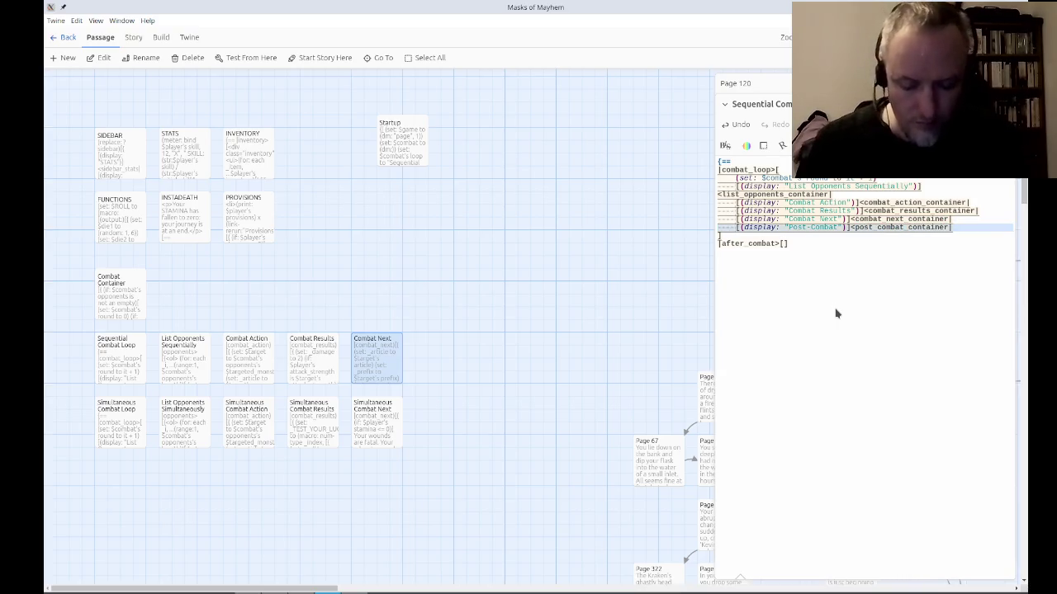
key(Up)
key(Up)
key(Up)
key(Up)
key(Up)
key(ctrl+v)
key(Up)
key(ctrl+Right)
key(ctrl+Right)
key(ctrl+Right)
key(Right)
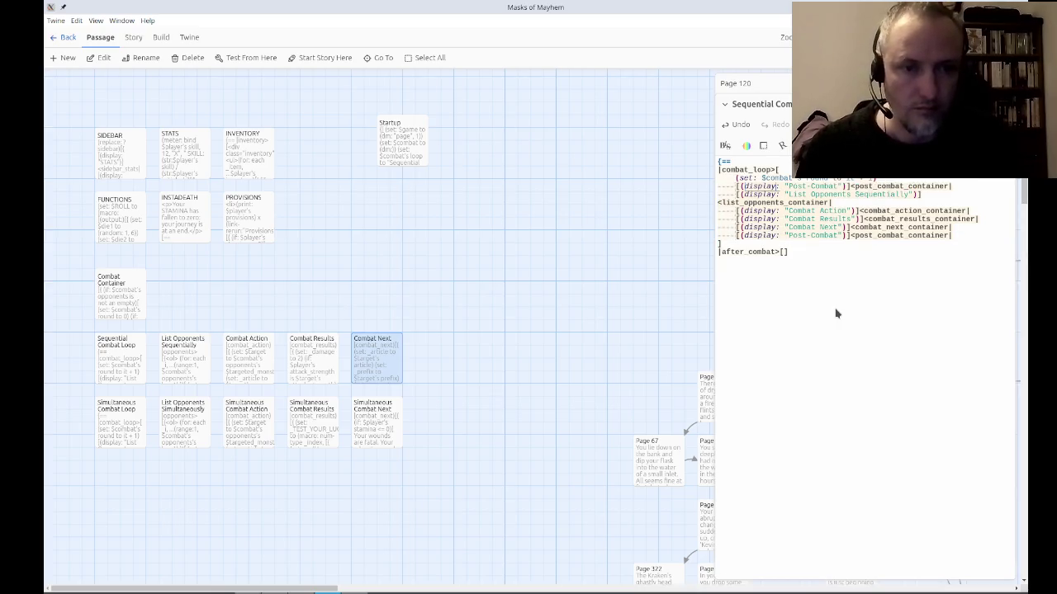
key(Delete)
key(Delete)
key(Delete)
text(re)
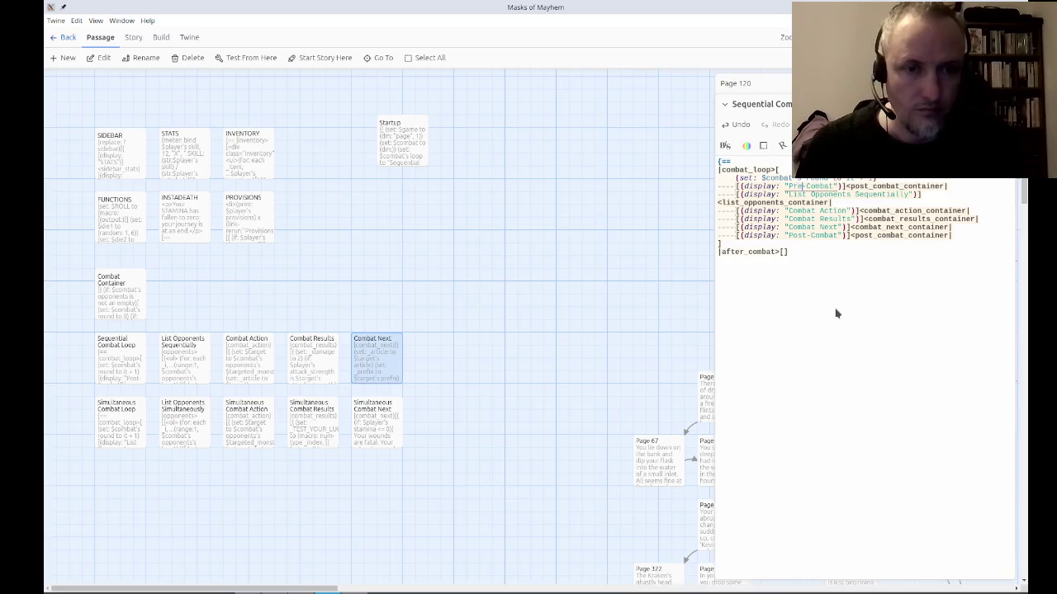
Rename the pasted line's container to pre_combat_container.
key(Down)
key(Home)
key(ctrl+Right)
key(ctrl+Right)
key(ctrl+Right)
key(Right)
key(Right)
key(Right)
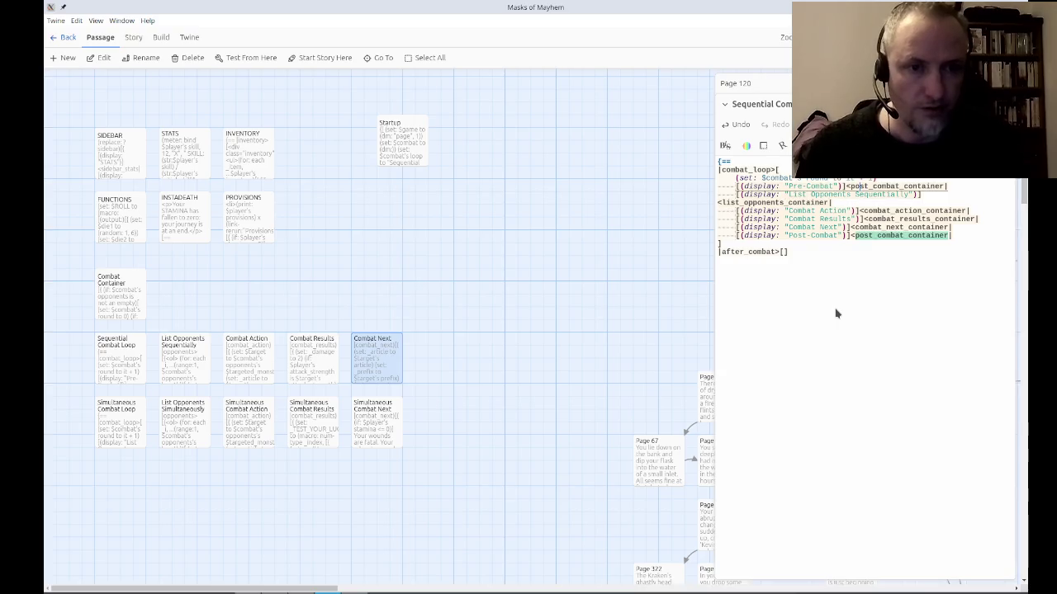
key(BackSpace)
key(BackSpace)
key(BackSpace)
text(pre)
key(Down)
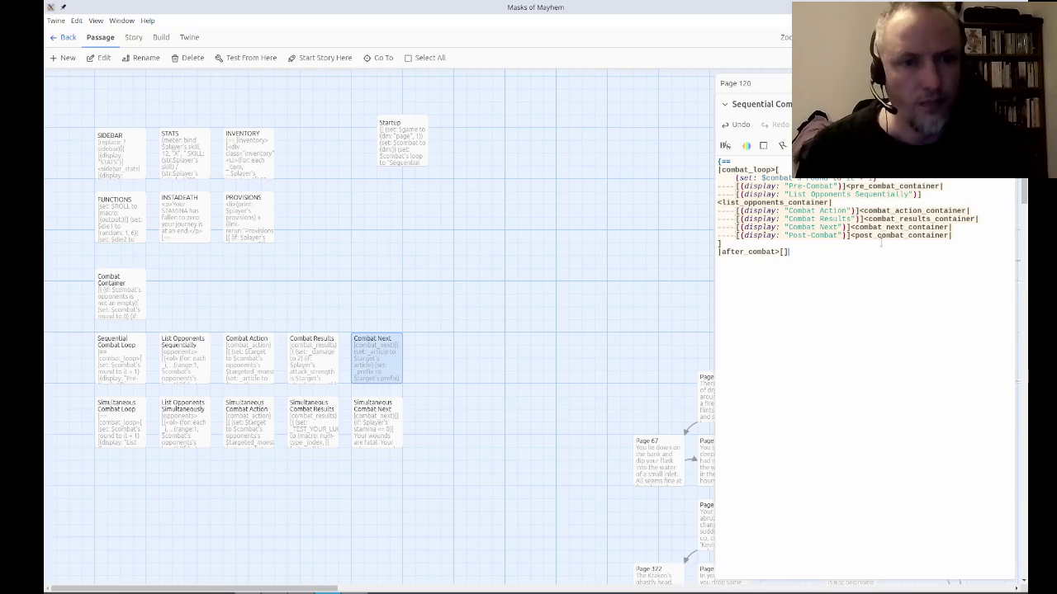
click(920, 251)
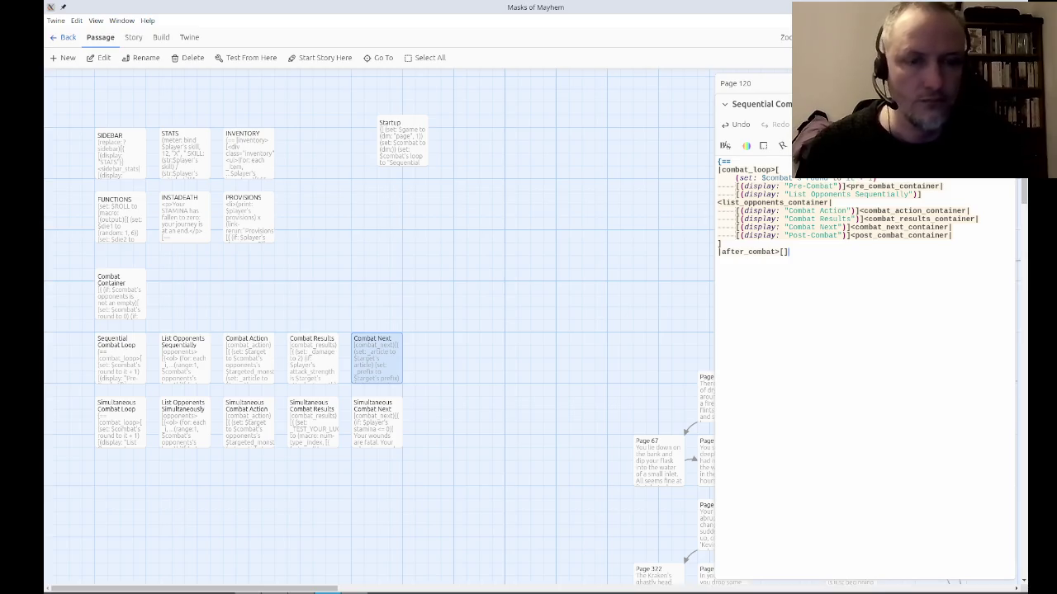
Look over Combat Container and Sequential Combat Loop, then open Simultaneous Combat Loop at full width.
click(1005, 104)
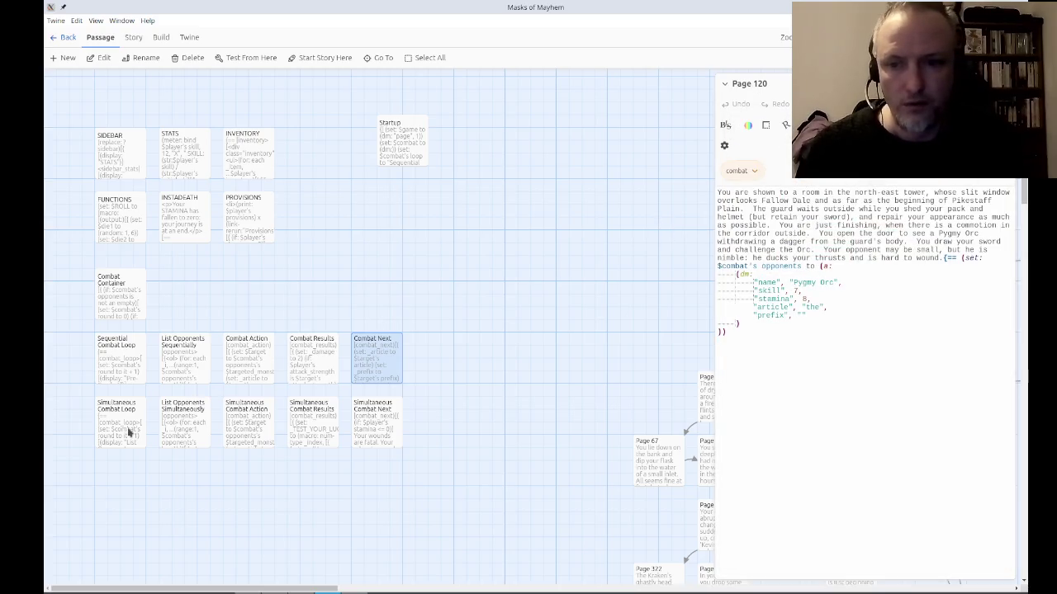
click(137, 361)
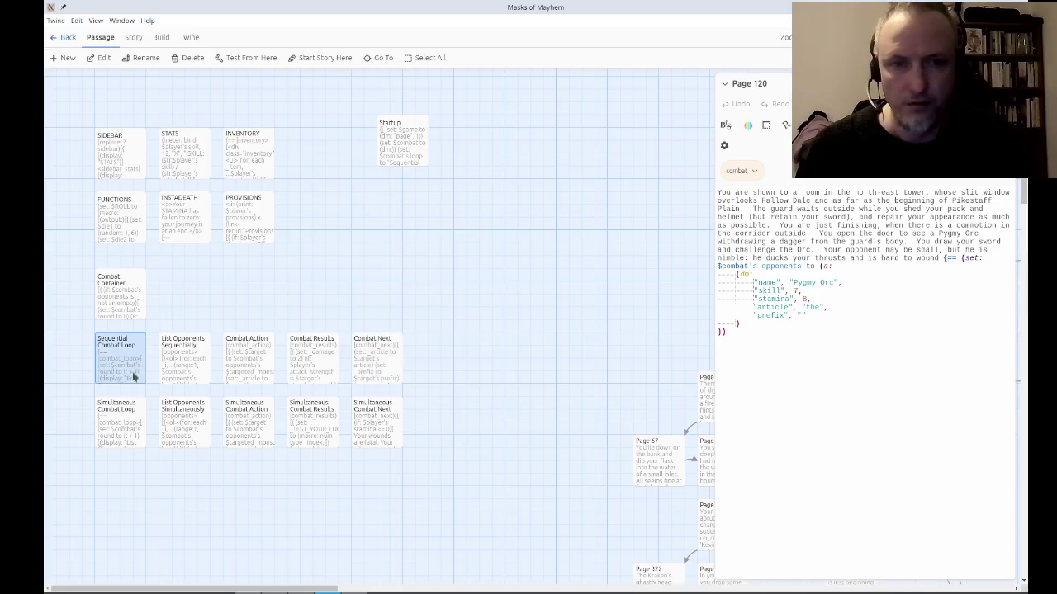
double_click(117, 431)
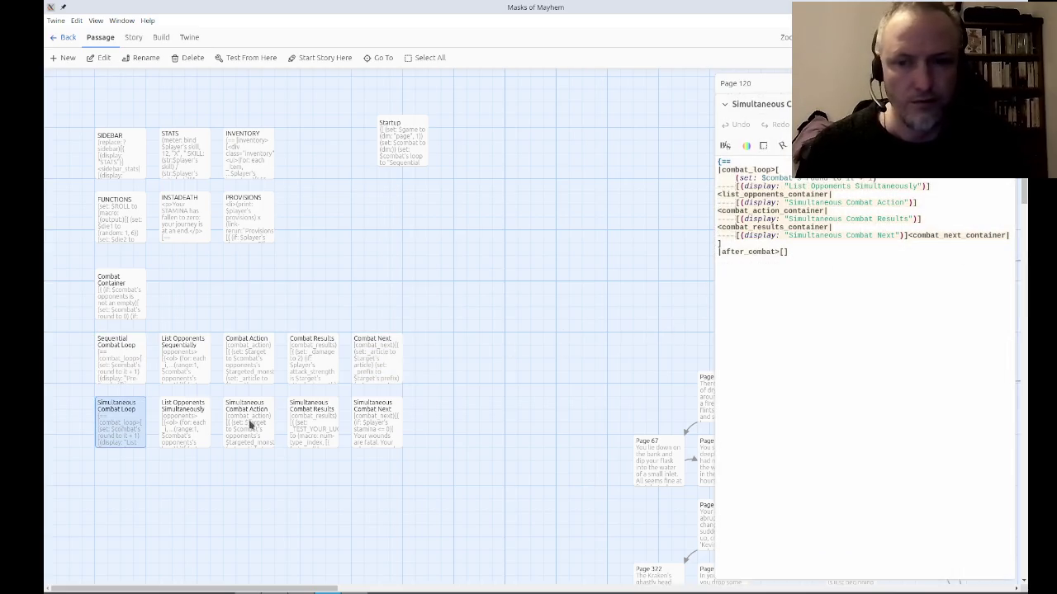
click(123, 306)
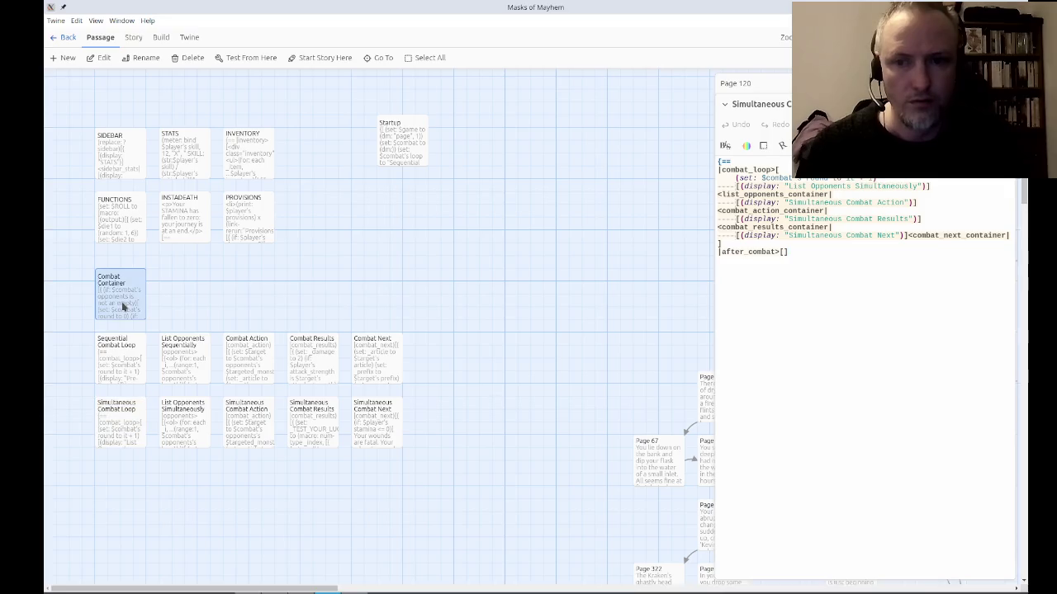
double_click(123, 306)
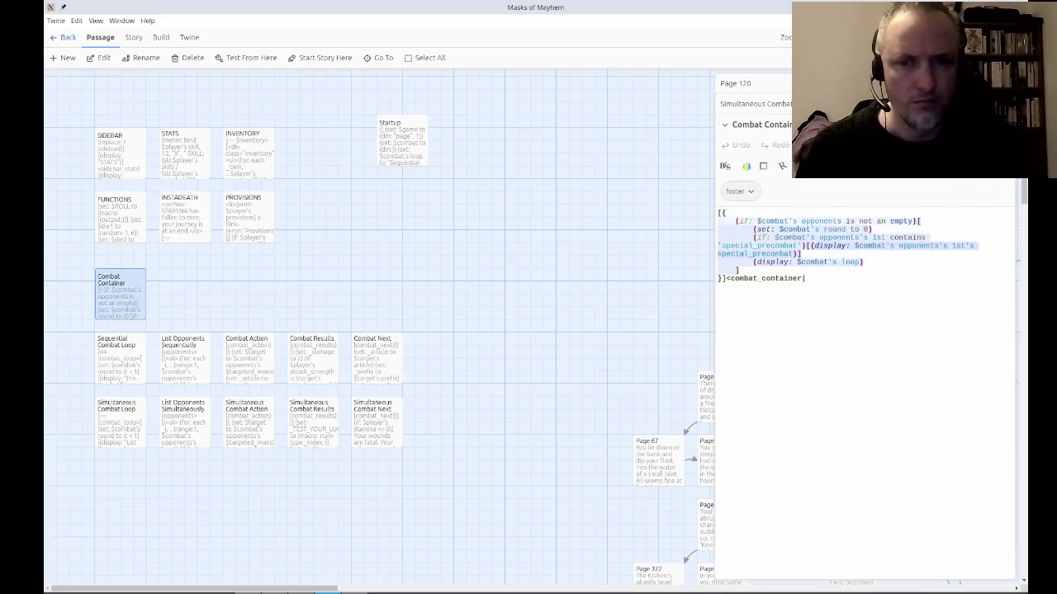
key(Escape)
click(125, 381)
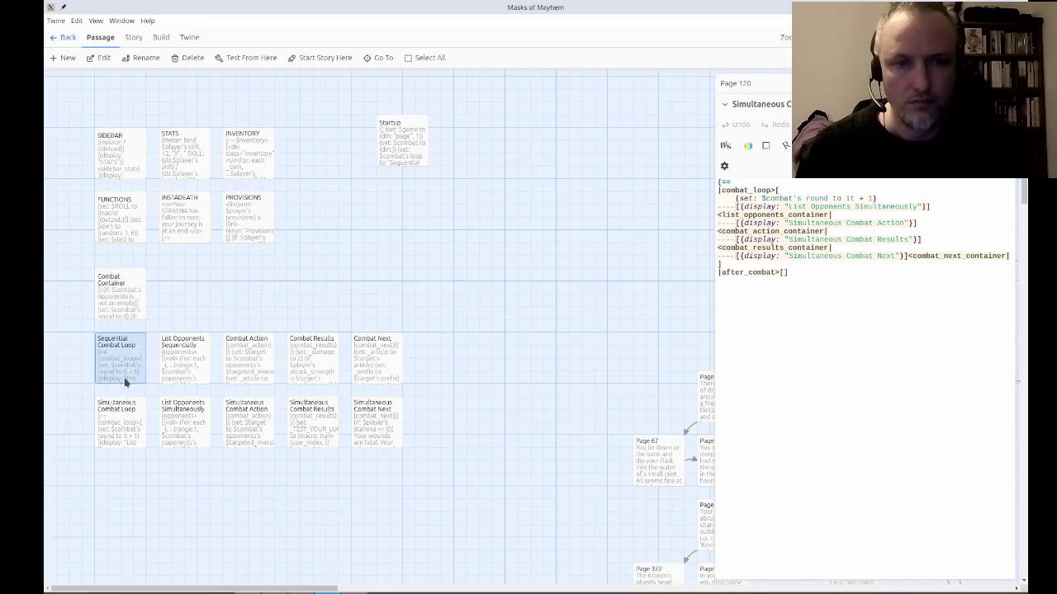
double_click(125, 381)
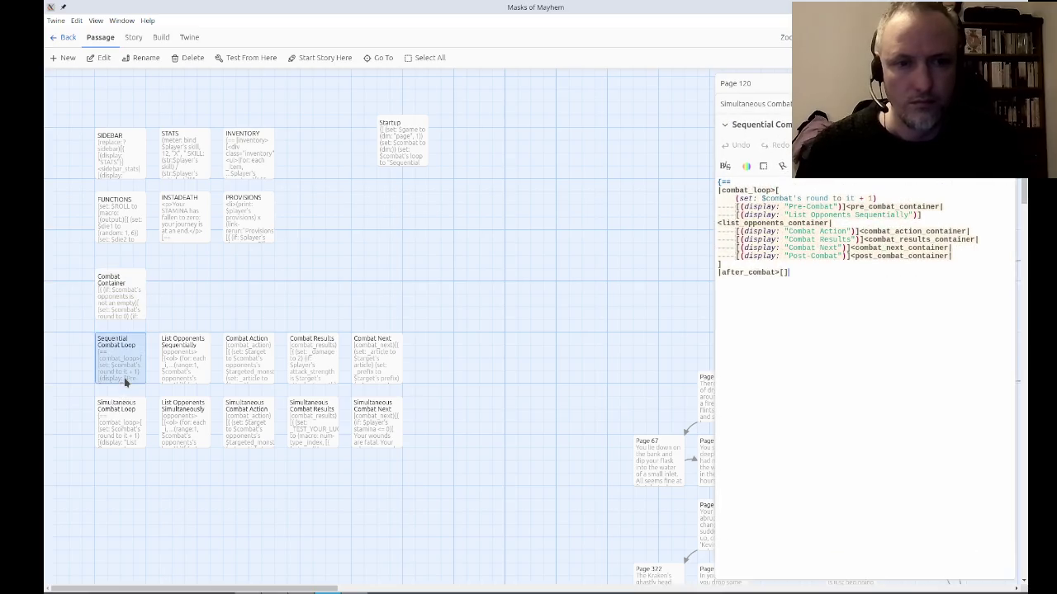
double_click(118, 426)
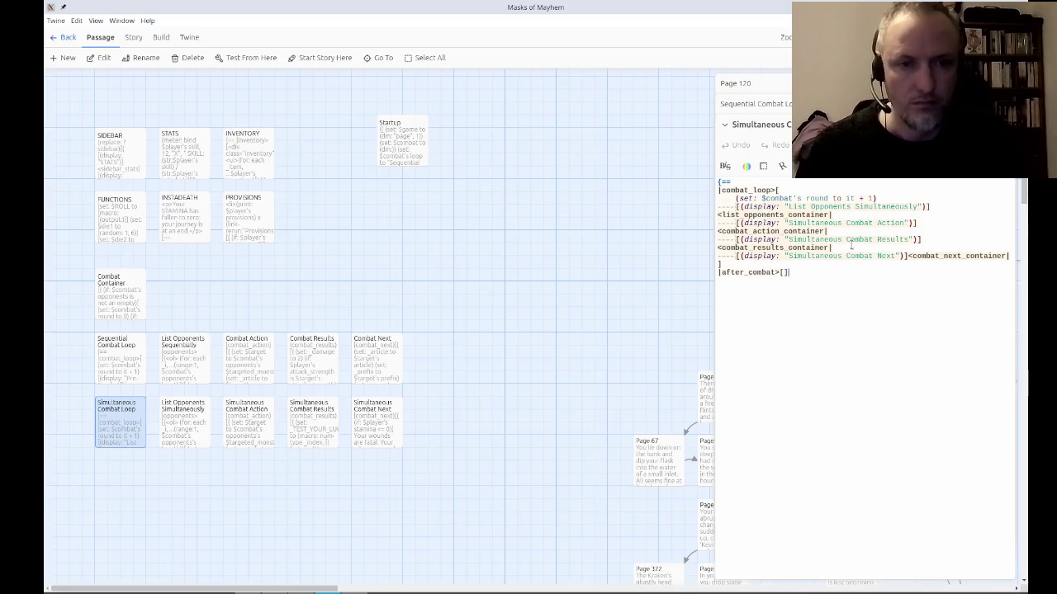
click(998, 124)
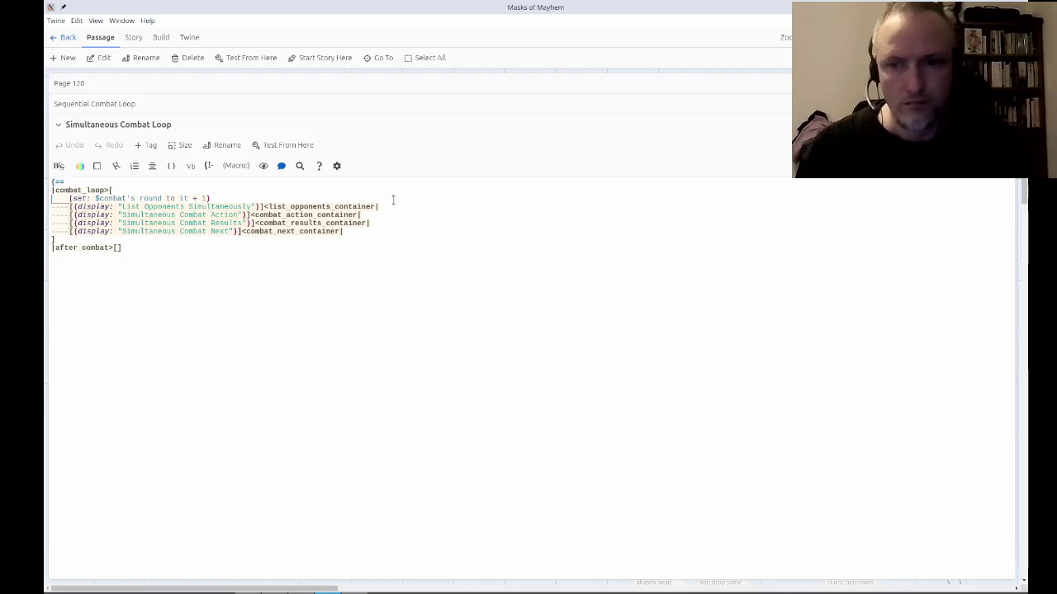
Paste Post-Combat display lines after the Next line and above the opponent list.
key(ctrl+v)
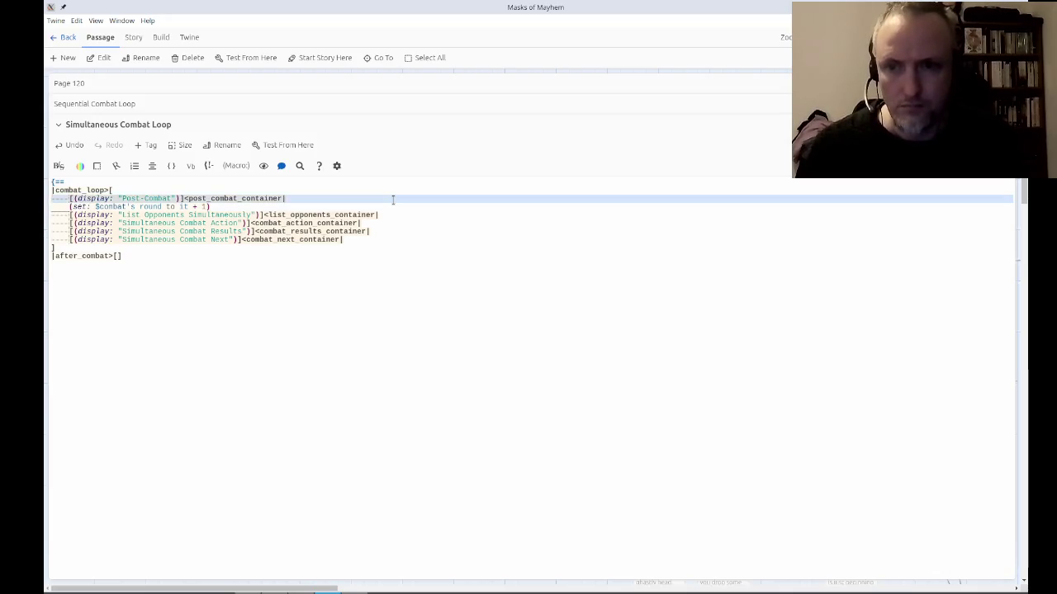
key(ctrl+x)
key(ctrl+v)
key(Up)
key(Up)
key(Up)
key(ctrl+v)
key(Up)
Rename the top pasted line to Pre-Combat with pre_combat_container.
key(ctrl+Right)
key(ctrl+Right)
key(ctrl+Right)
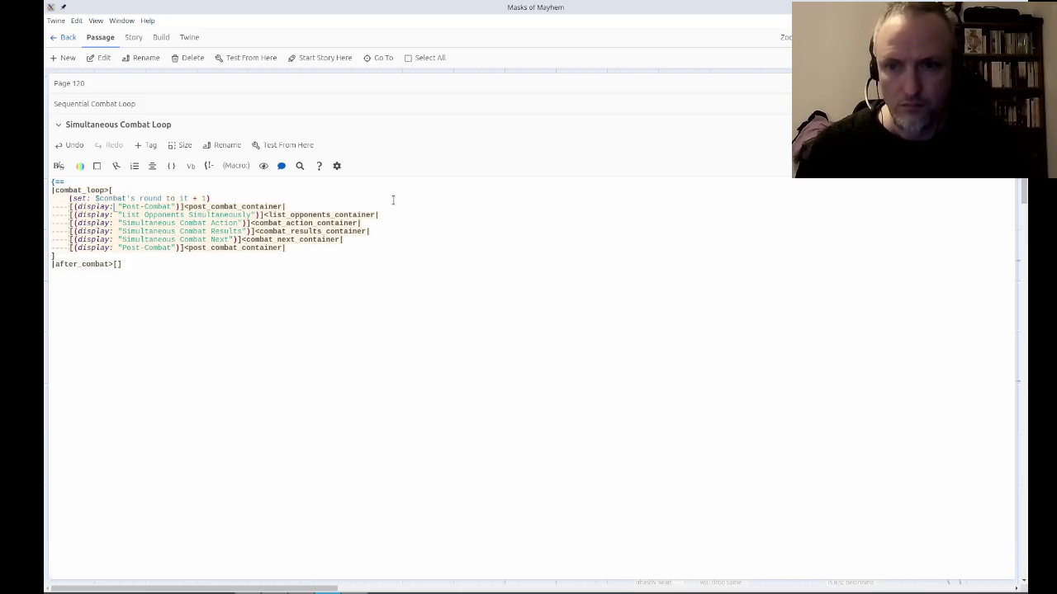
key(ctrl+shift+Right)
text(Pre)
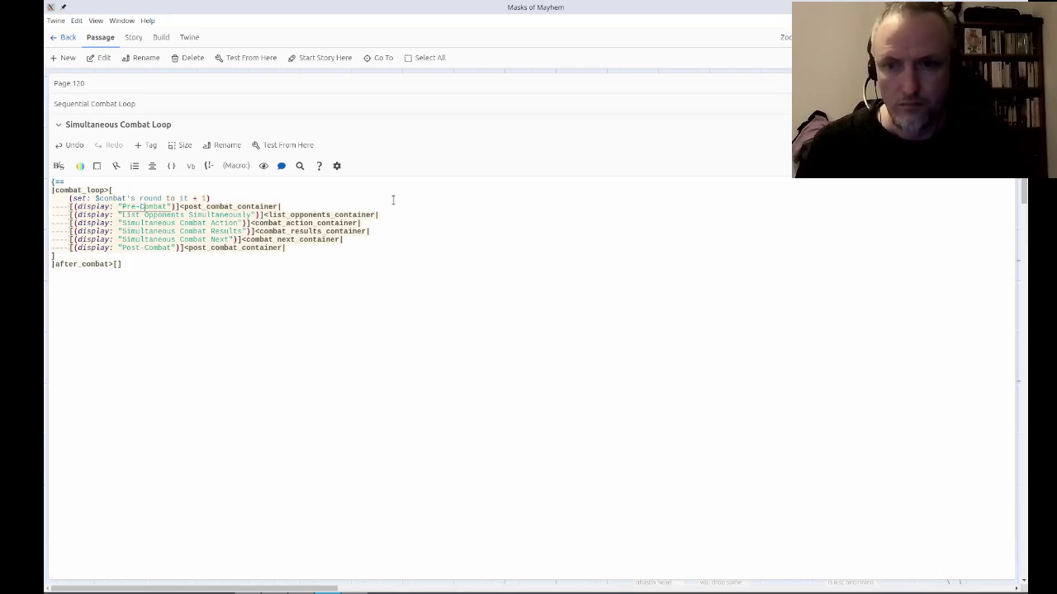
key(ctrl+Right)
key(ctrl+Right)
key(ctrl+shift+Right)
text(pre)
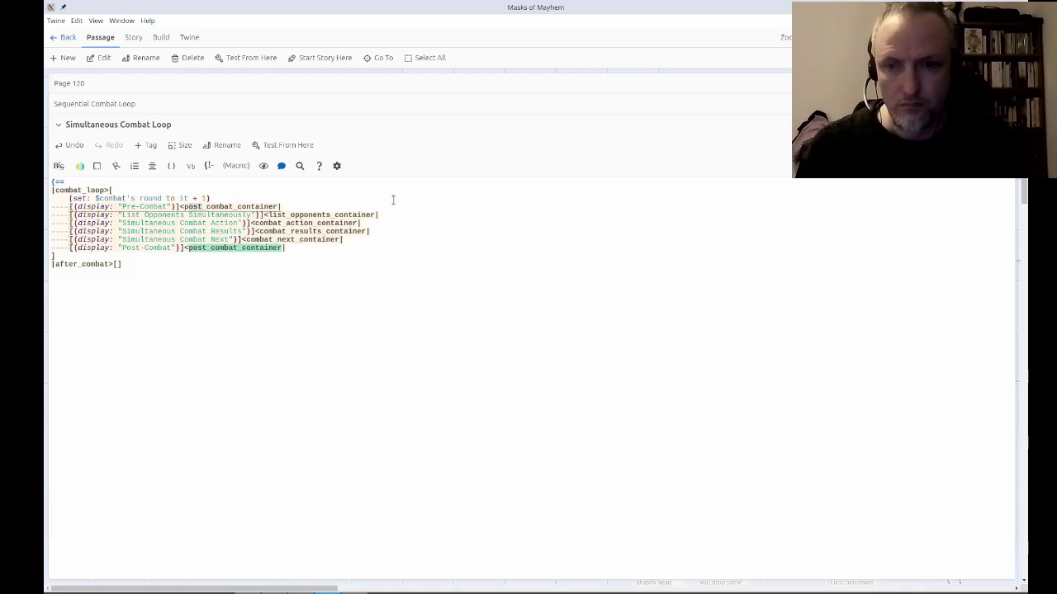
key(Down)
key(Down)
key(Down)
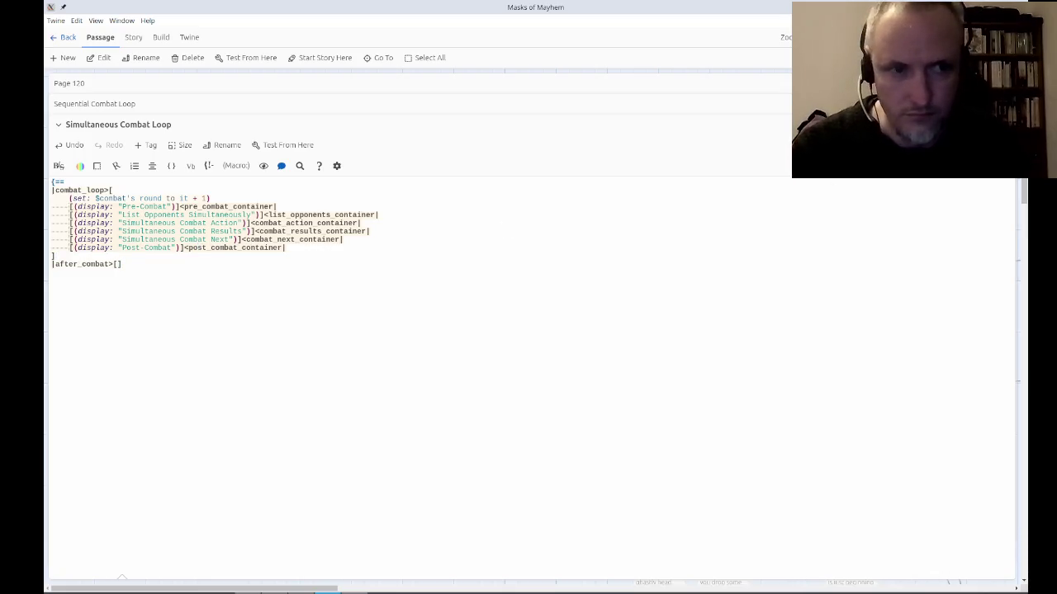
Close the Simultaneous Combat Loop, Sequential Combat Loop and Page 120 editors.
key(Escape)
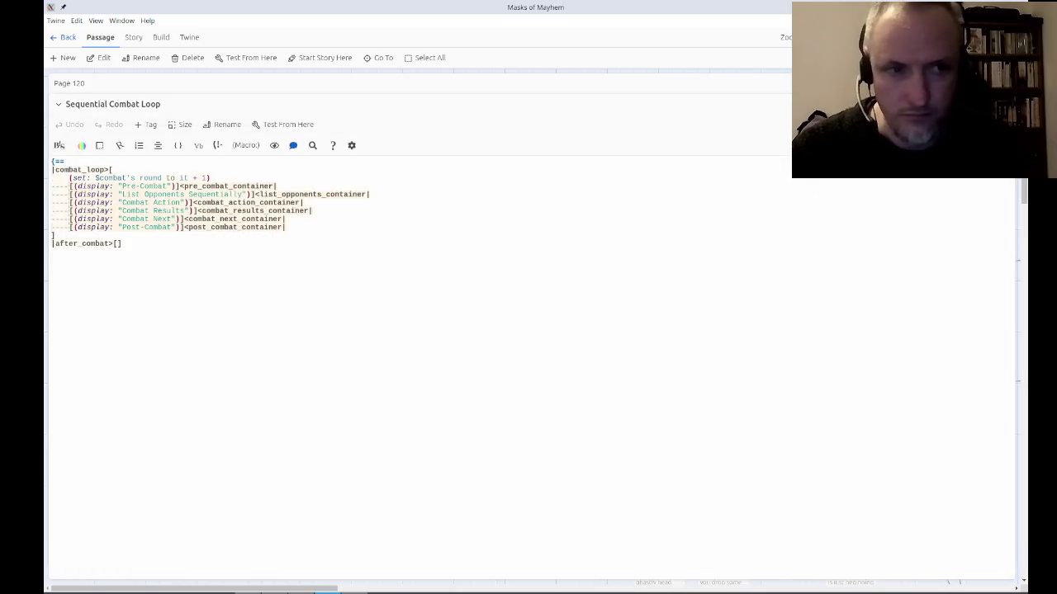
key(Escape)
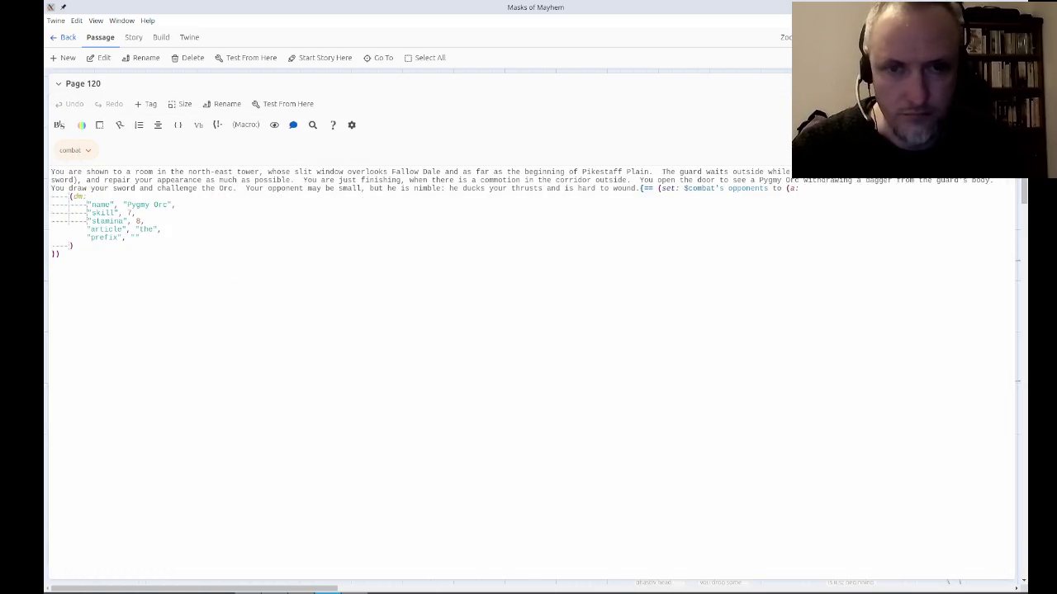
key(Escape)
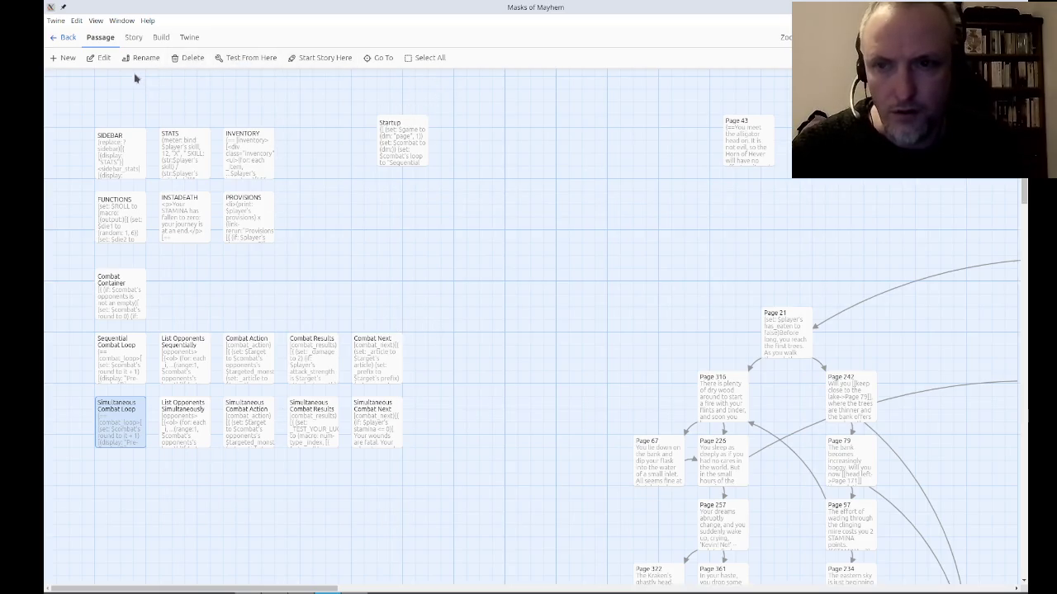
Create two new passages and place them below Simultaneous Combat Loop.
click(63, 58)
click(63, 58)
mouse_move(516, 318)
mouse_down()
mouse_move(281, 438)
mouse_move(120, 493)
mouse_up()
mouse_move(587, 340)
mouse_down()
mouse_move(416, 431)
mouse_move(173, 490)
mouse_up()
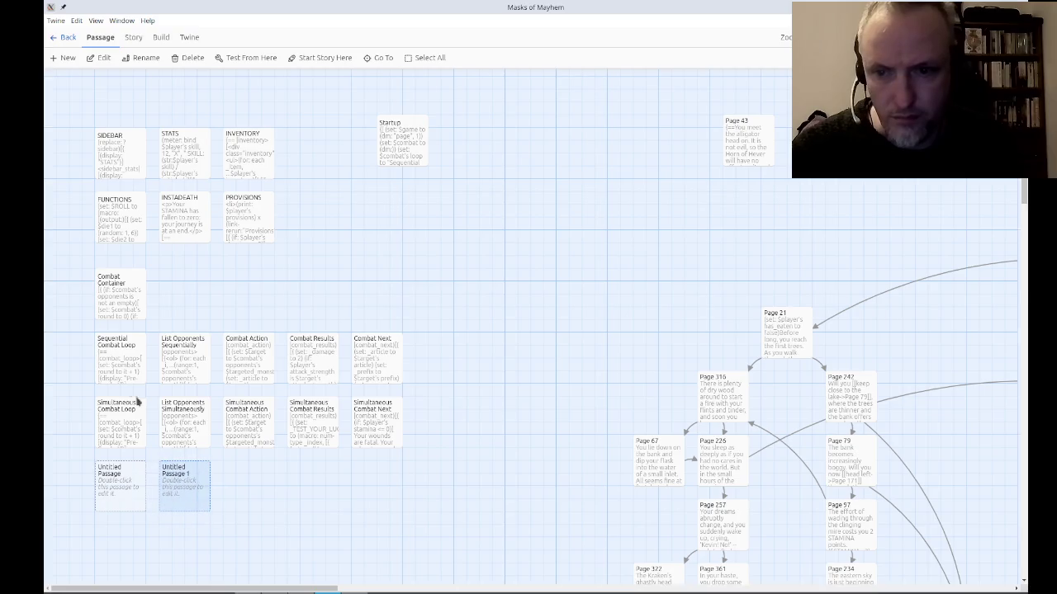
double_click(122, 370)
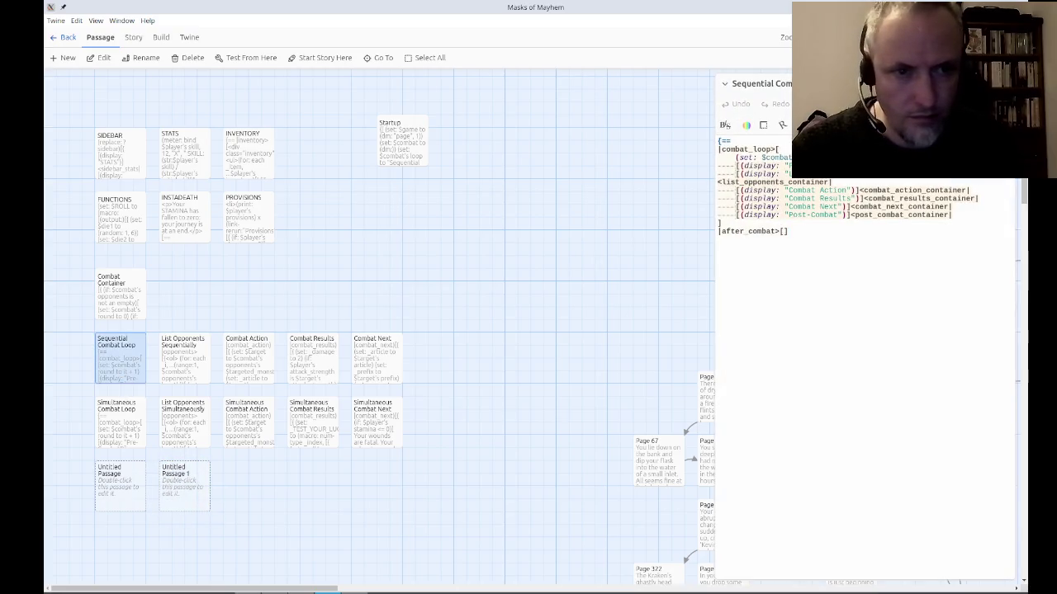
click(1011, 84)
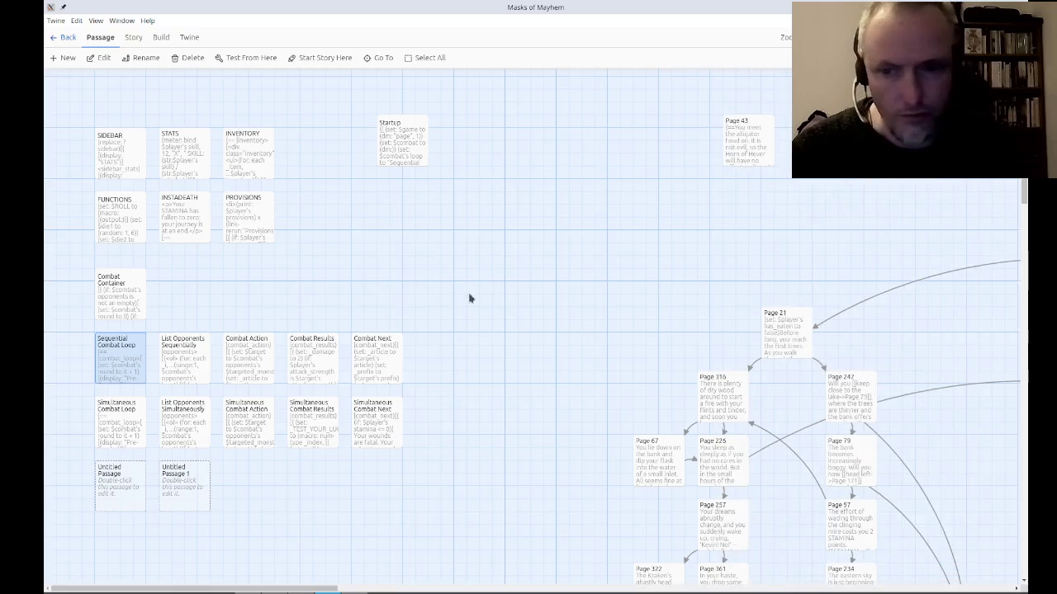
Name the two new passages Pre-Combat and Post-Combat.
click(133, 486)
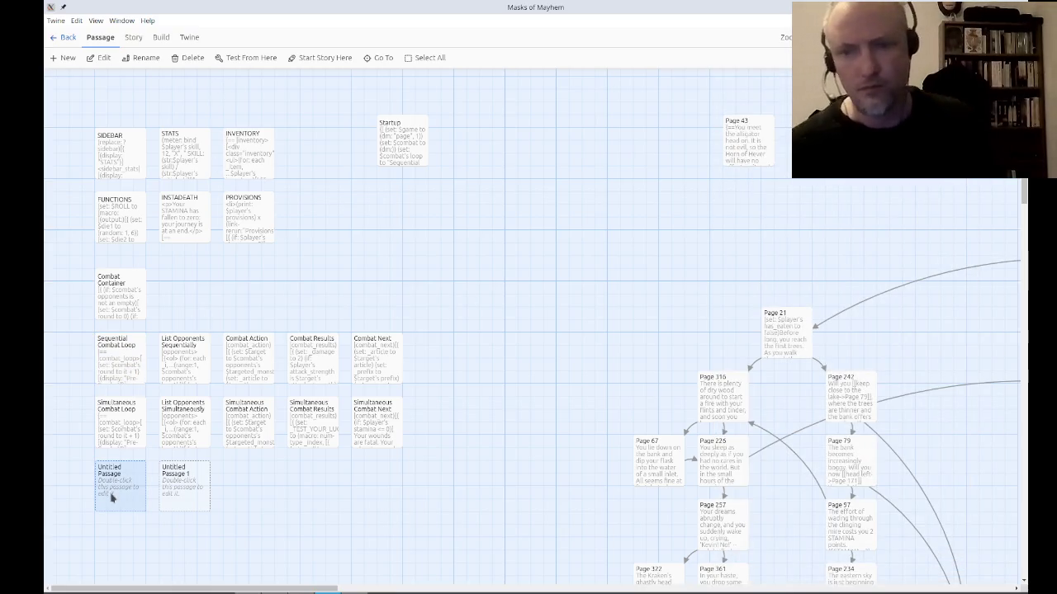
double_click(104, 500)
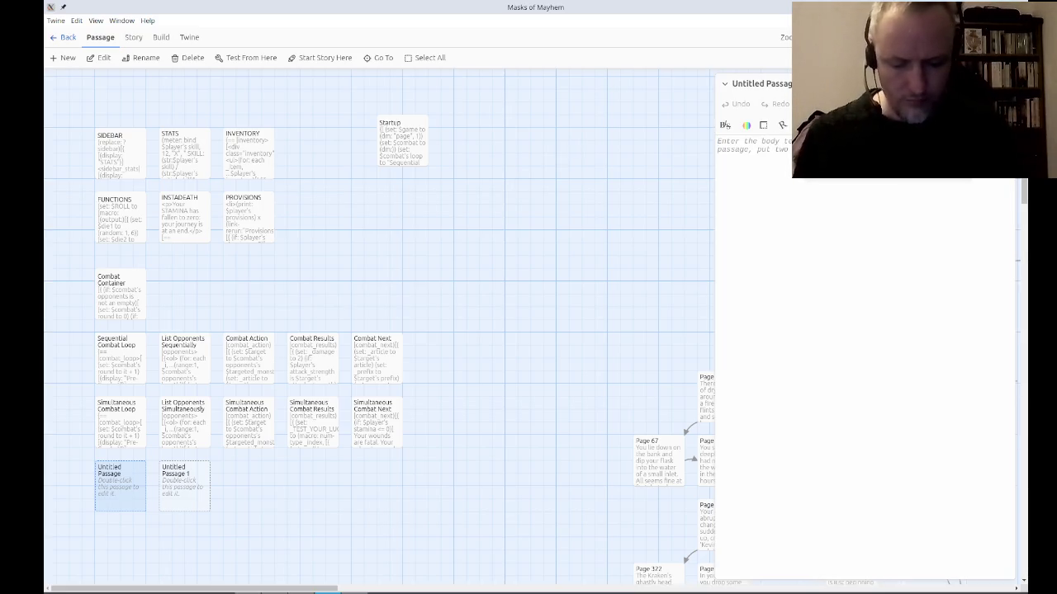
key(Return)
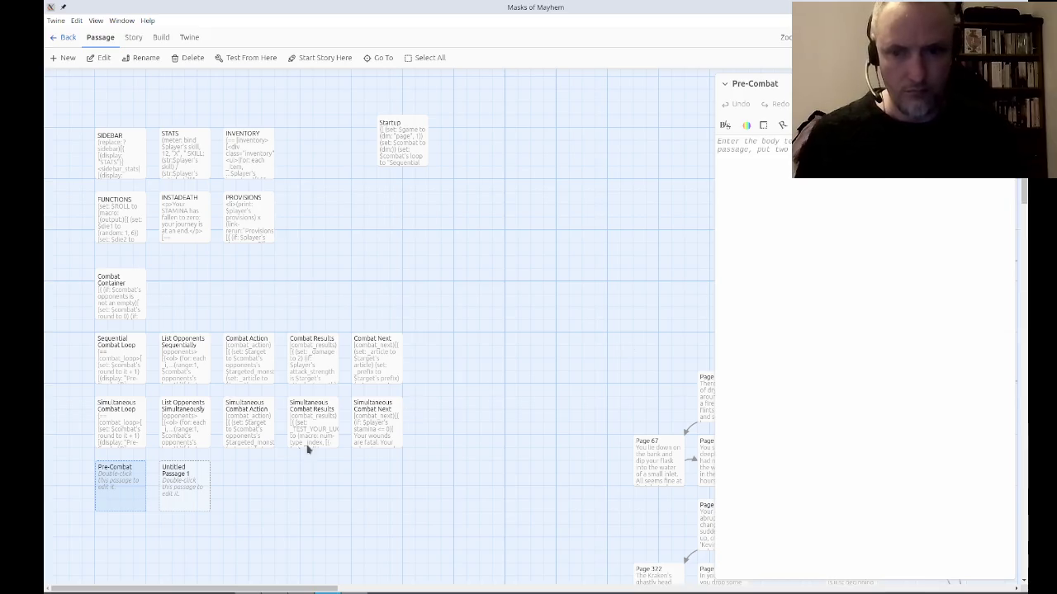
double_click(183, 484)
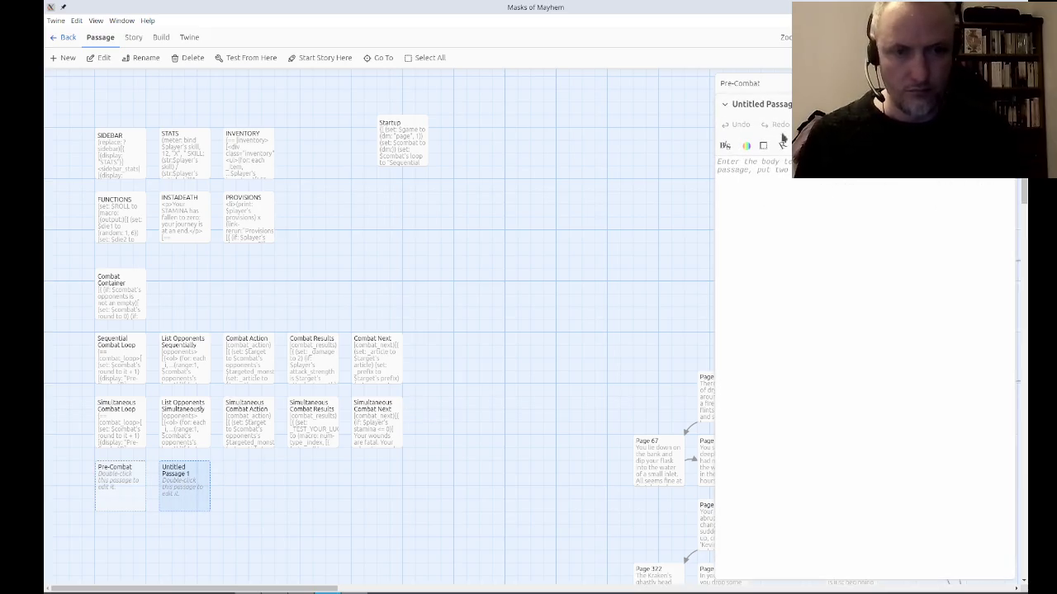
click(863, 124)
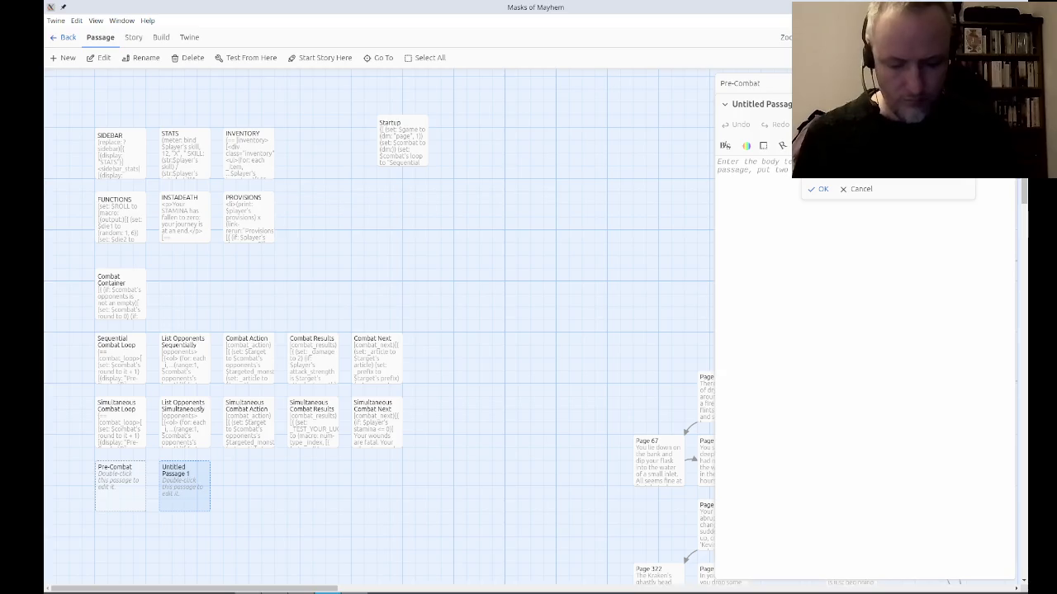
key(Return)
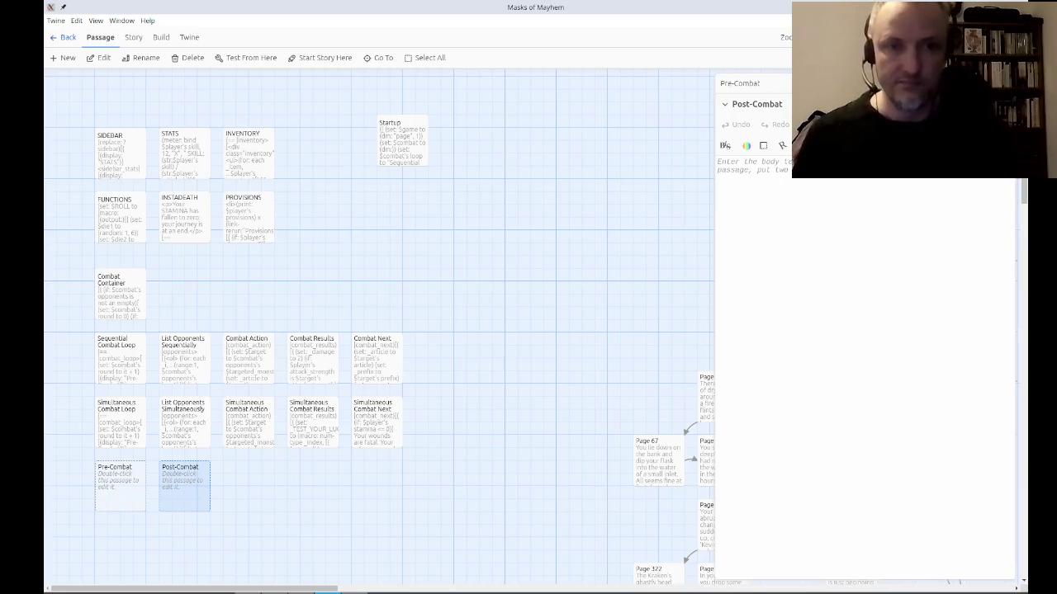
Write (rerun: ?pre-combat)(show: ?pre-combat) into the Pre-Combat passage body and select it.
click(740, 83)
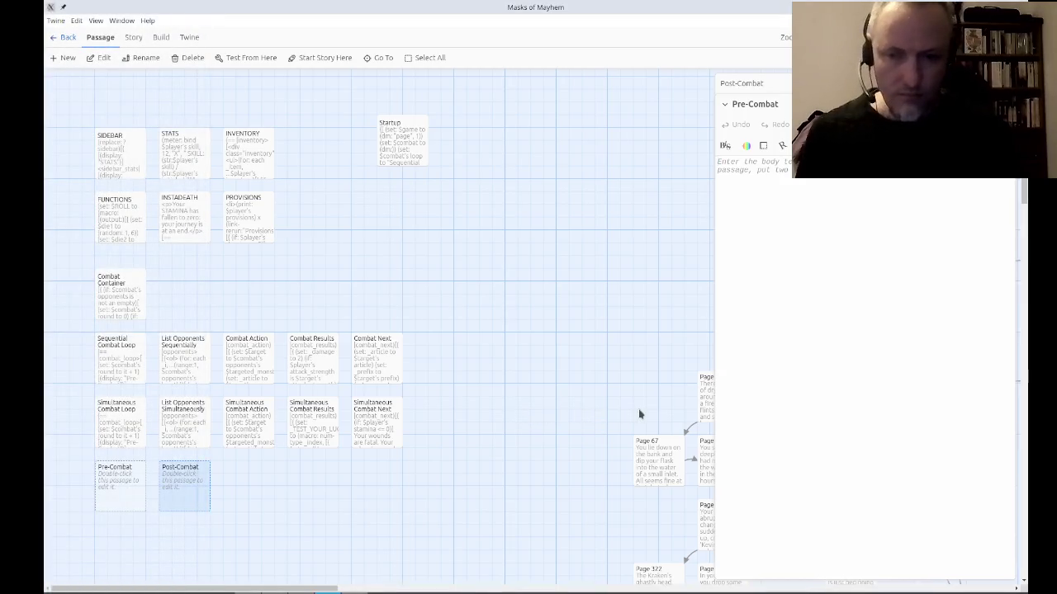
click(130, 489)
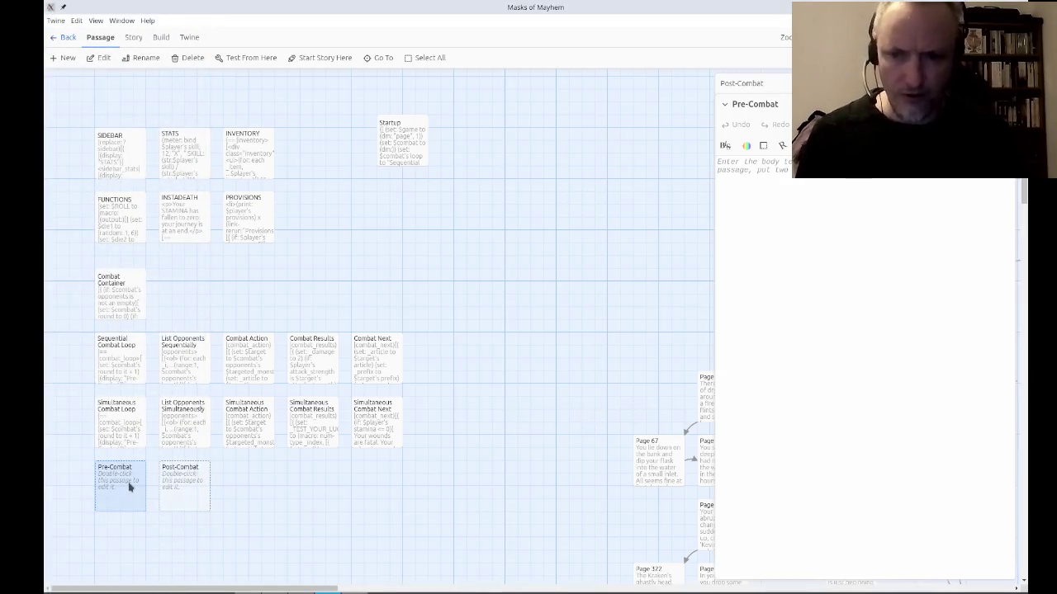
text((reveal:)
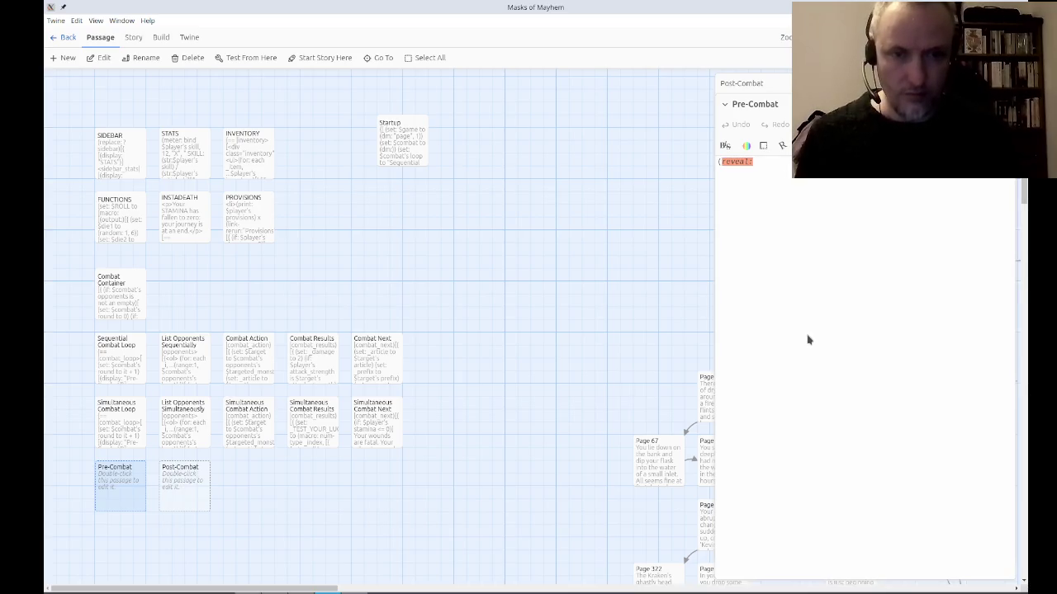
text( ?)
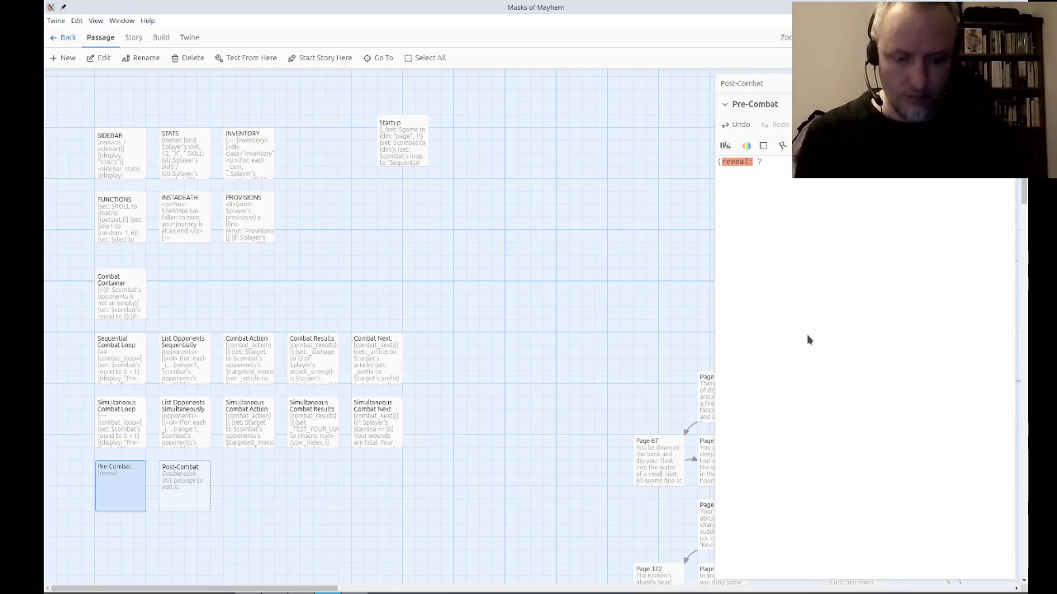
text(pre-)
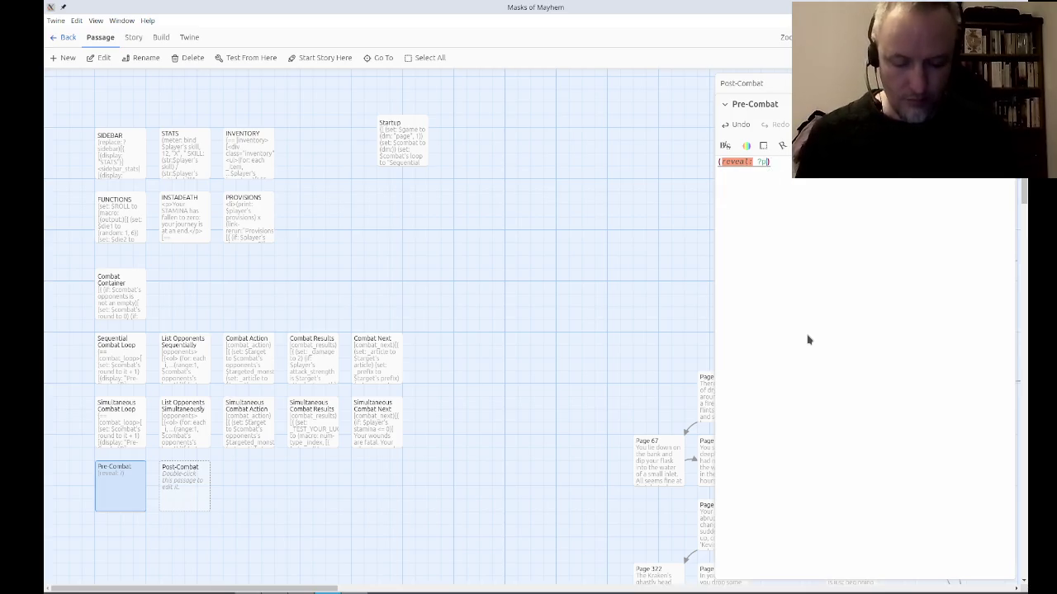
text(combat)
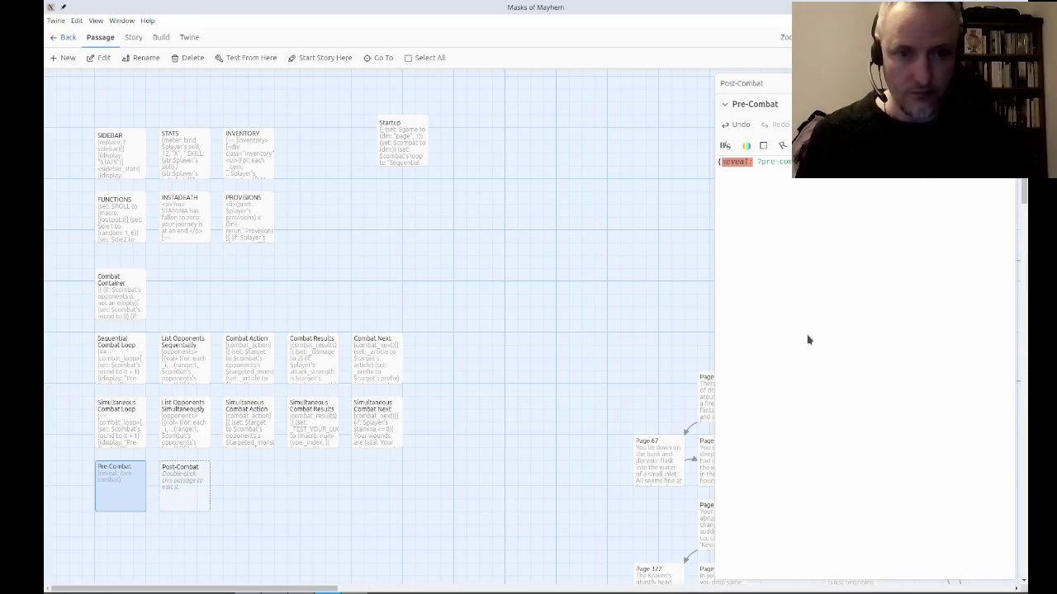
text(show)
key(Escape)
text((rerun:?pre-comba)
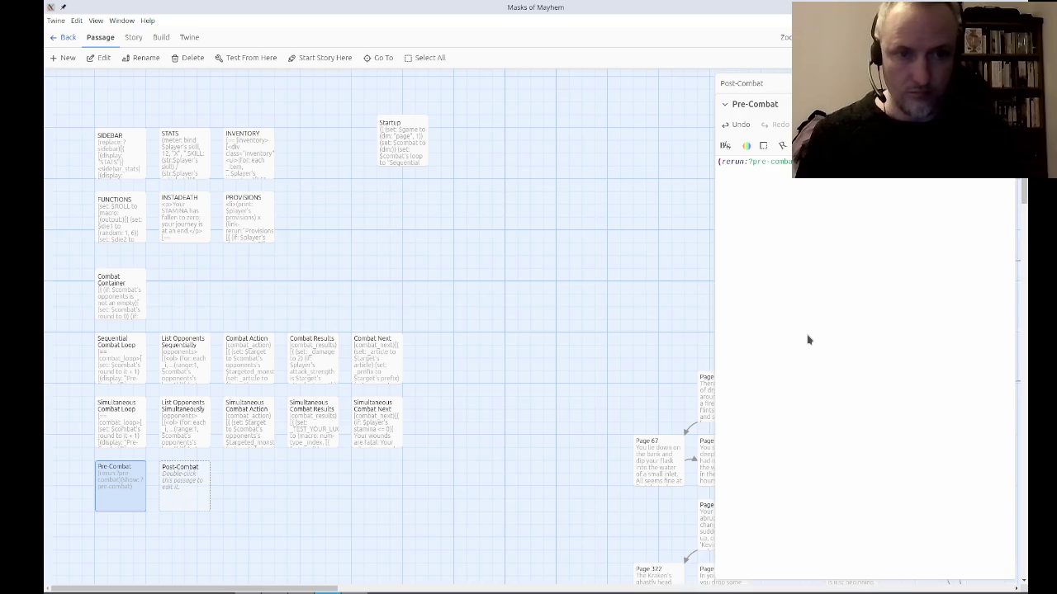
click(809, 340)
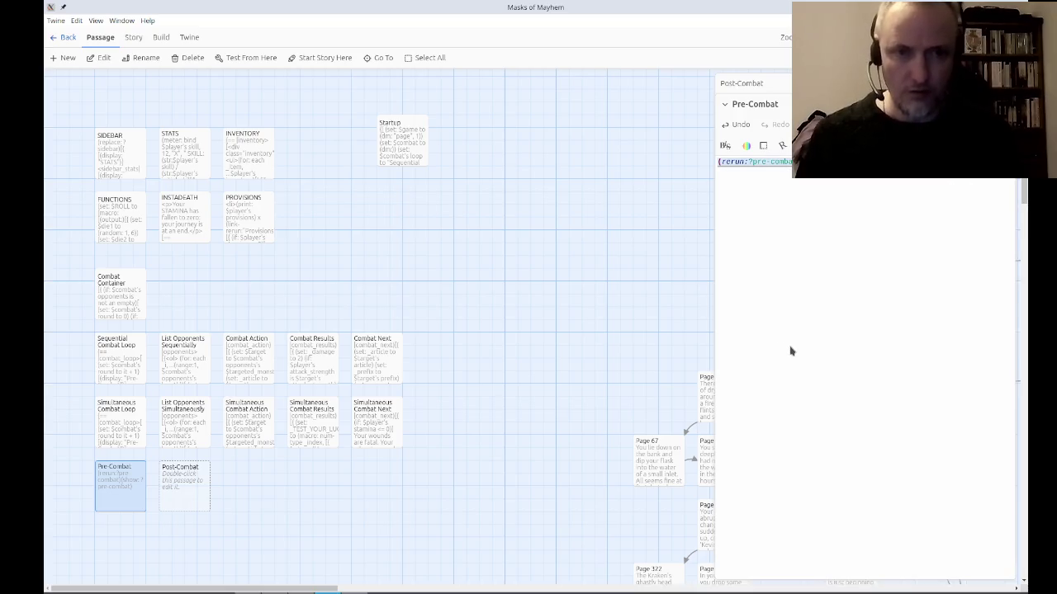
Paste the Pre-Combat code into Post-Combat and change both hook references to ?post-combat.
double_click(182, 495)
key(ctrl+v)
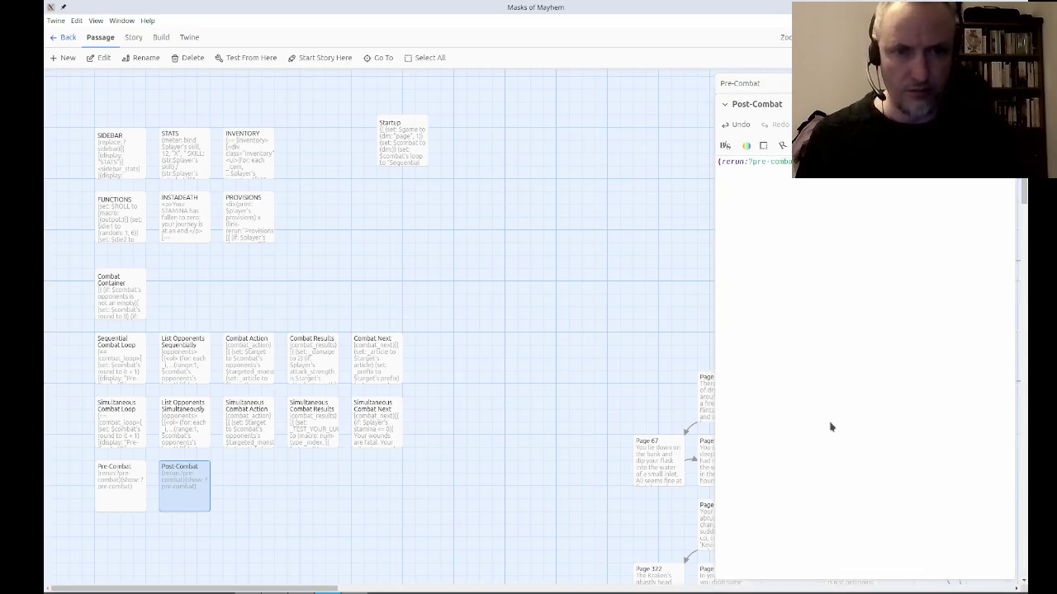
key(BackSpace)
key(BackSpace)
key(BackSpace)
text(pos)
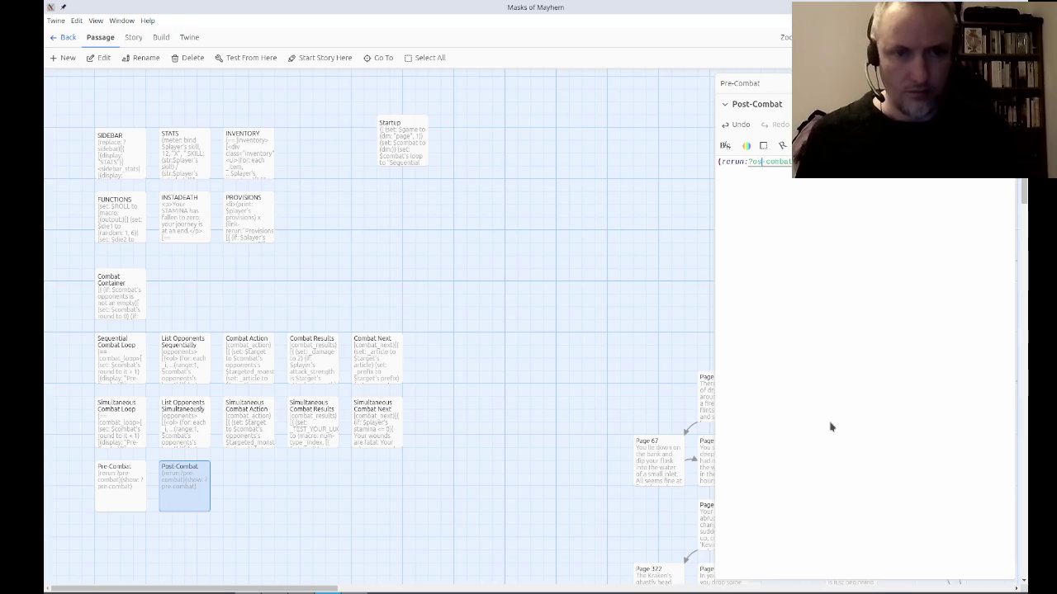
text(post)
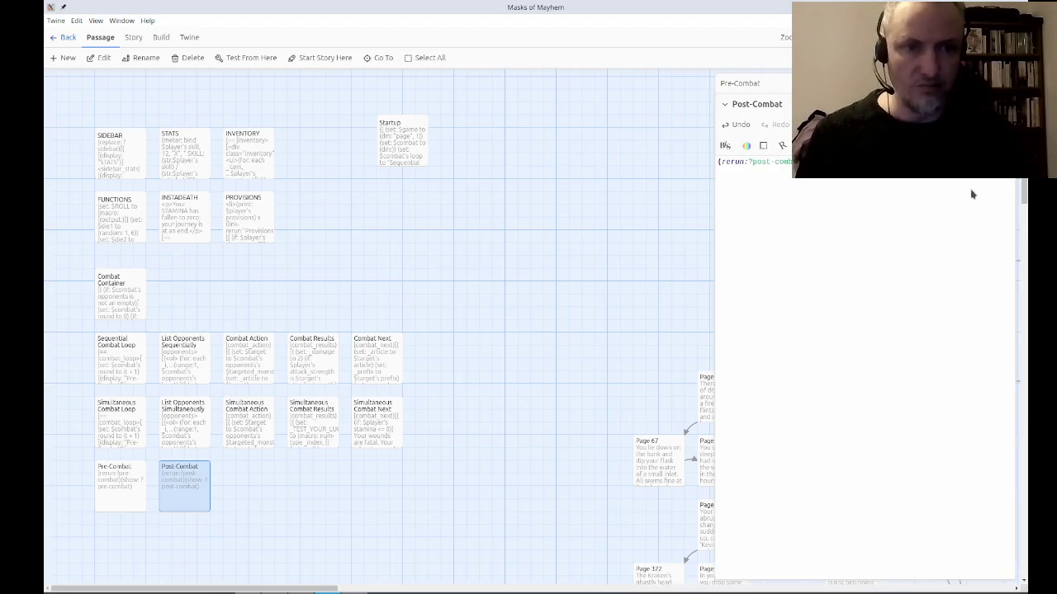
click(883, 221)
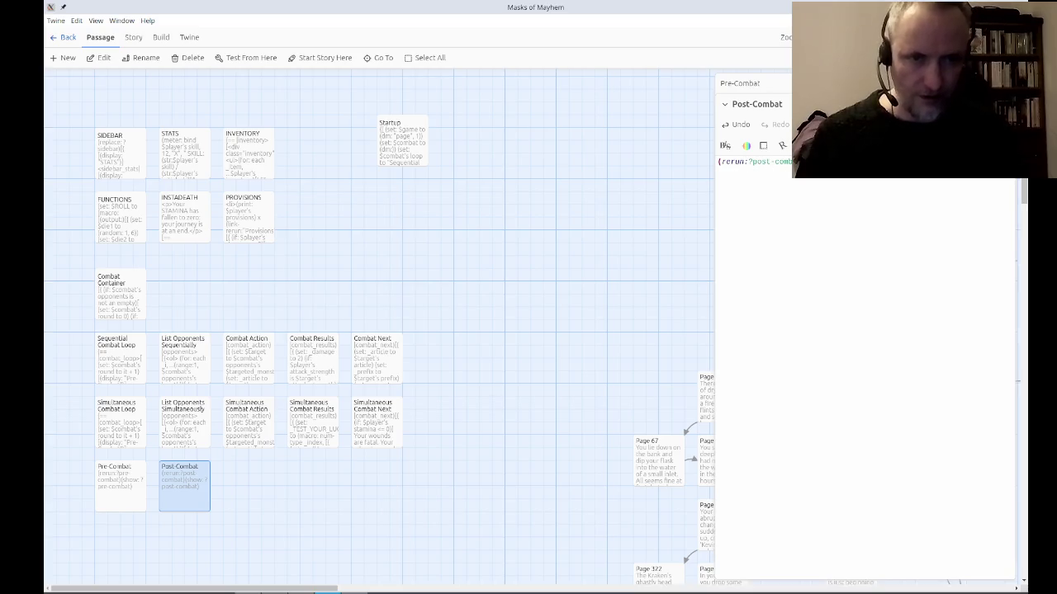
key(Escape)
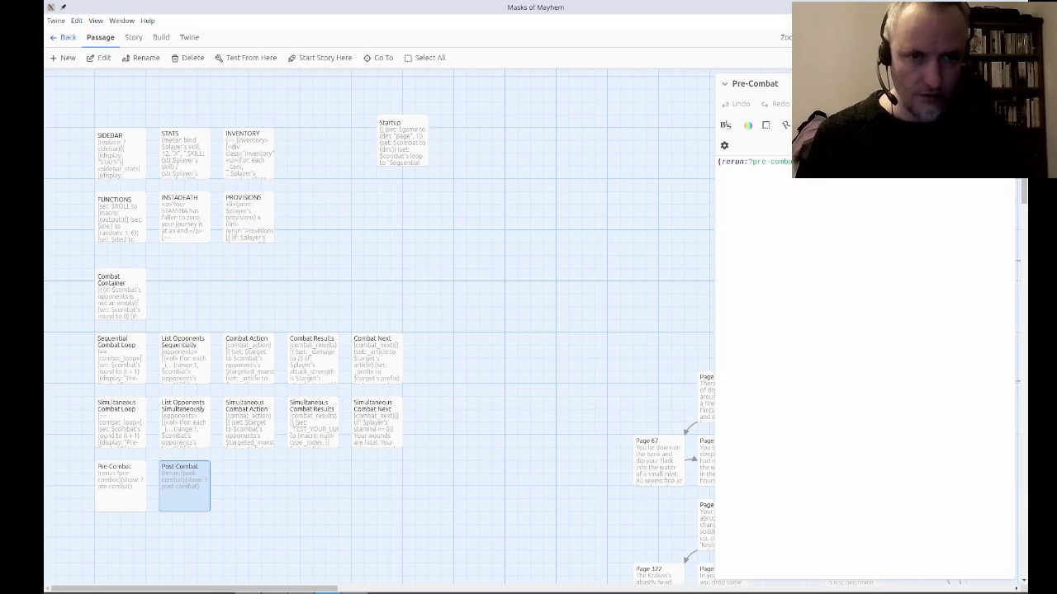
Type 'Post-combat hook shows here!' into Page 120's post_combat hook.
key(Escape)
scroll(540, 321, down, 5)
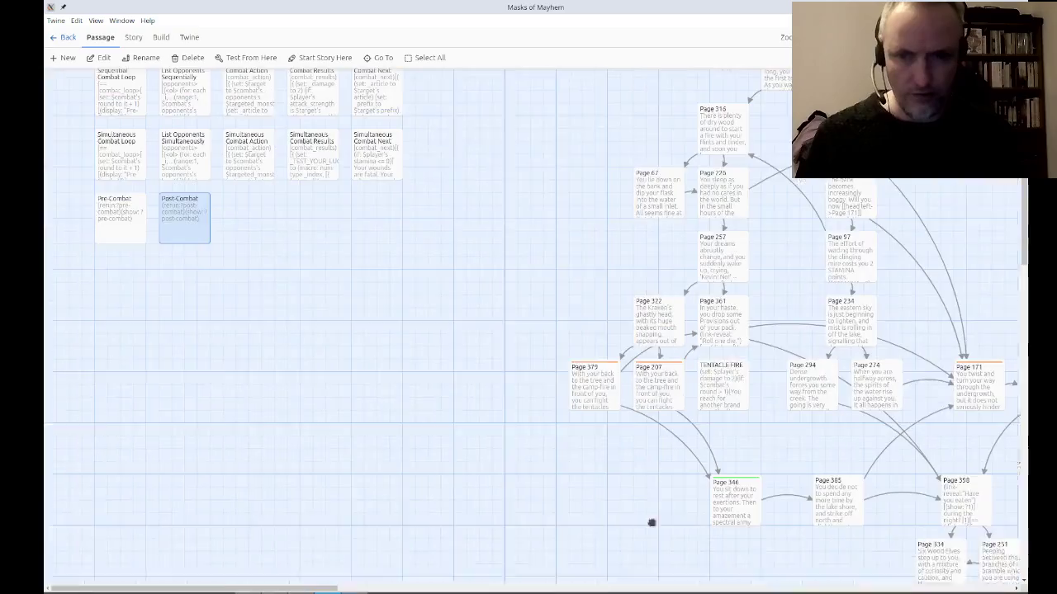
scroll(267, 196, down, 5)
scroll(492, 415, right, 10)
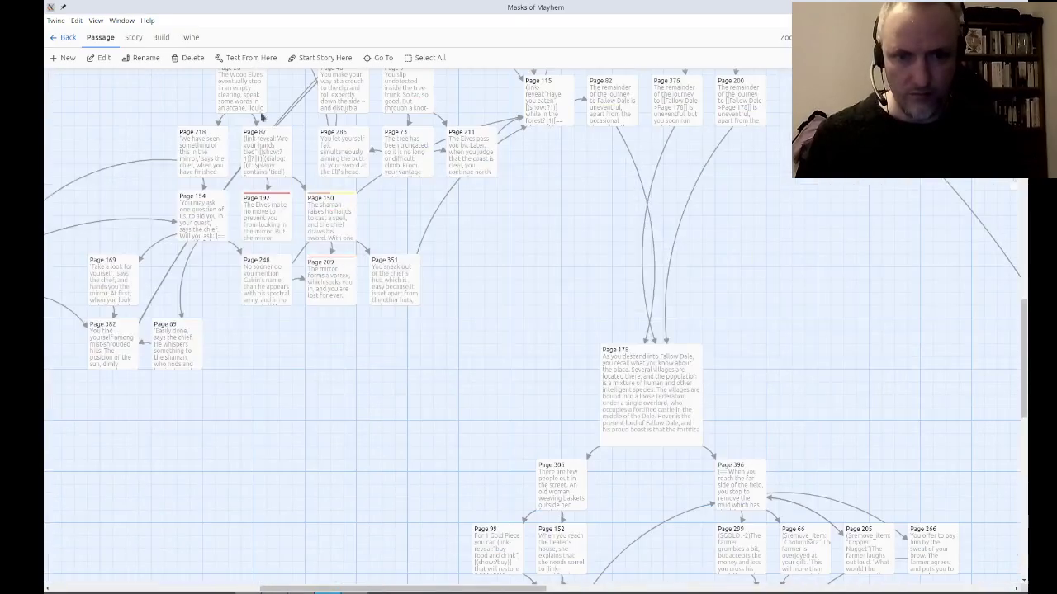
scroll(837, 364, down, 6)
scroll(743, 165, right, 4)
scroll(809, 460, right, 4)
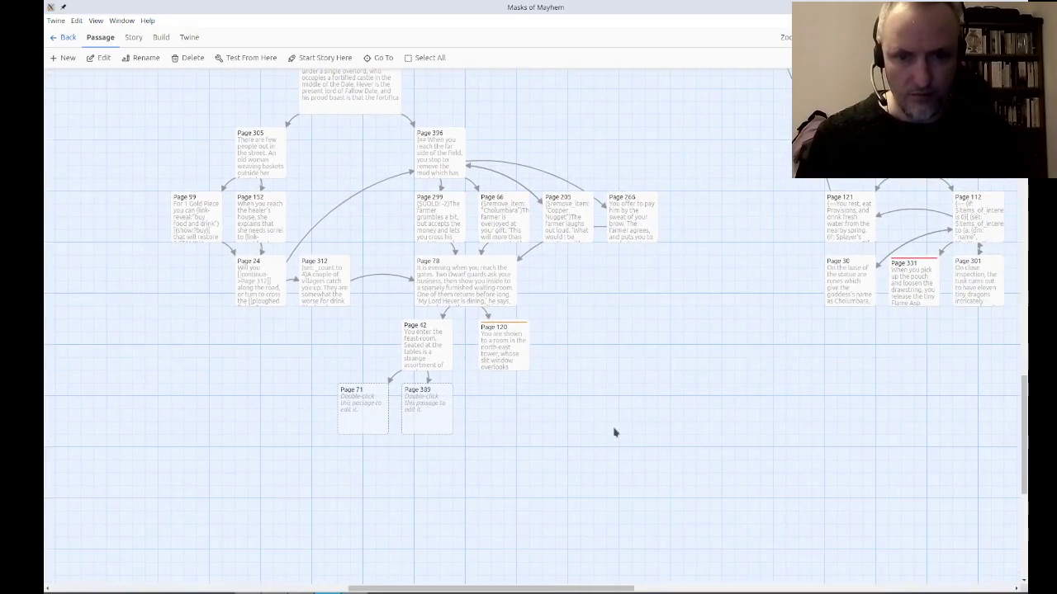
double_click(504, 365)
text((post_combat)
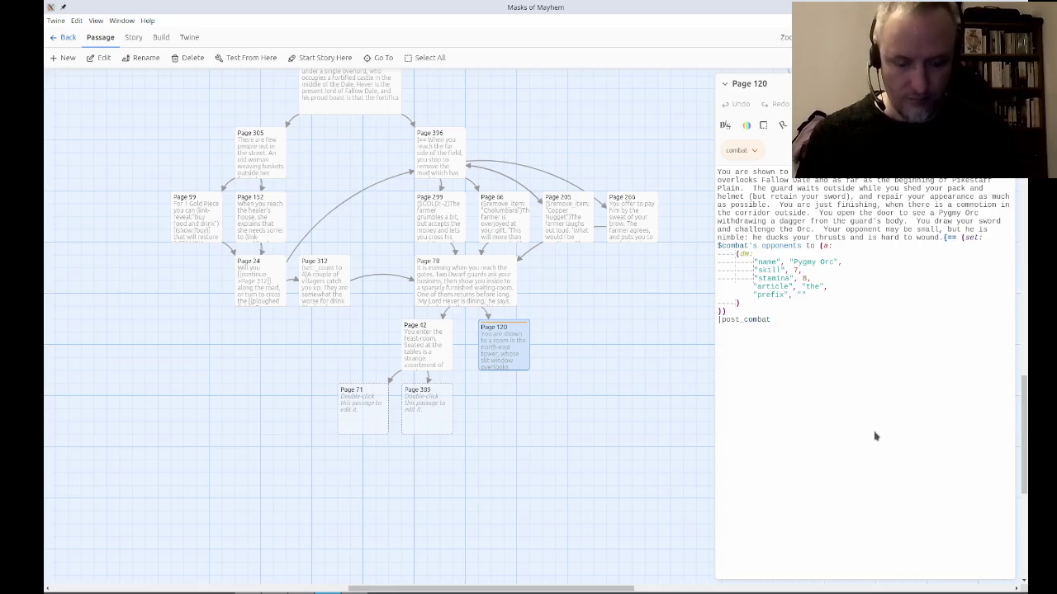
text([)
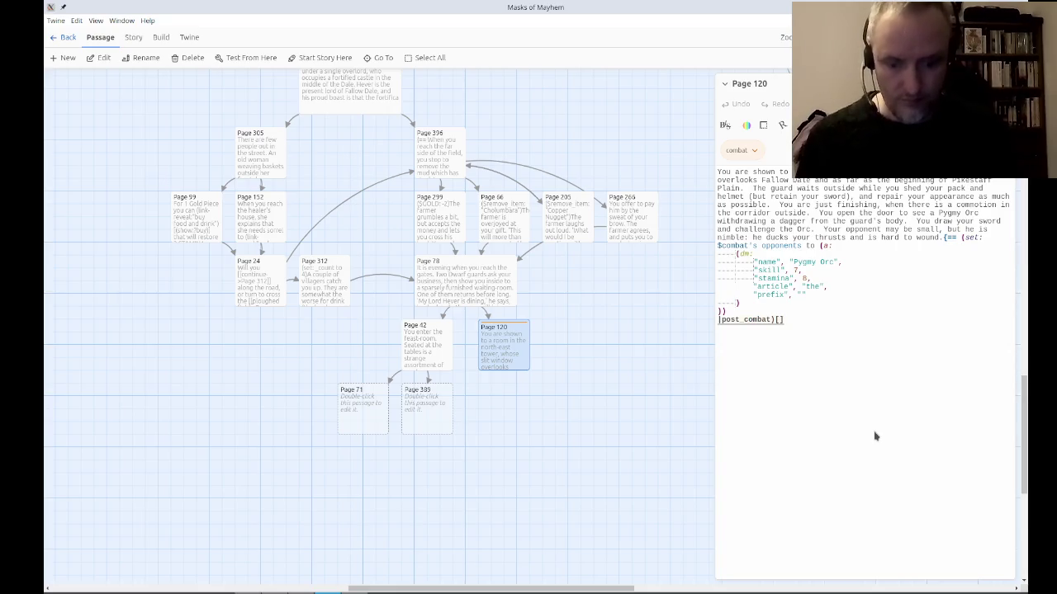
text(_)
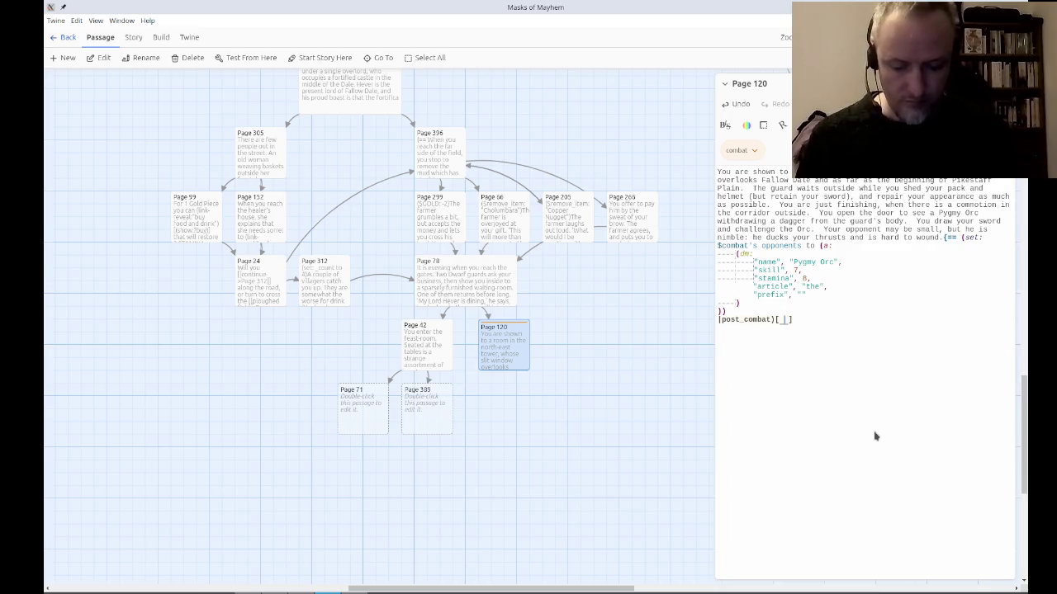
text(Post-combat hook shows here!)
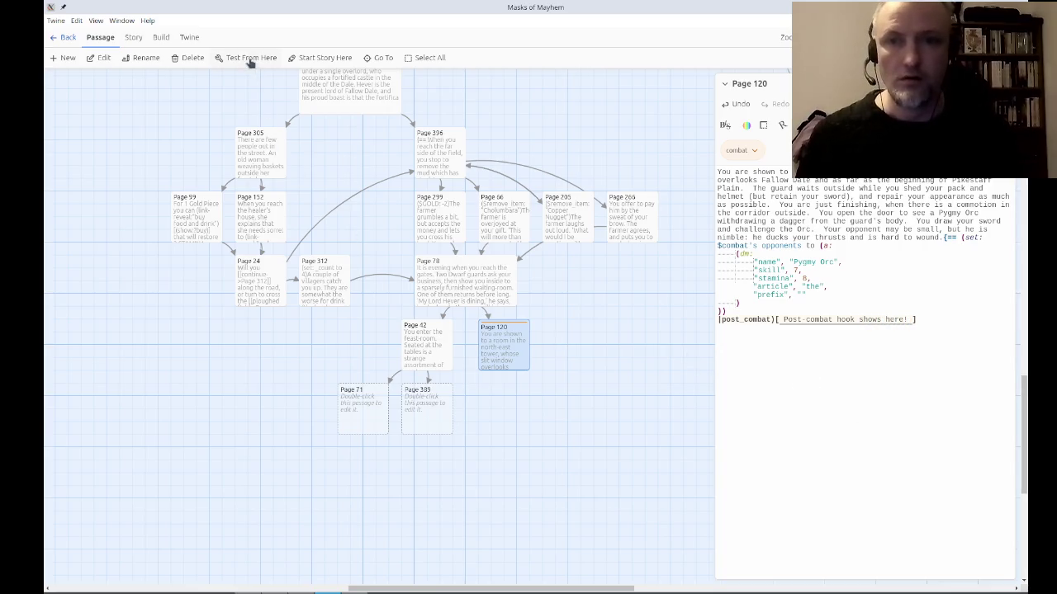
click(250, 59)
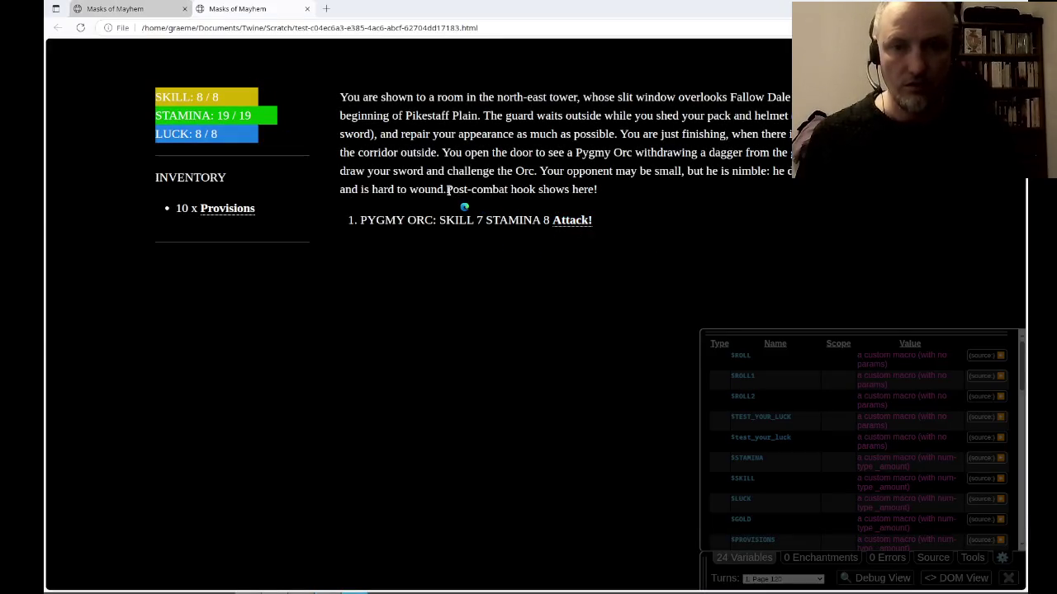
Inspect where the post-combat placeholder renders in the Page 120 test, then return to Twine.
drag(450, 198, 633, 200)
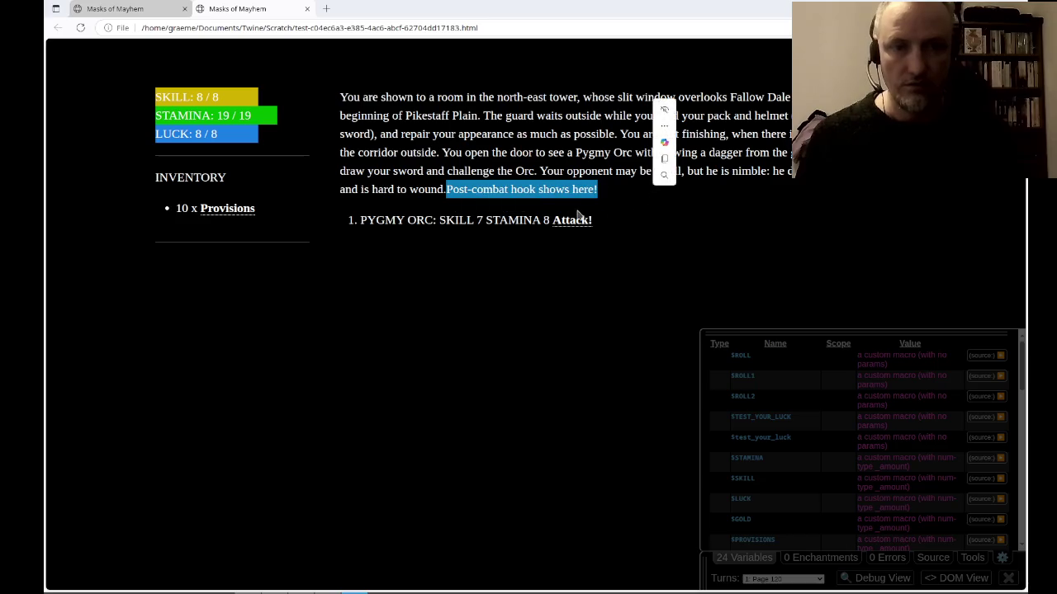
right_click(402, 142)
key(alt+Tab)
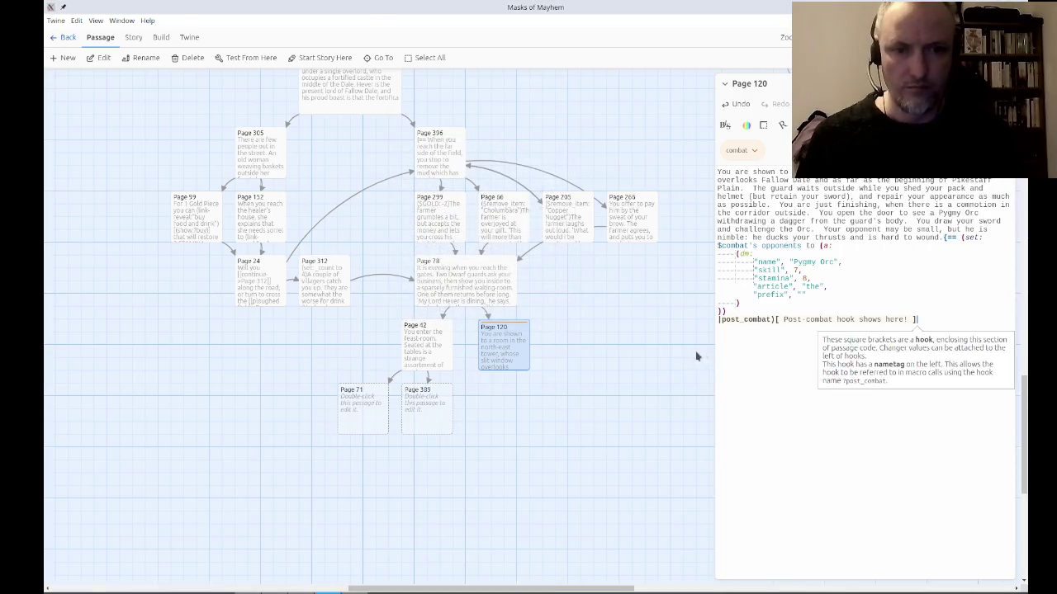
key(alt+Tab)
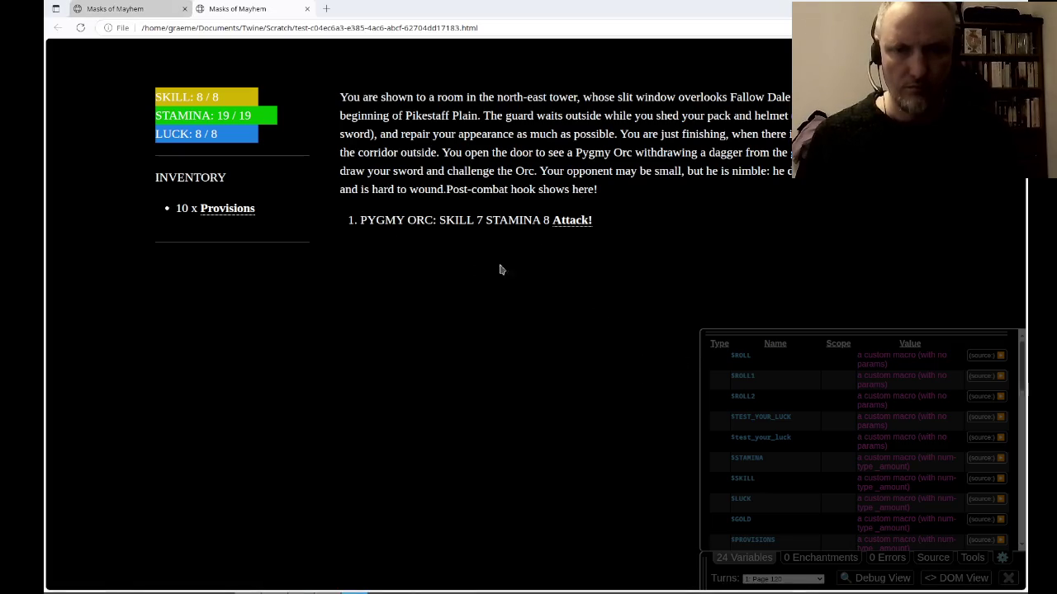
key(alt+Tab)
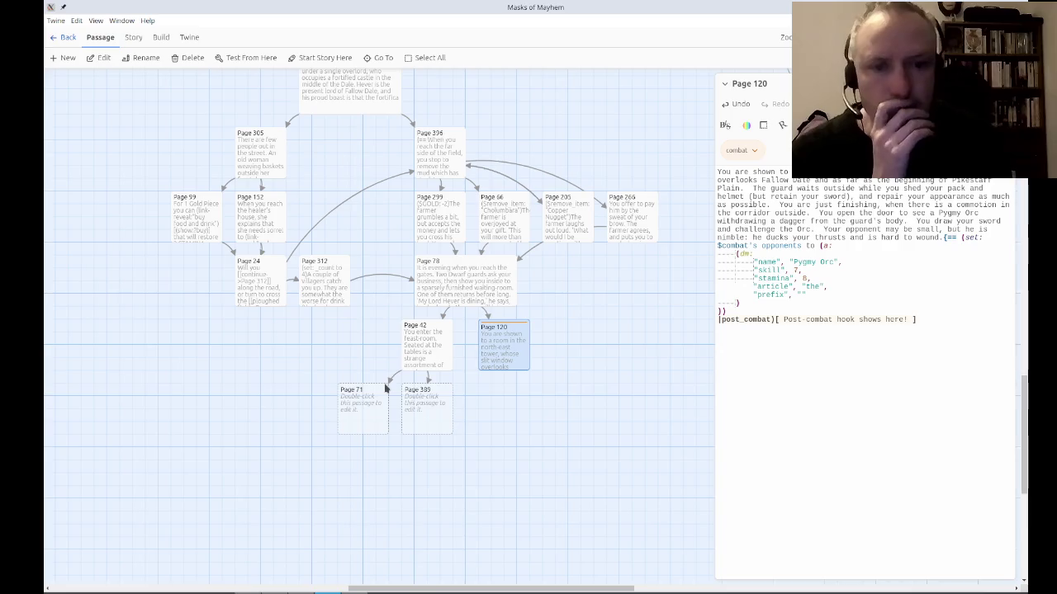
Delete the |post_combat) hook line from Page 120.
triple_click(826, 320)
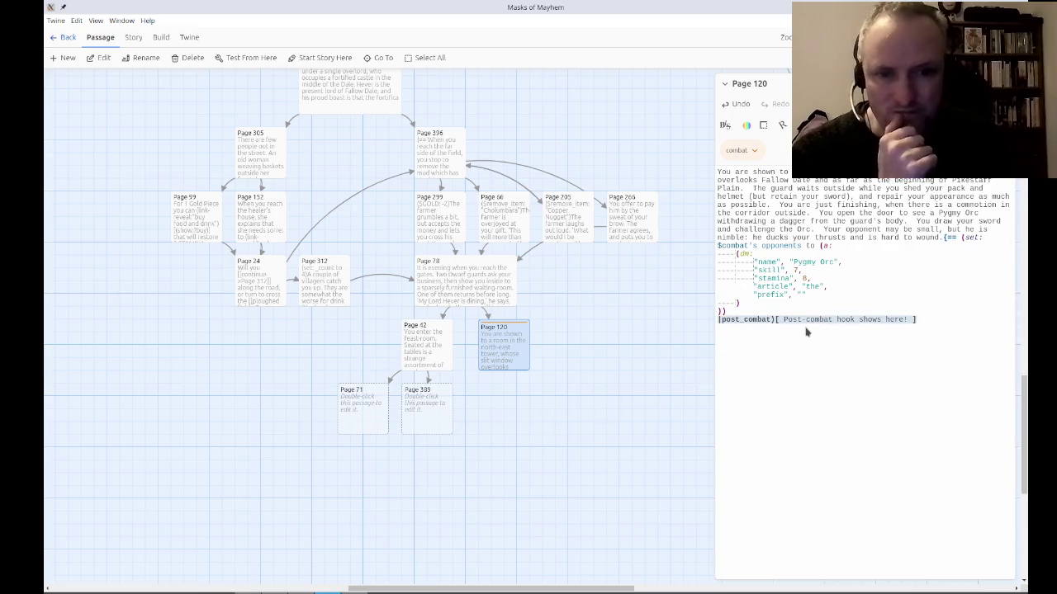
key(BackSpace)
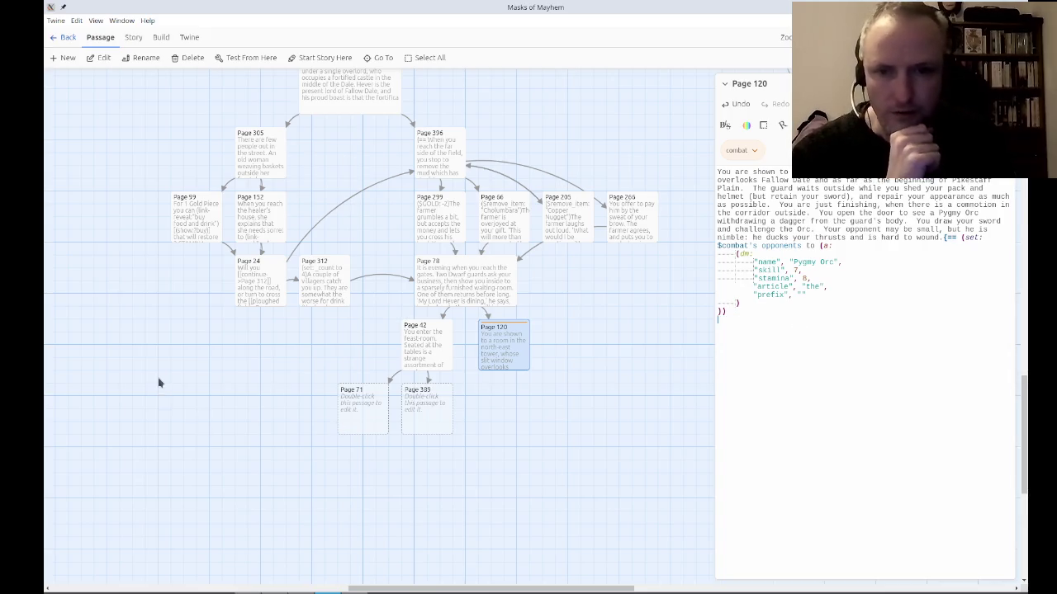
scroll(616, 446, down, 5)
scroll(554, 521, left, 5)
scroll(485, 467, up, 3)
scroll(484, 466, down, 5)
scroll(349, 576, up, 8)
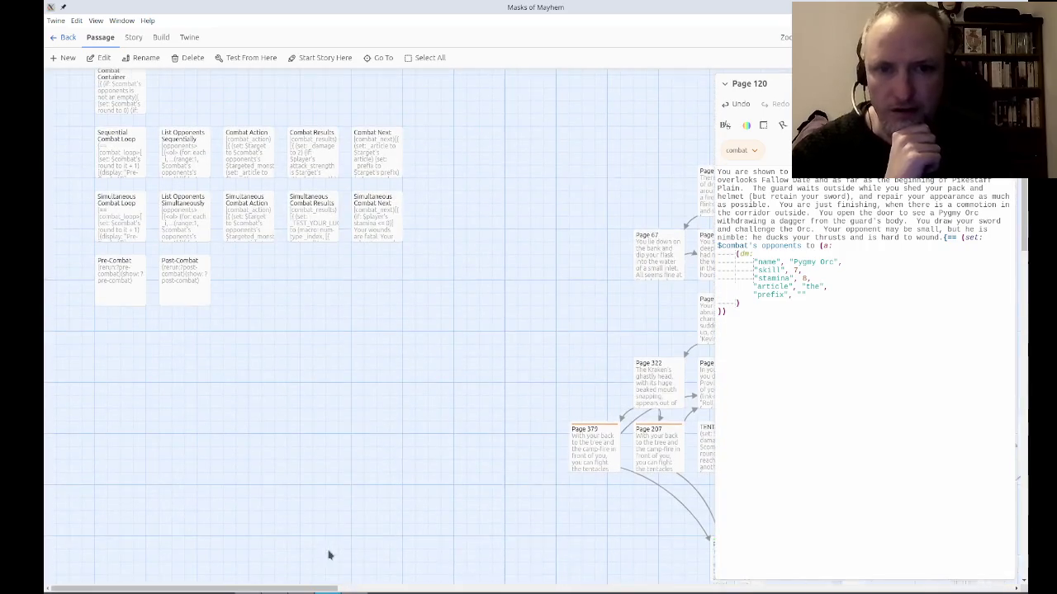
Open Pre-Combat and examine its ?pre-combat rerun code line.
double_click(132, 297)
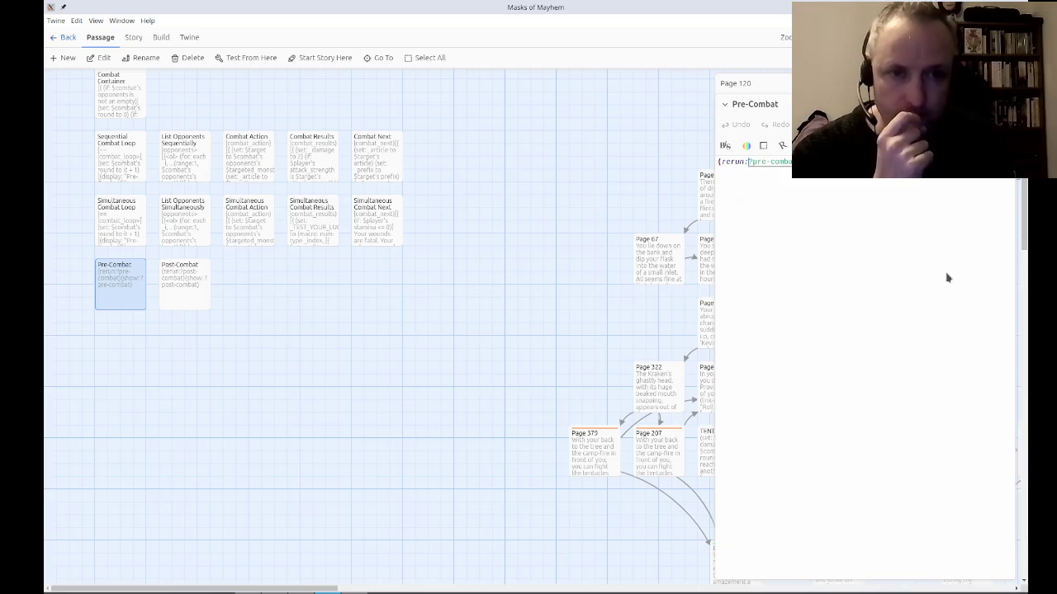
key(Home)
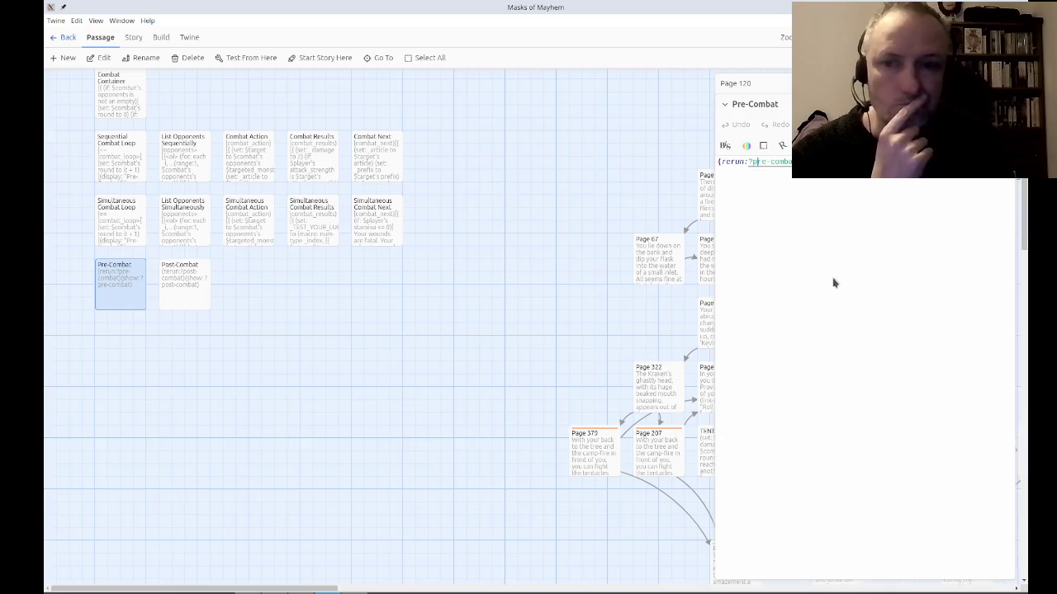
double_click(130, 165)
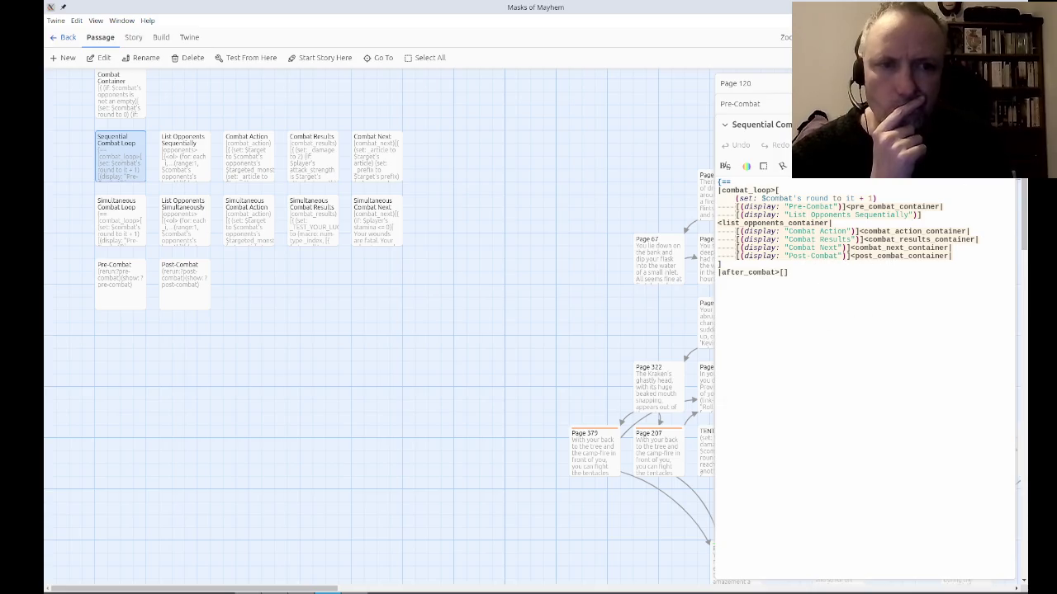
click(1008, 124)
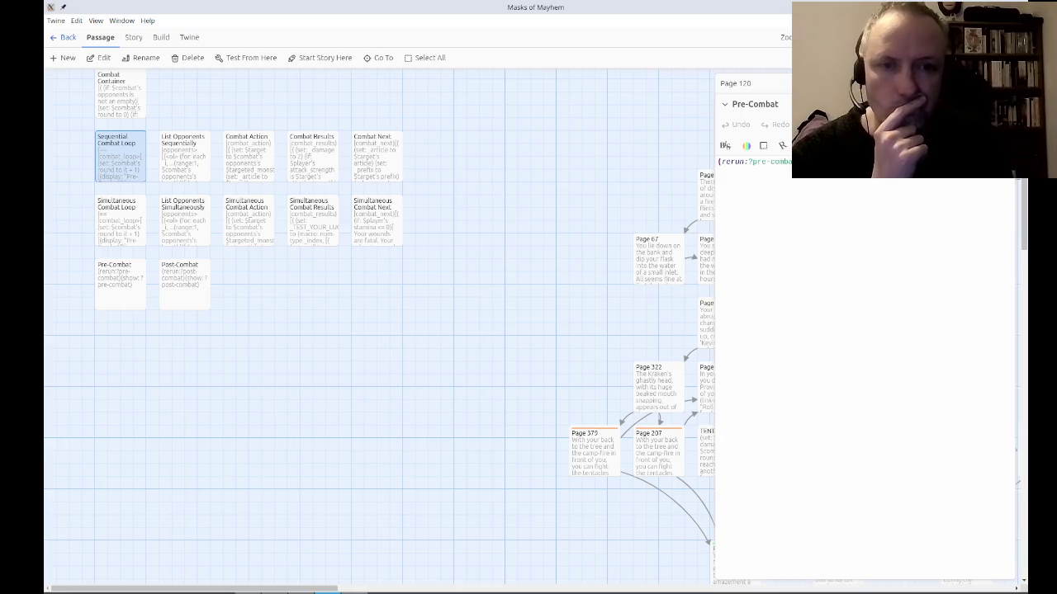
drag(867, 161, 682, 161)
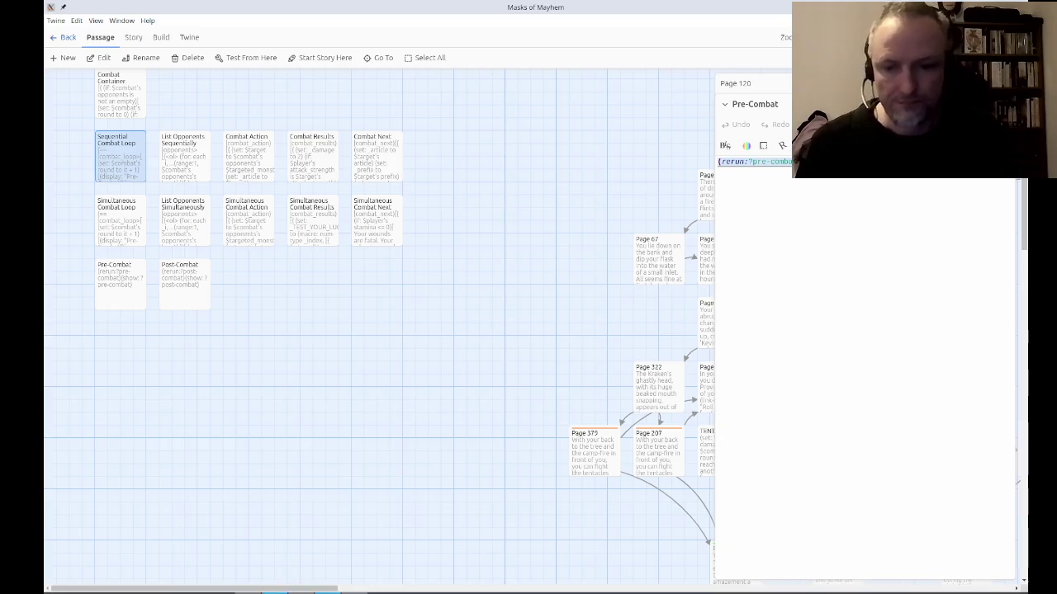
click(301, 591)
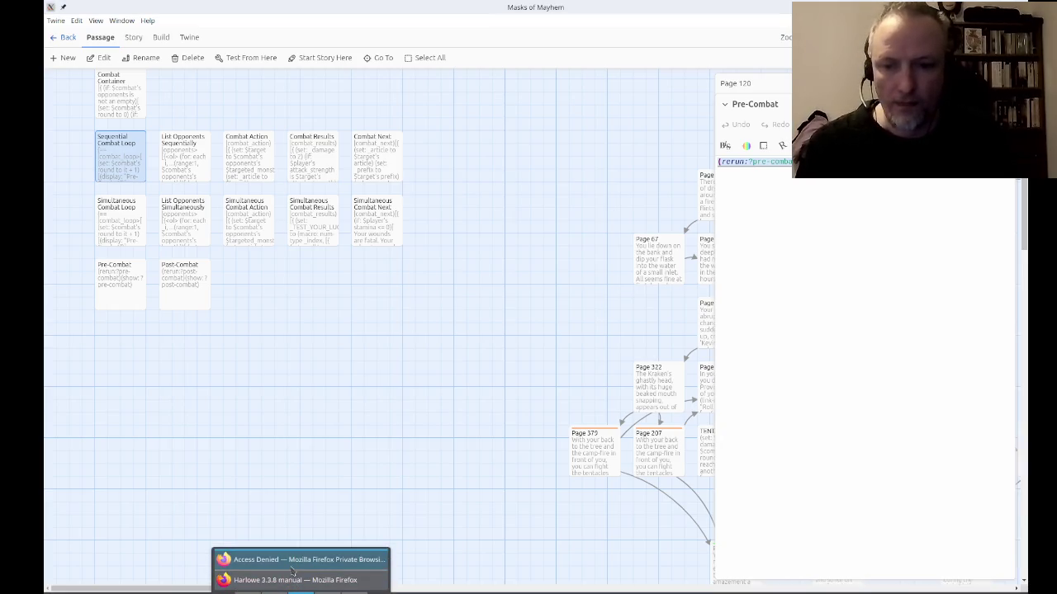
Search the Harlowe 3.3.8 manual page for the (print:) macro.
click(293, 579)
key(BackSpace)
key(BackSpace)
key(BackSpace)
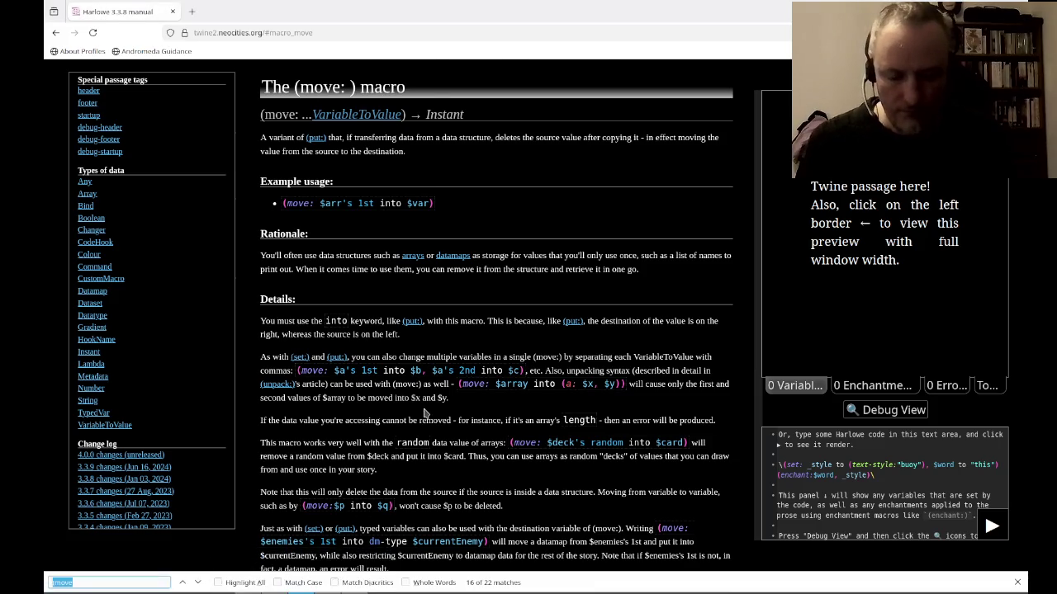
text(print:)
scroll(425, 413, down, 5)
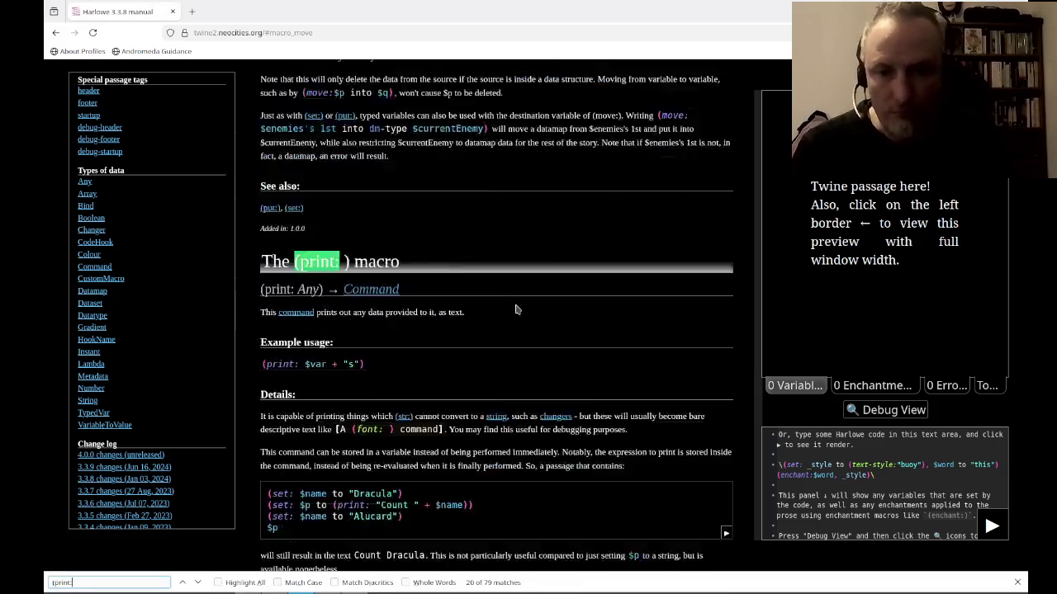
scroll(429, 165, up, 2)
Read the (print:) description: what it prints, the (str:) conversion, and storing it in variables.
drag(396, 137, 449, 138)
click(493, 141)
drag(284, 241, 438, 241)
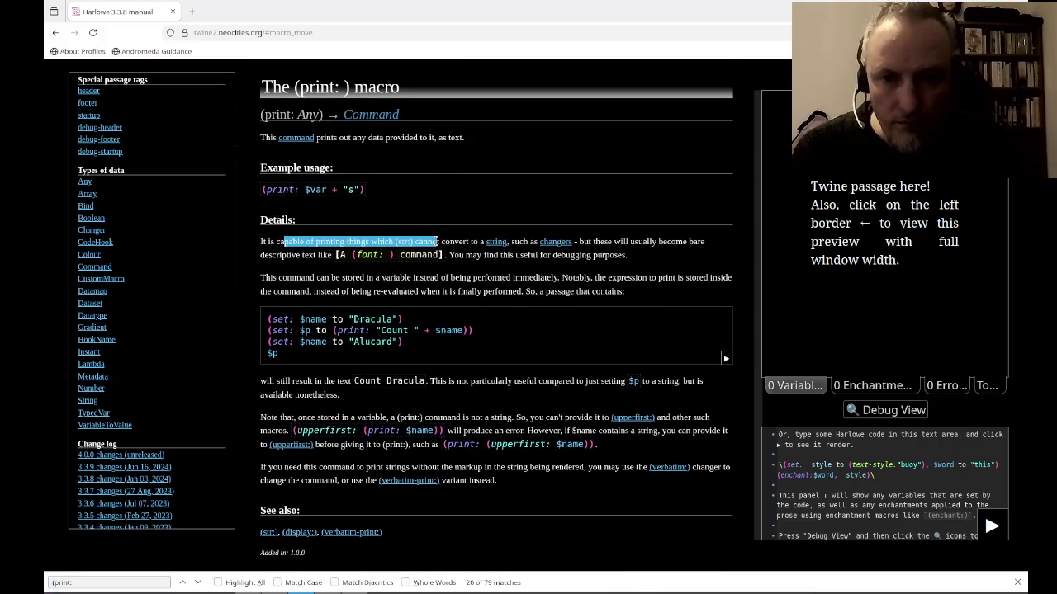
click(465, 243)
drag(648, 242, 364, 242)
click(326, 243)
mouse_move(277, 242)
mouse_down()
mouse_move(545, 253)
mouse_move(294, 254)
mouse_move(412, 281)
mouse_move(501, 281)
mouse_up()
click(302, 252)
click(584, 255)
click(295, 254)
click(484, 289)
mouse_move(381, 277)
mouse_down()
mouse_move(462, 277)
mouse_move(447, 278)
mouse_up()
click(447, 278)
drag(342, 277, 507, 278)
click(483, 311)
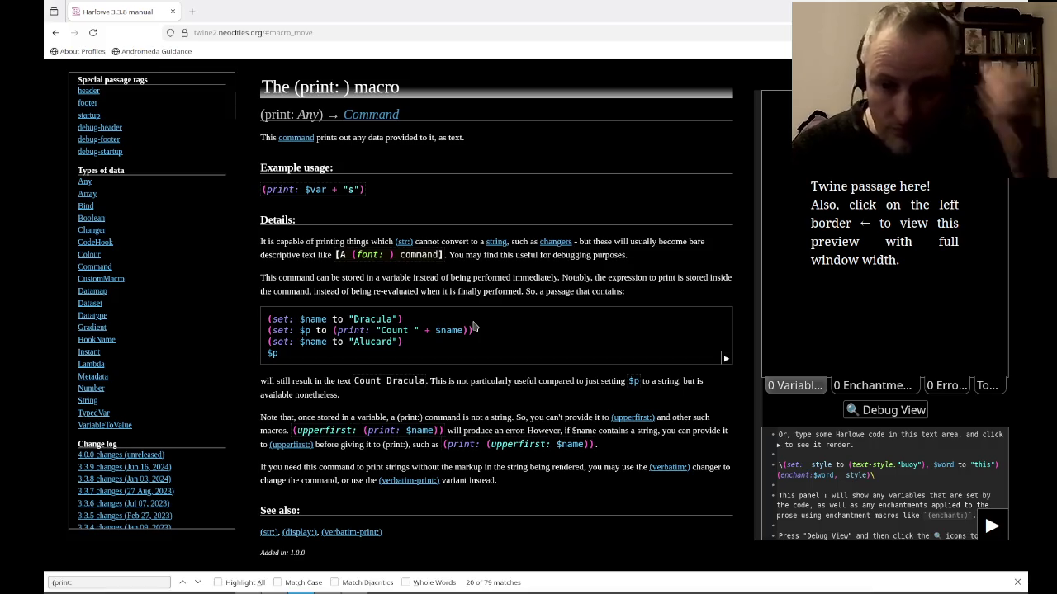
drag(334, 332, 474, 333)
click(477, 333)
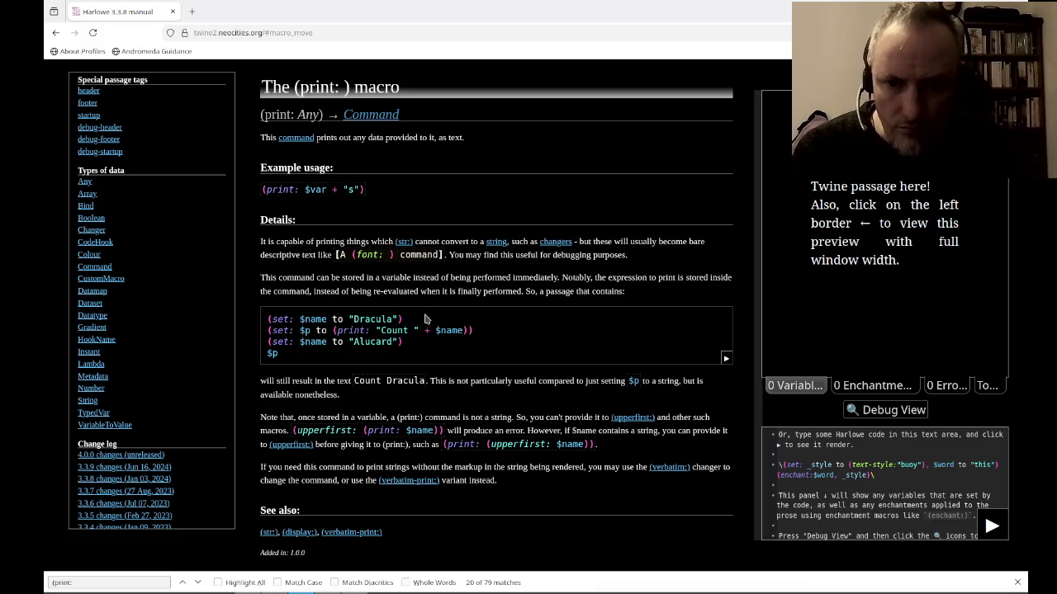
Read the Count Dracula example and (upperfirst:) notes, then return to Twine.
scroll(428, 319, down, 3)
drag(333, 238, 545, 238)
click(577, 237)
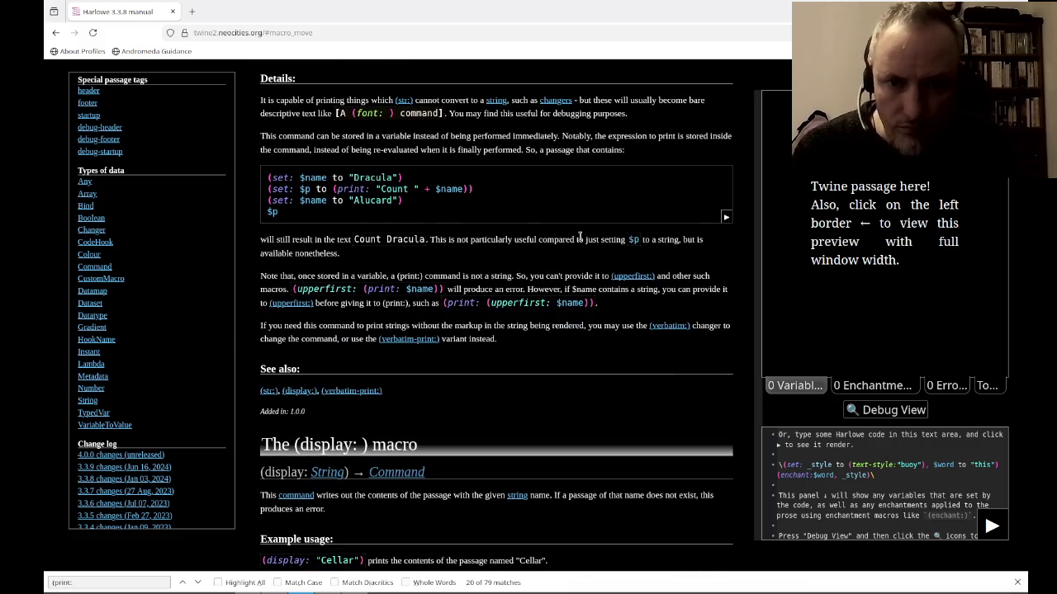
drag(689, 239, 384, 238)
click(385, 238)
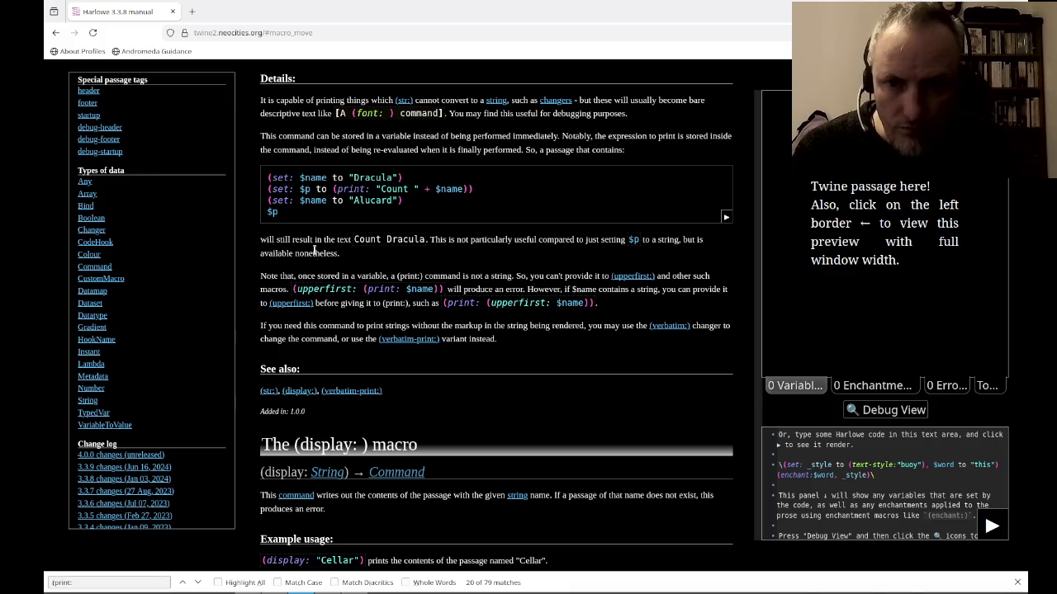
drag(276, 275, 529, 276)
click(410, 276)
click(528, 276)
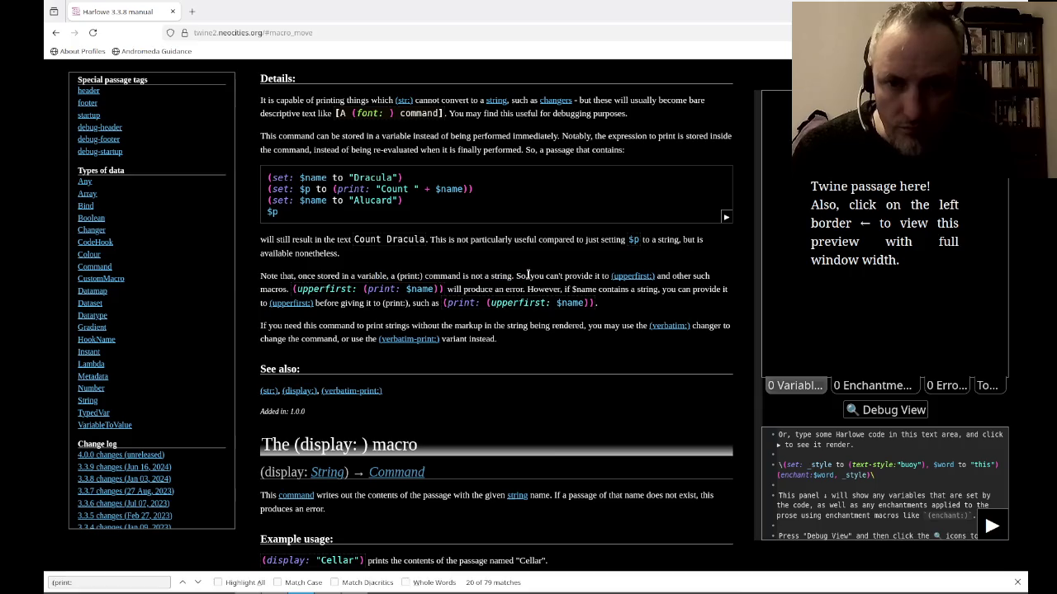
drag(694, 275, 483, 276)
click(481, 275)
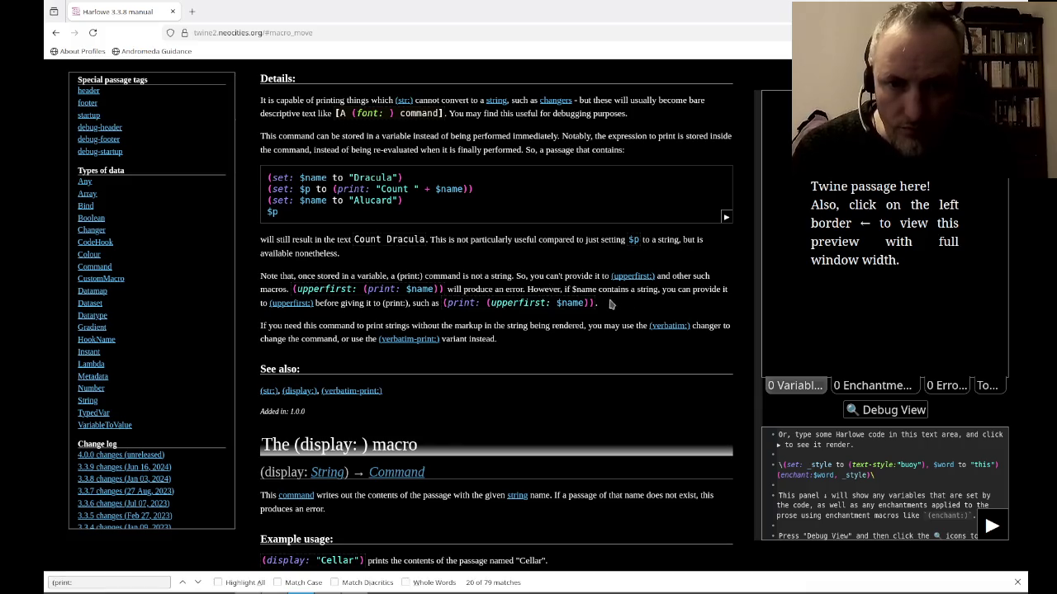
mouse_move(641, 307)
mouse_down()
mouse_move(376, 308)
mouse_move(578, 326)
mouse_up()
click(373, 307)
click(578, 326)
scroll(578, 351, up, 1)
scroll(595, 343, up, 2)
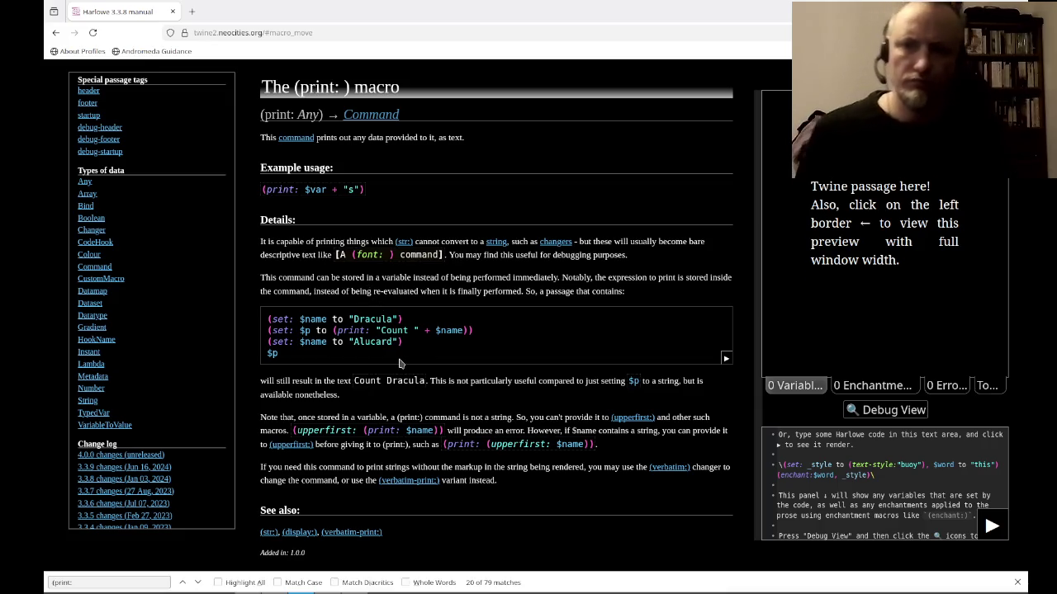
key(alt+Tab)
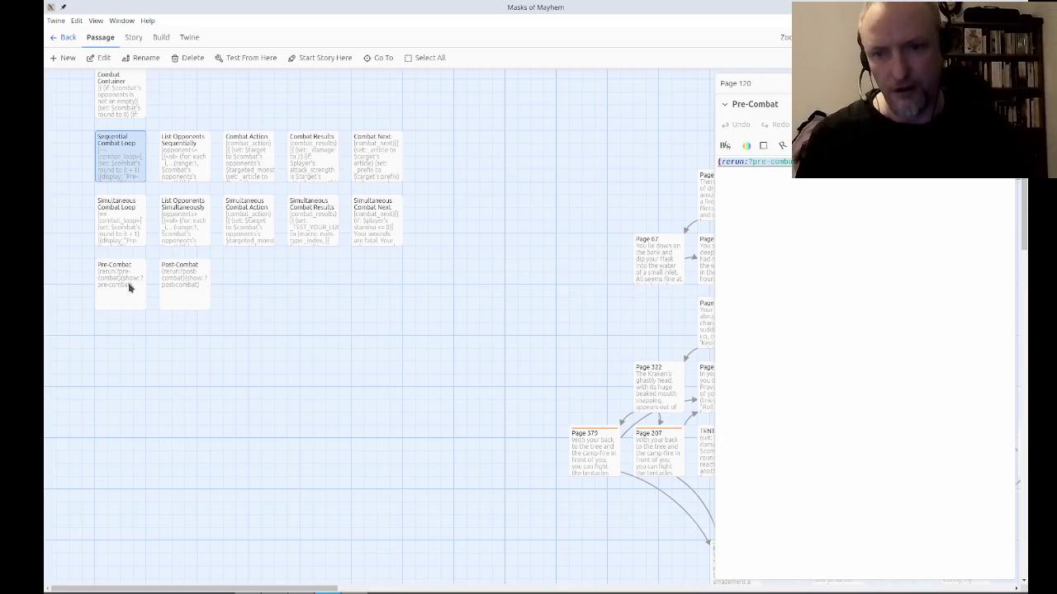
Inspect Post-Combat, Sequential Combat Loop and Combat Container, then close their stacked editors.
click(196, 291)
double_click(196, 291)
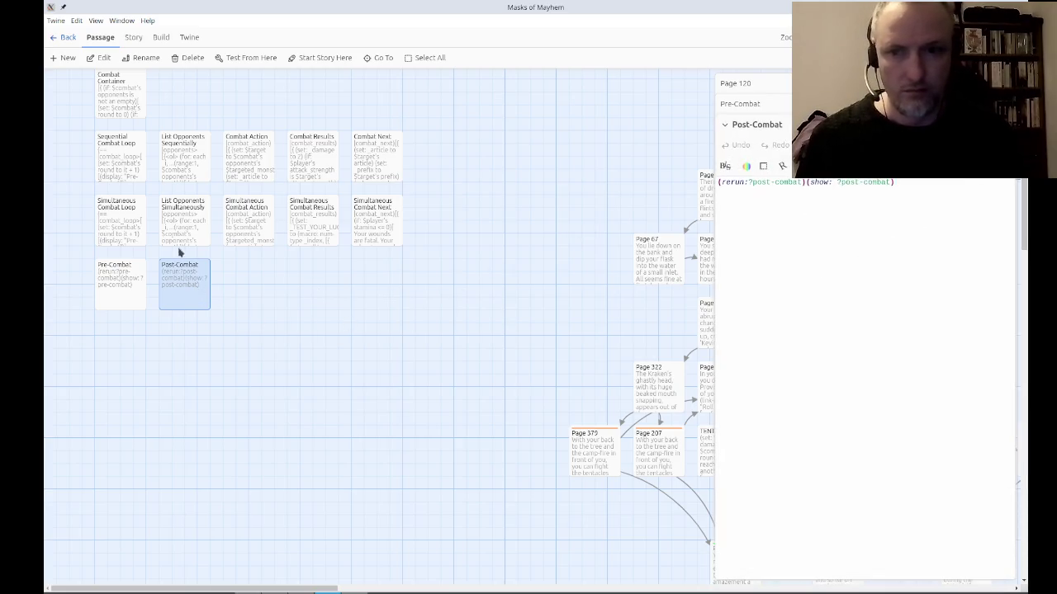
double_click(122, 171)
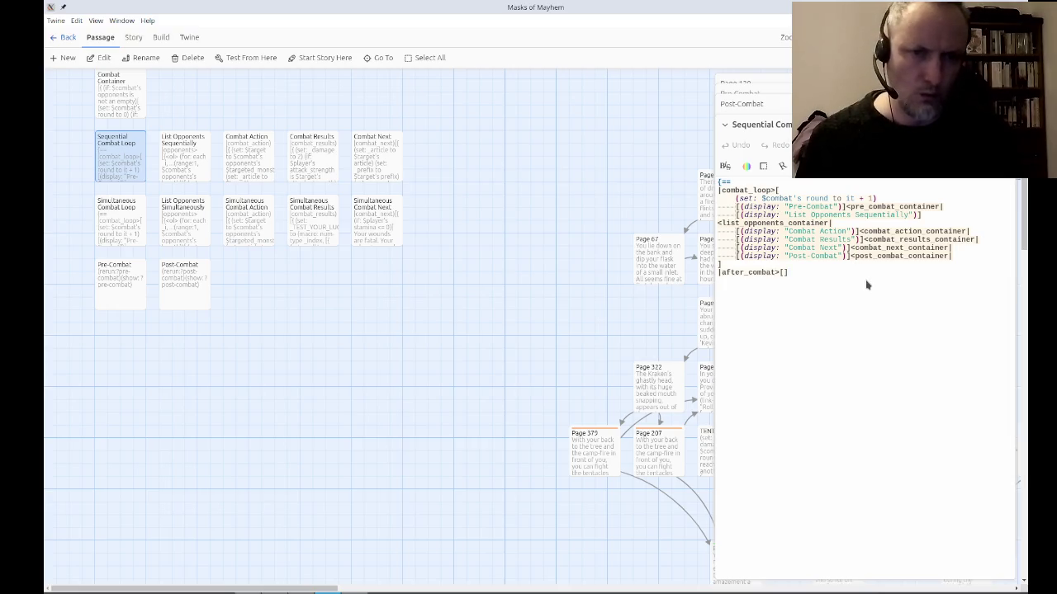
click(738, 207)
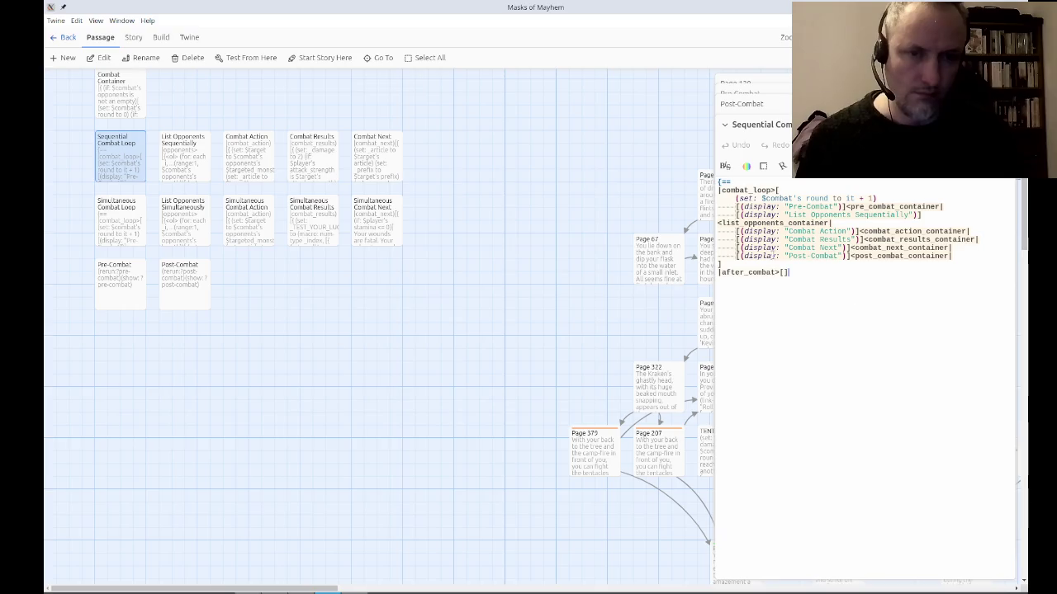
double_click(120, 106)
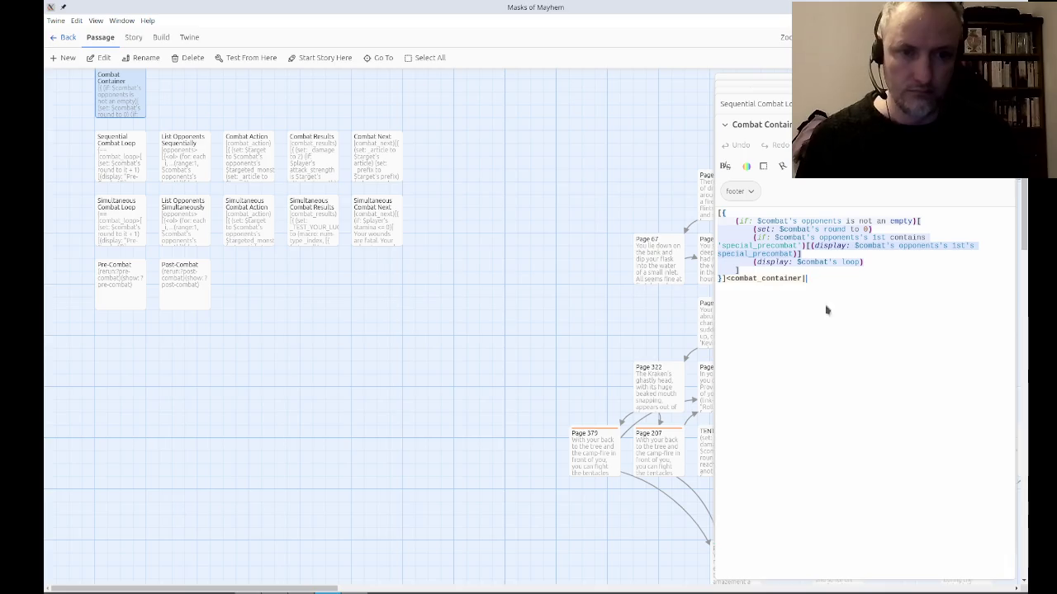
click(753, 103)
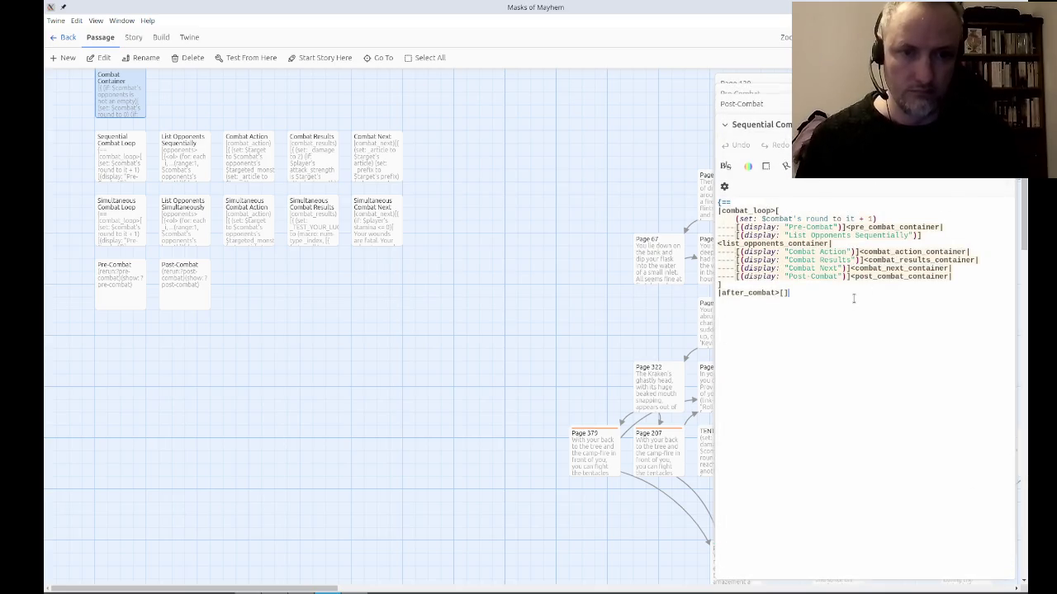
key(Escape)
key(Escape)
key(Escape)
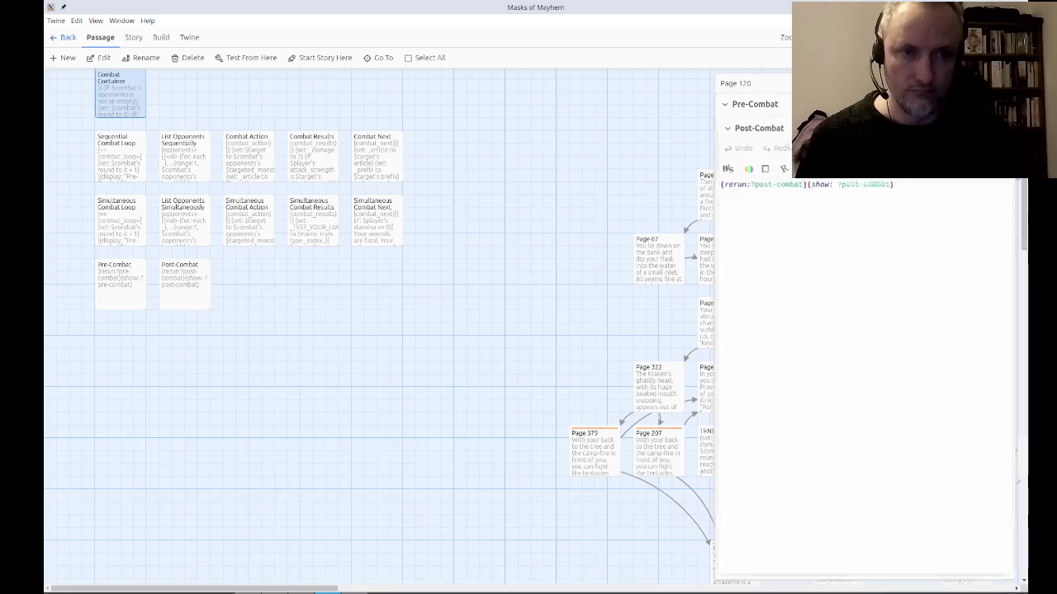
Open the Simultaneous Combat Loop passage in the side editor.
double_click(108, 224)
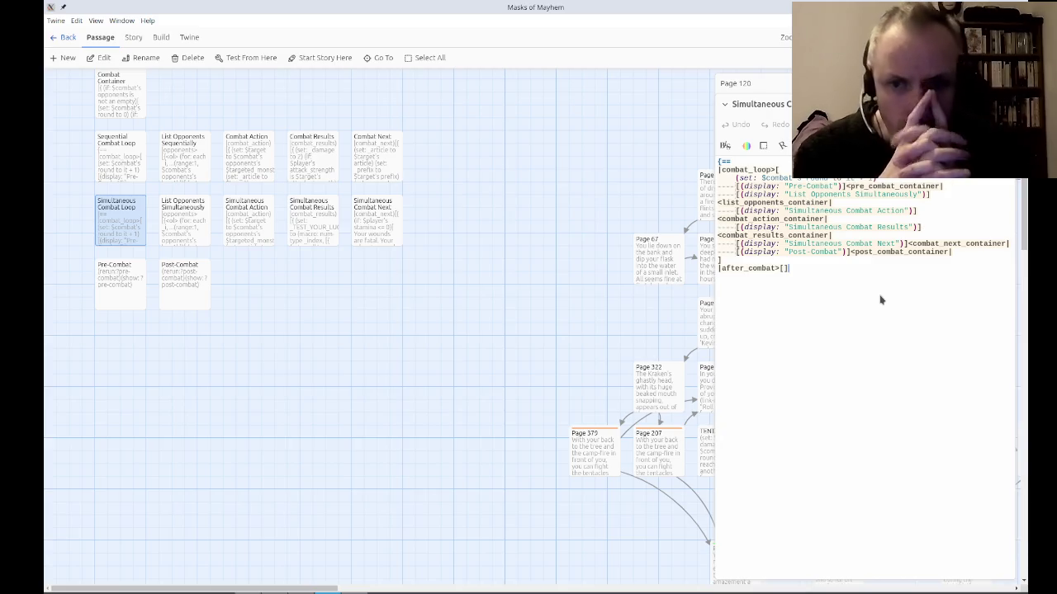
Compare Simultaneous Combat Next with Combat Next, then open Sequential Combat Loop.
double_click(398, 245)
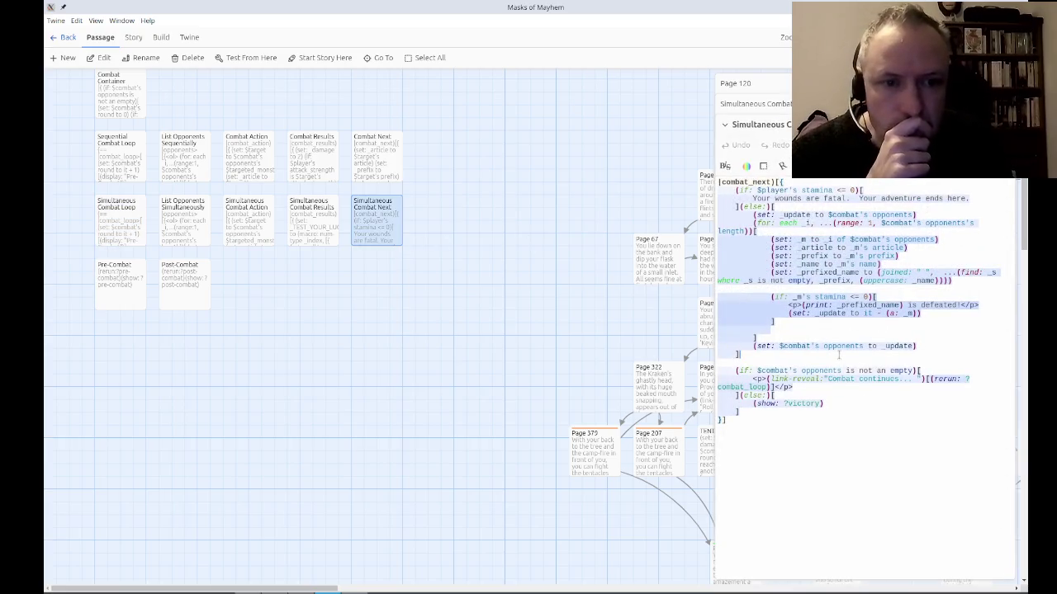
double_click(367, 168)
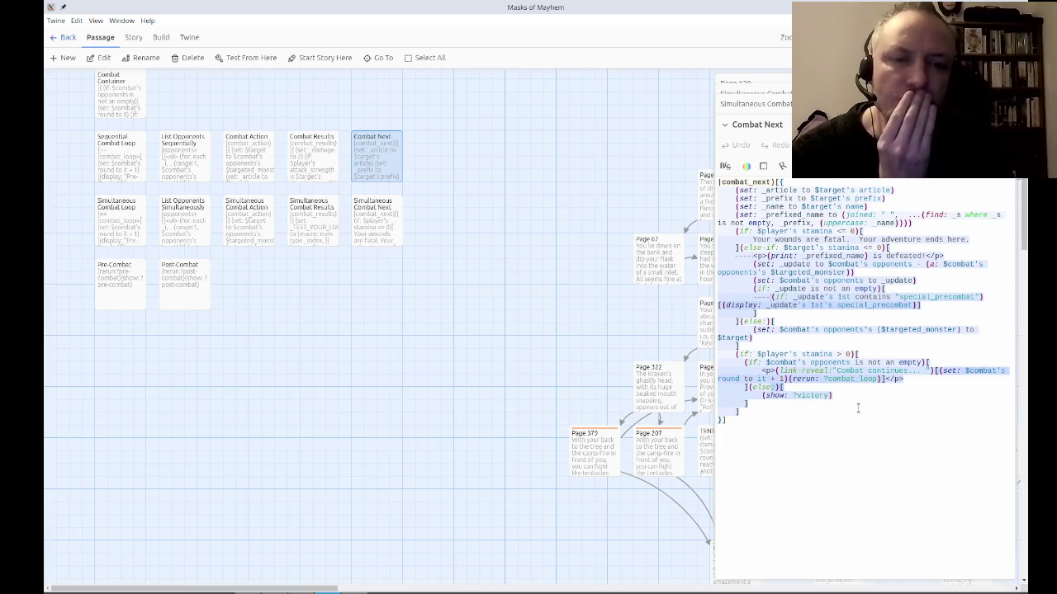
click(1012, 124)
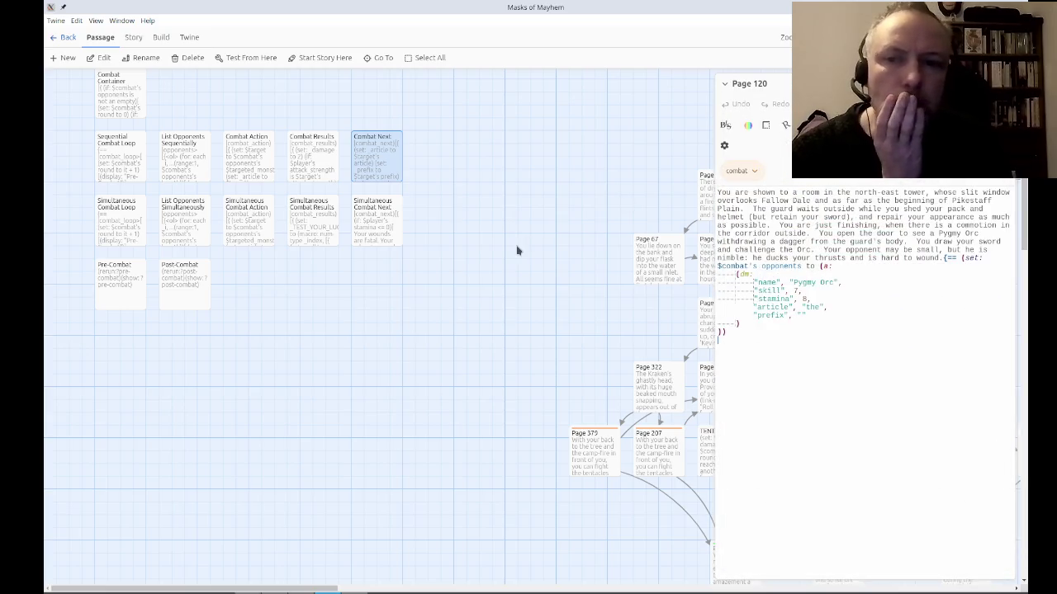
click(125, 183)
double_click(125, 183)
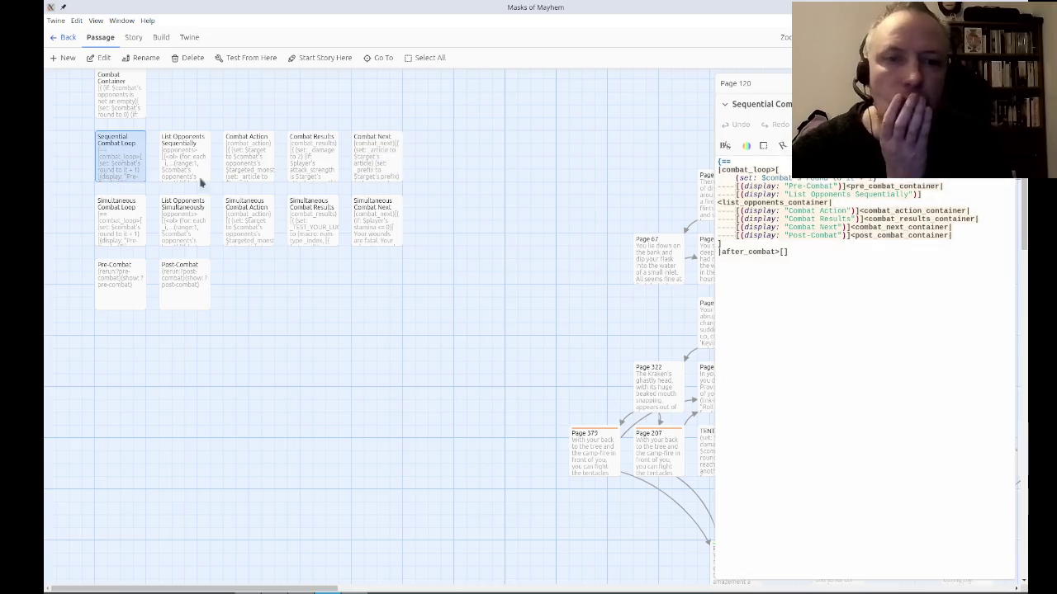
Delete the Pre-Combat and Post-Combat (display:) lines from Sequential Combat Loop.
click(770, 185)
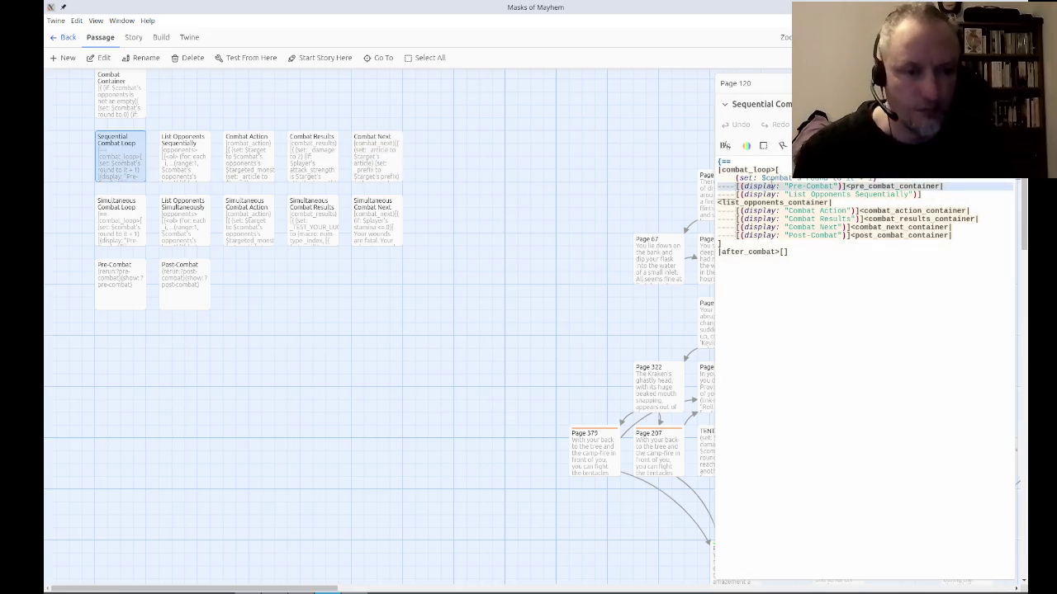
key(ctrl+d)
click(767, 227)
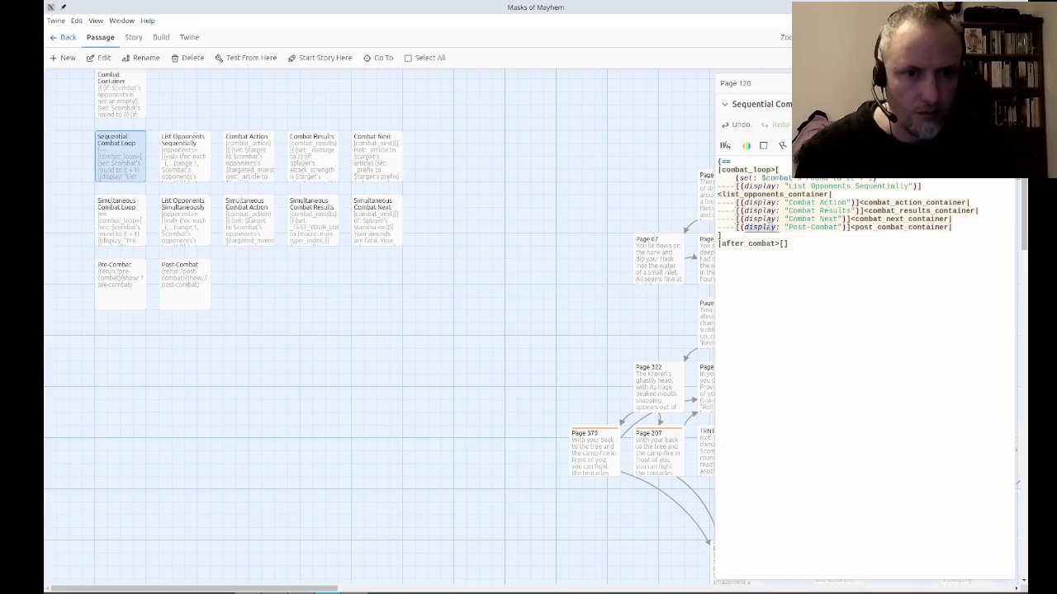
key(ctrl+d)
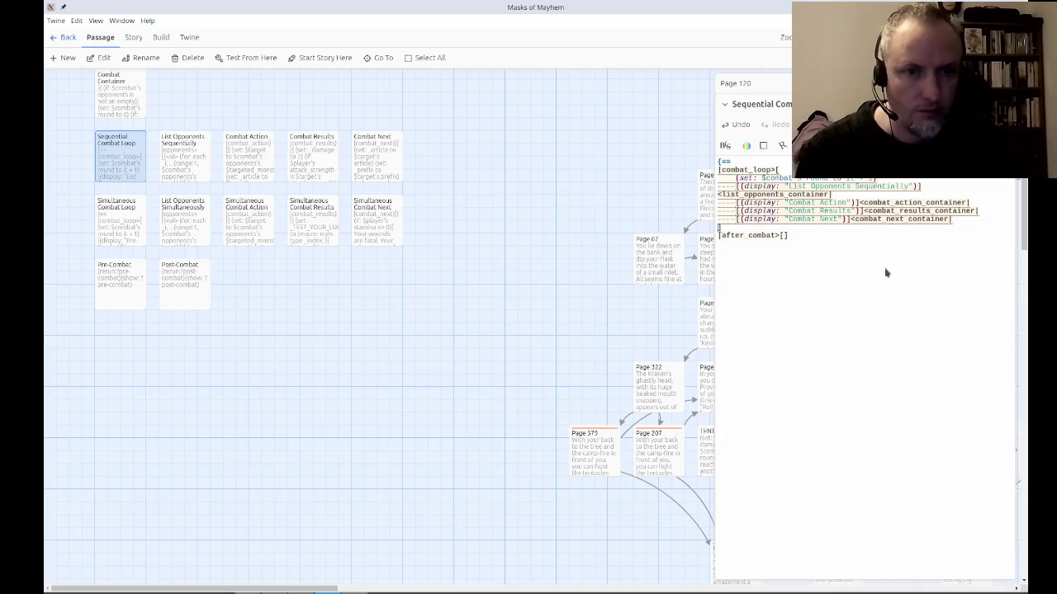
Remove the same two display lines from Simultaneous Combat Loop and close both editors.
double_click(123, 227)
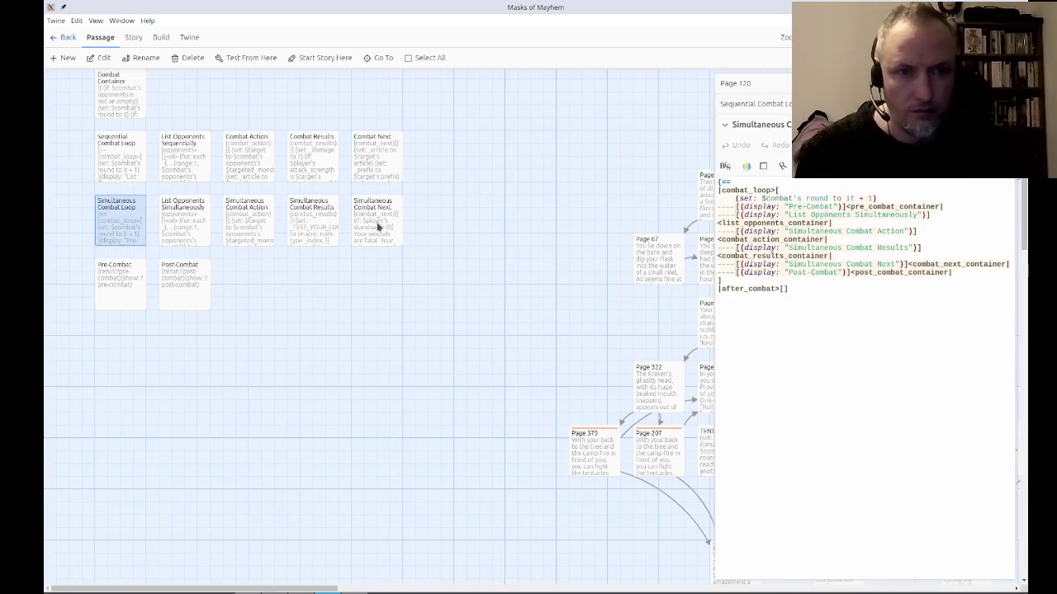
click(858, 206)
key(ctrl+d)
click(787, 264)
key(ctrl+d)
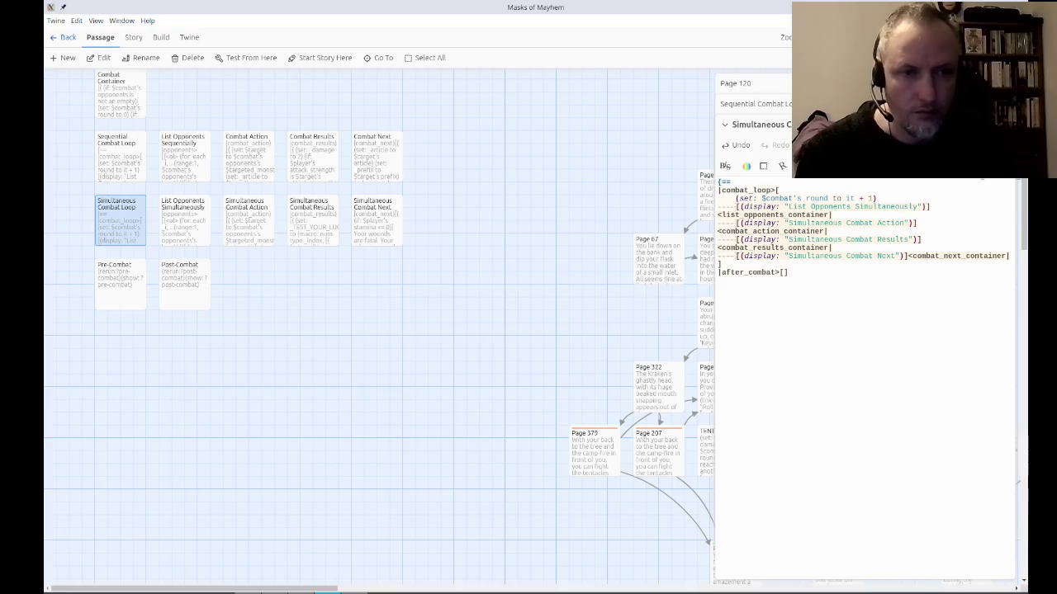
click(829, 198)
click(1012, 125)
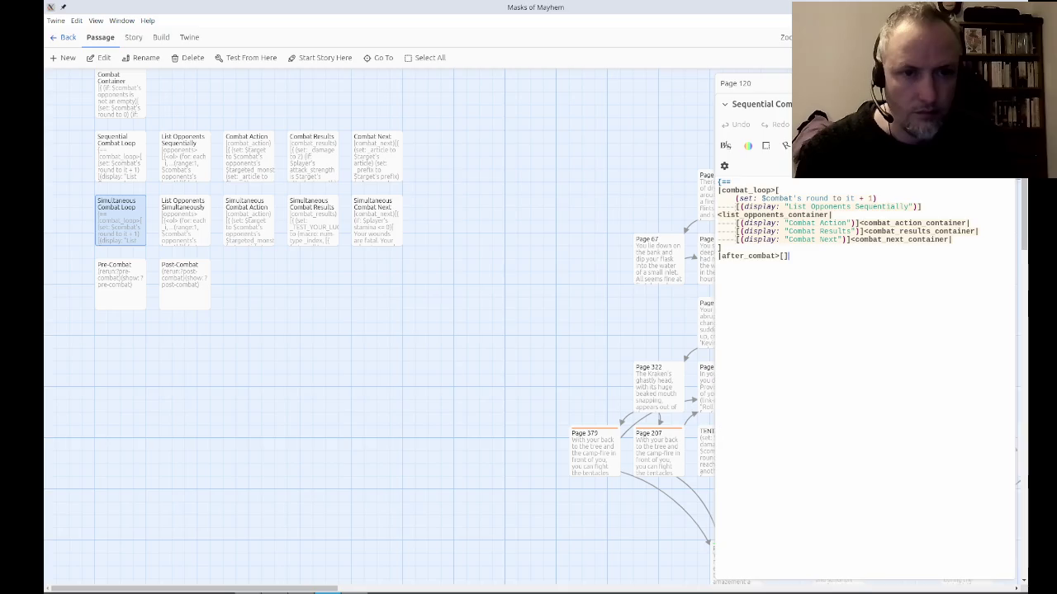
click(1012, 104)
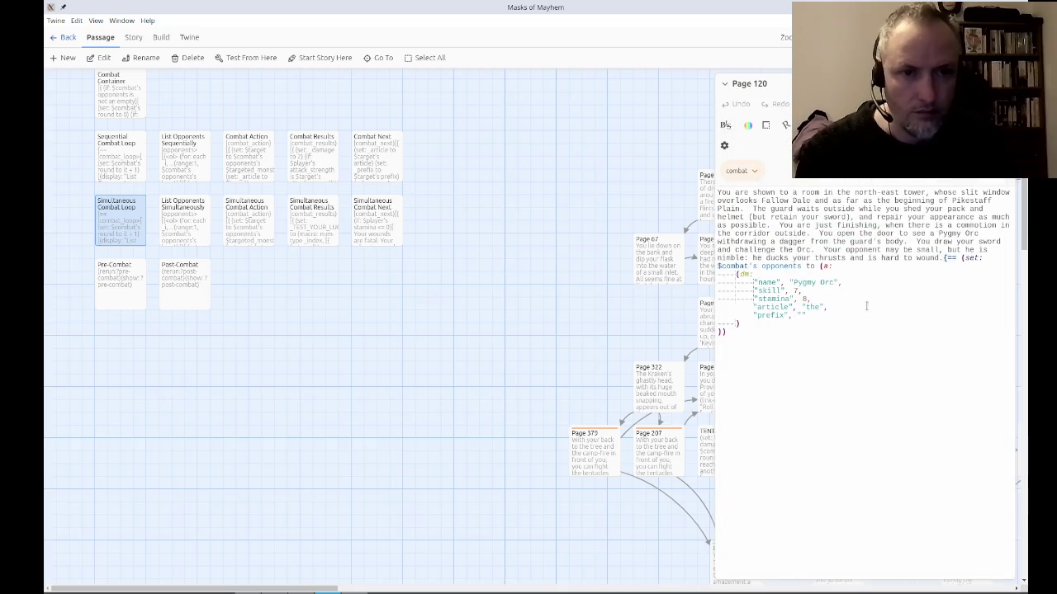
Delete the Pre-Combat and Post-Combat passages from the story map.
click(113, 290)
mouse_move(89, 352)
mouse_down()
mouse_move(236, 273)
mouse_move(183, 285)
mouse_up()
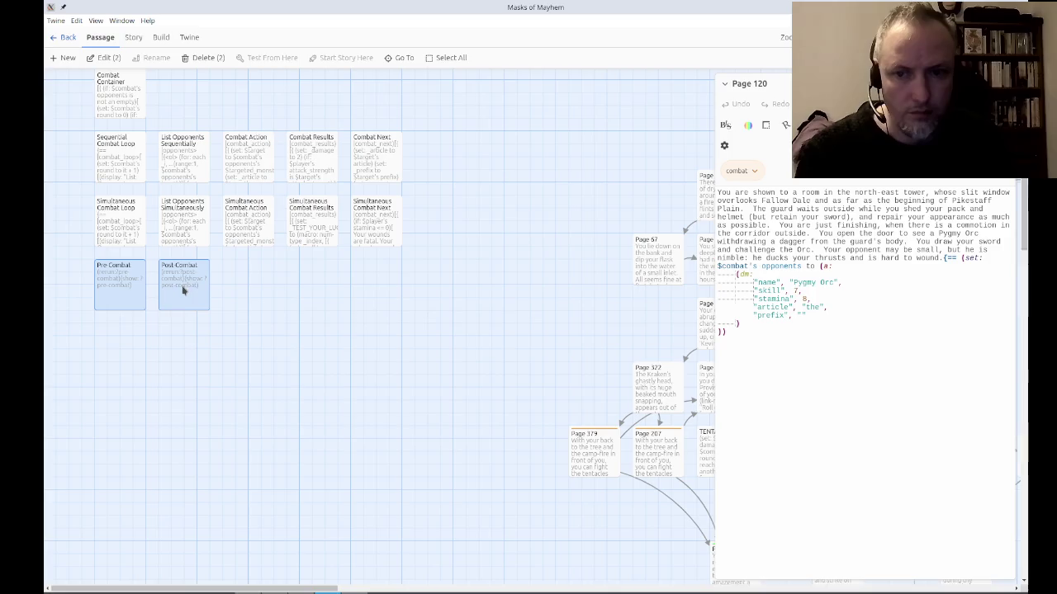
click(207, 58)
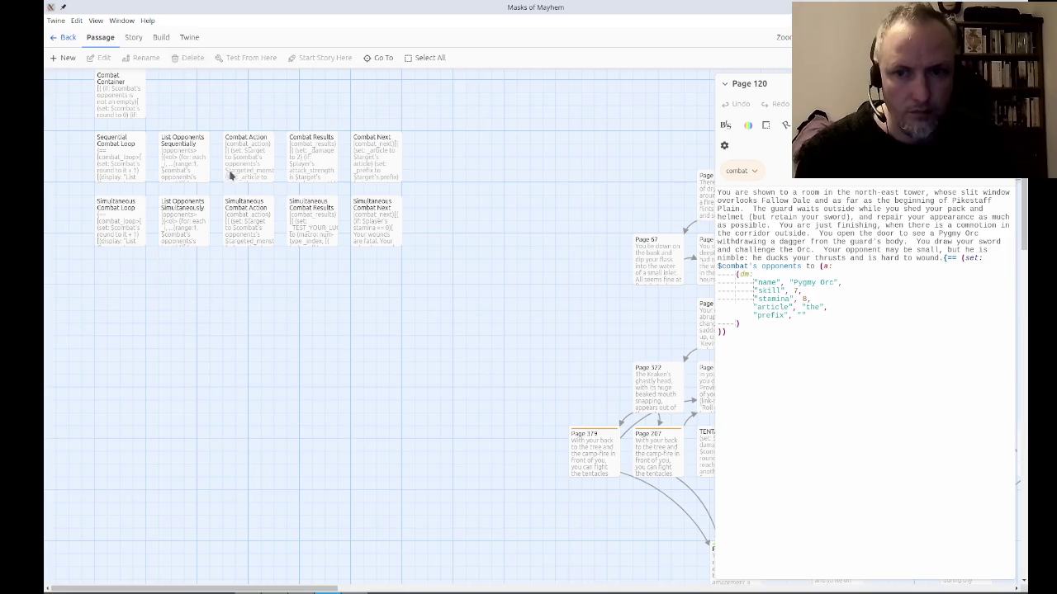
scroll(890, 353, down, 1)
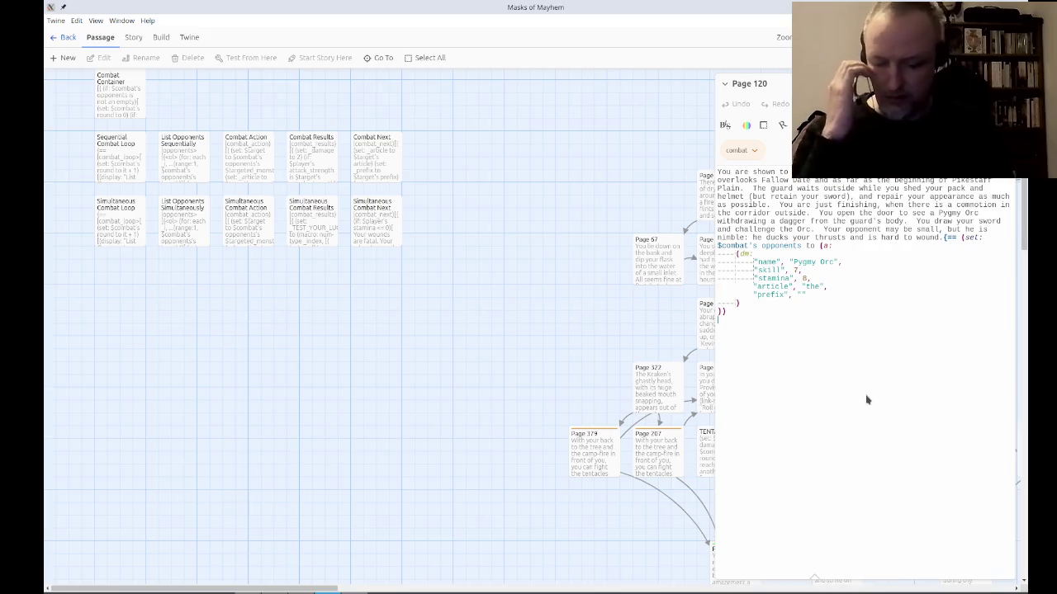
Add a combat_loop hook to Page 120's code, removing the stray parentheses and (set:.
text([comb)
key(BackSpace)
key(BackSpace)
key(BackSpace)
text(combat_loop)
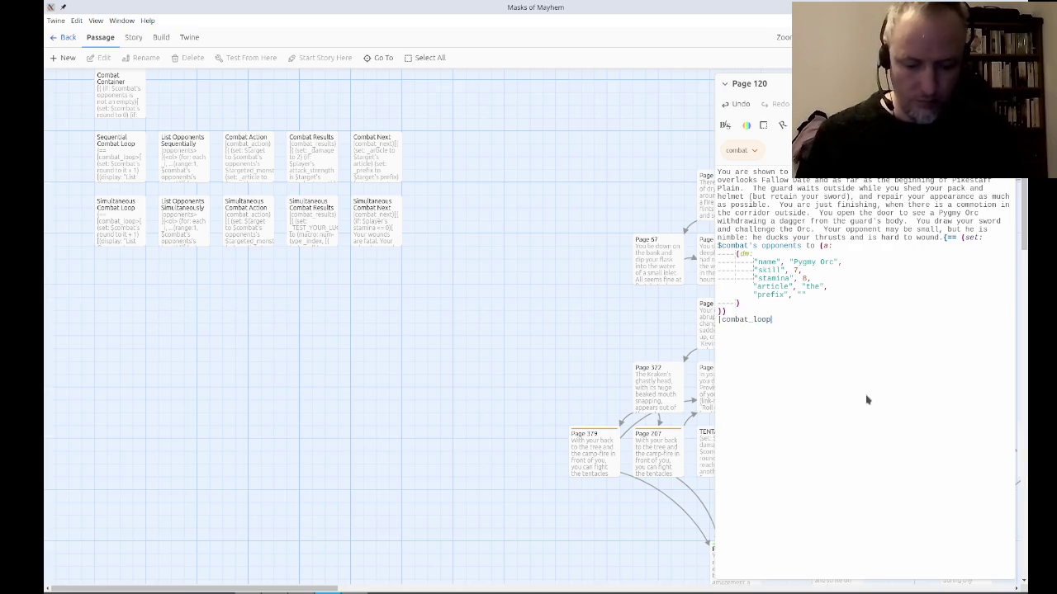
text(>[)
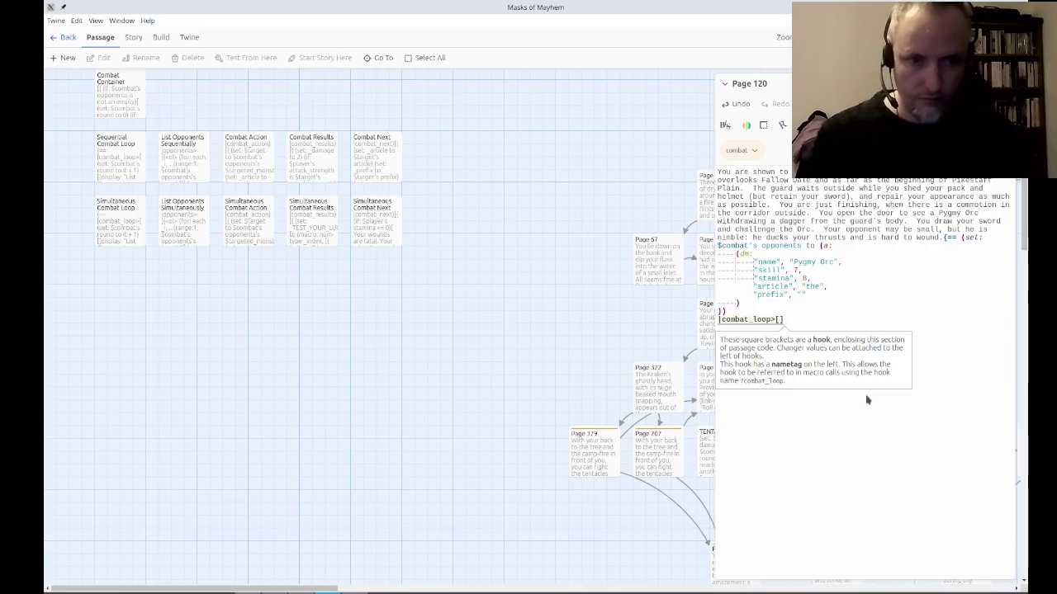
text(()
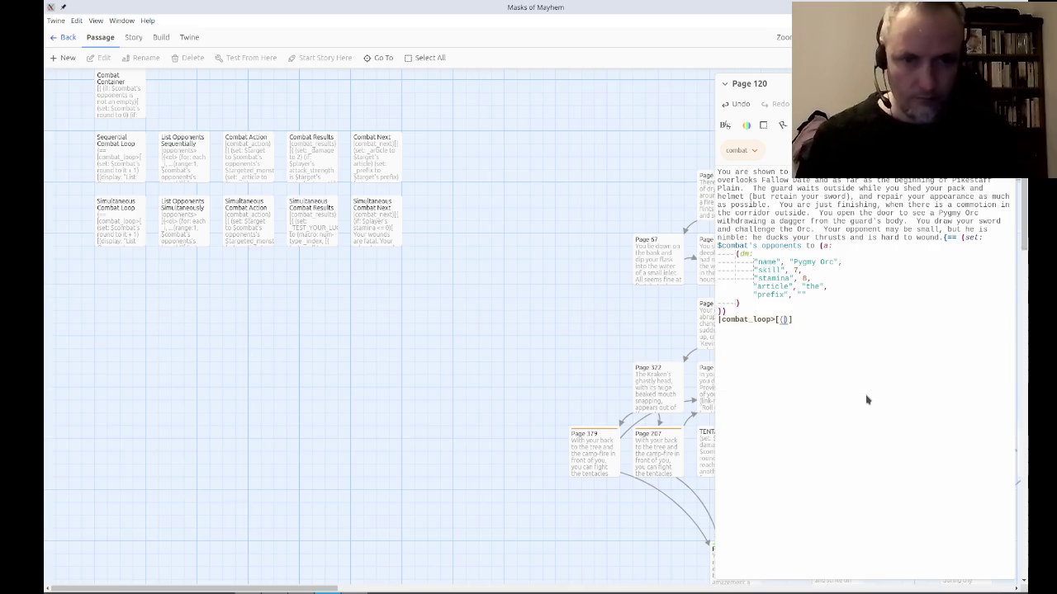
key(ctrl+Home)
text((set:)
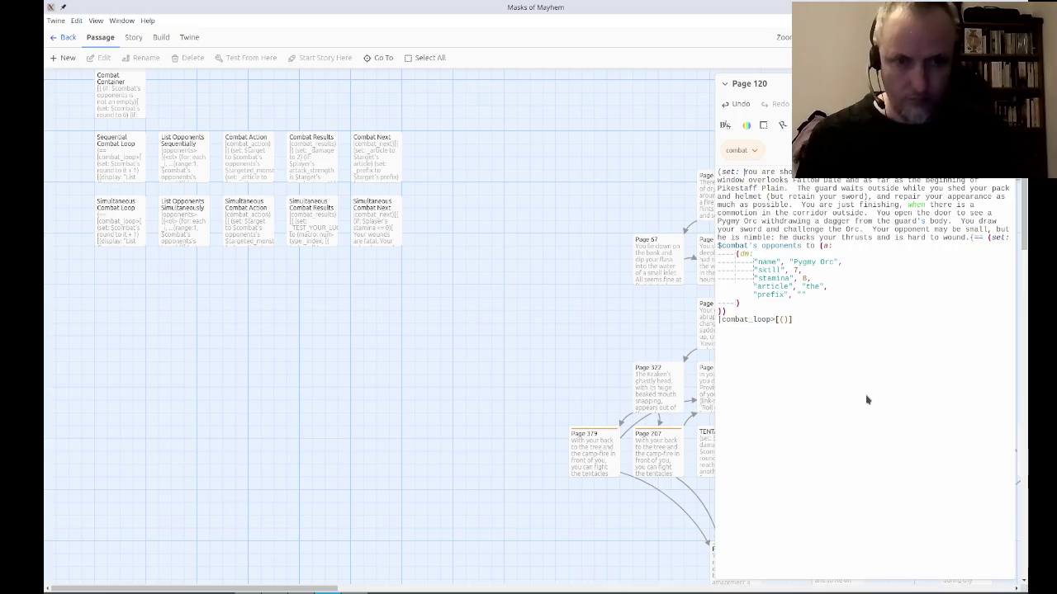
key(ctrl+z)
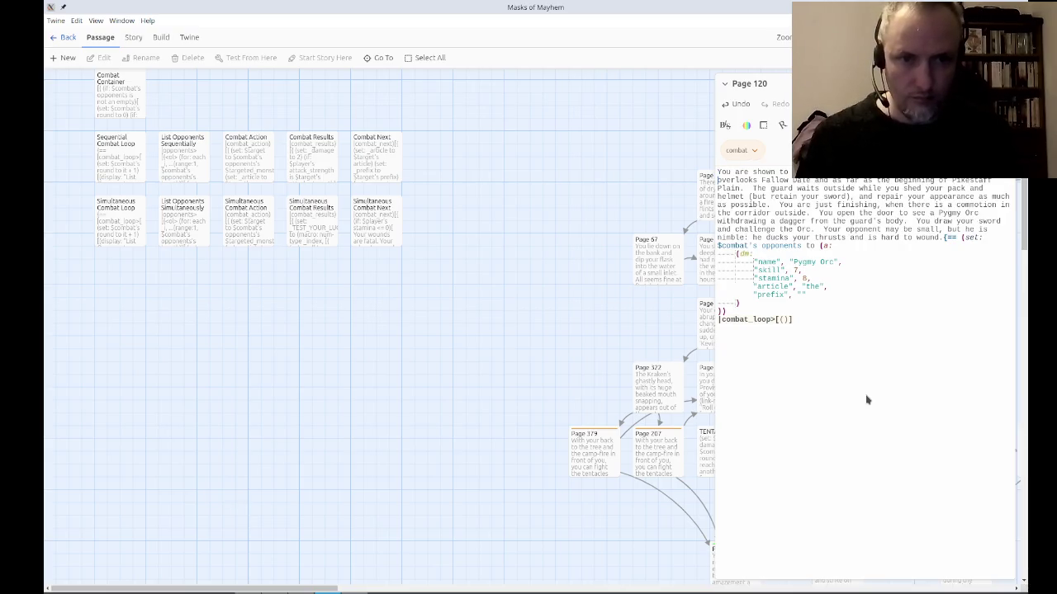
key(ctrl+End)
key(Left)
key(Left)
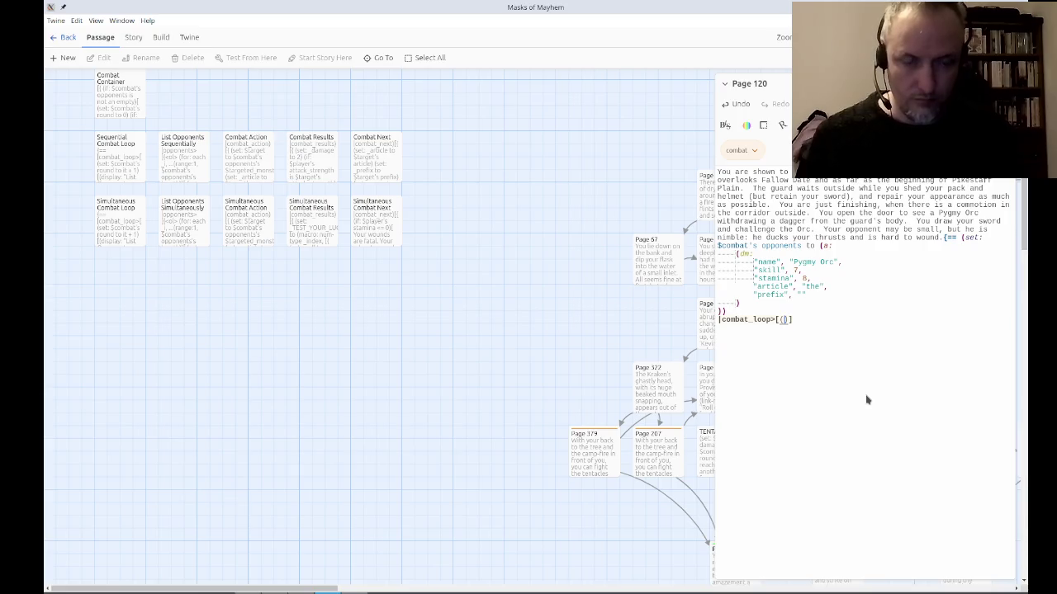
key(BackSpace)
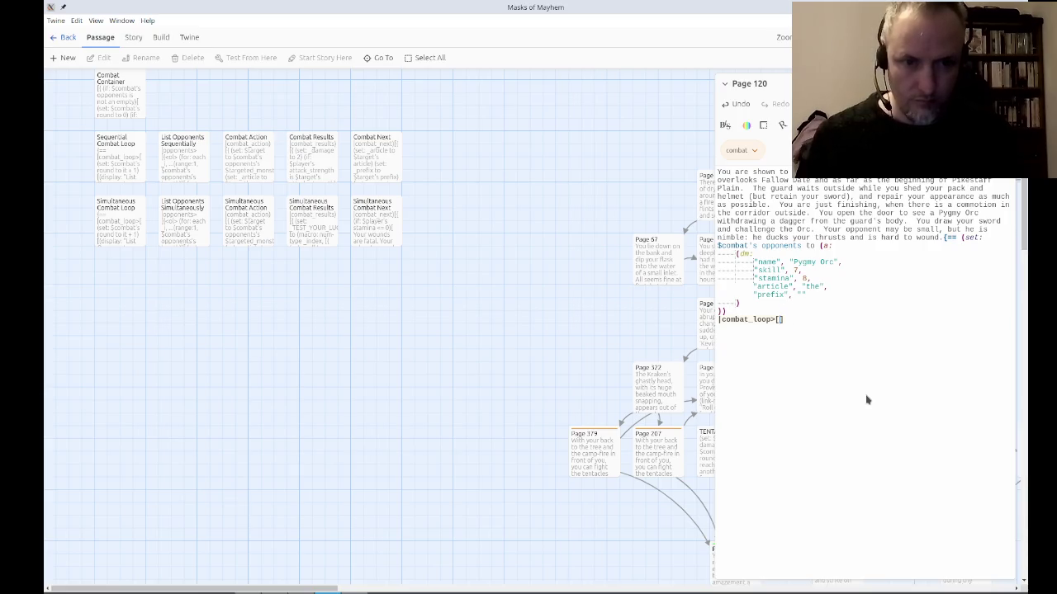
key(Return)
text([]<|)
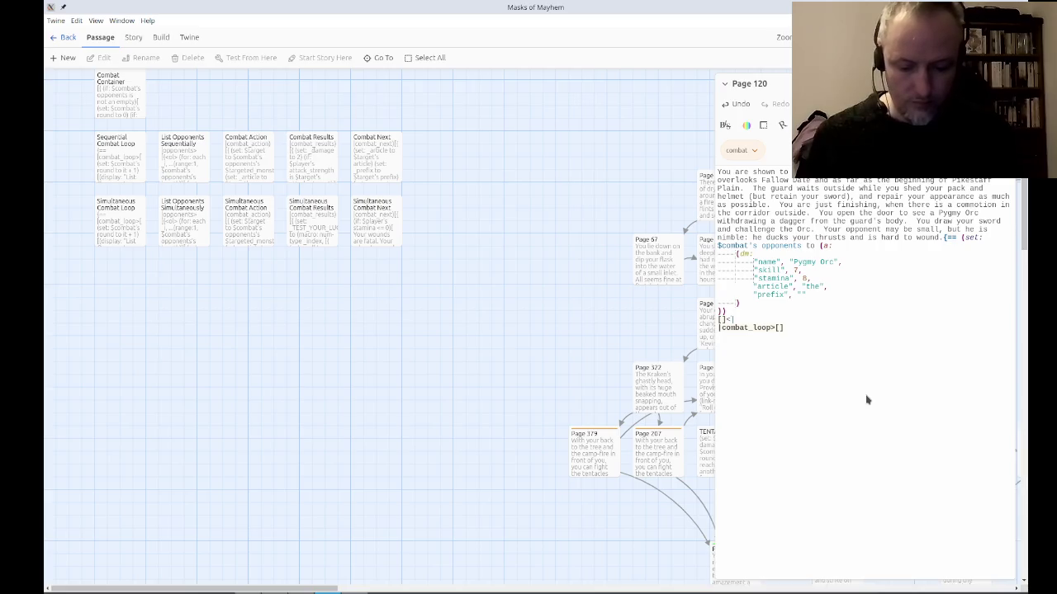
Add a counter line and an (append: ?counter) call showing $combat's round inside the hook.
text(counter|)
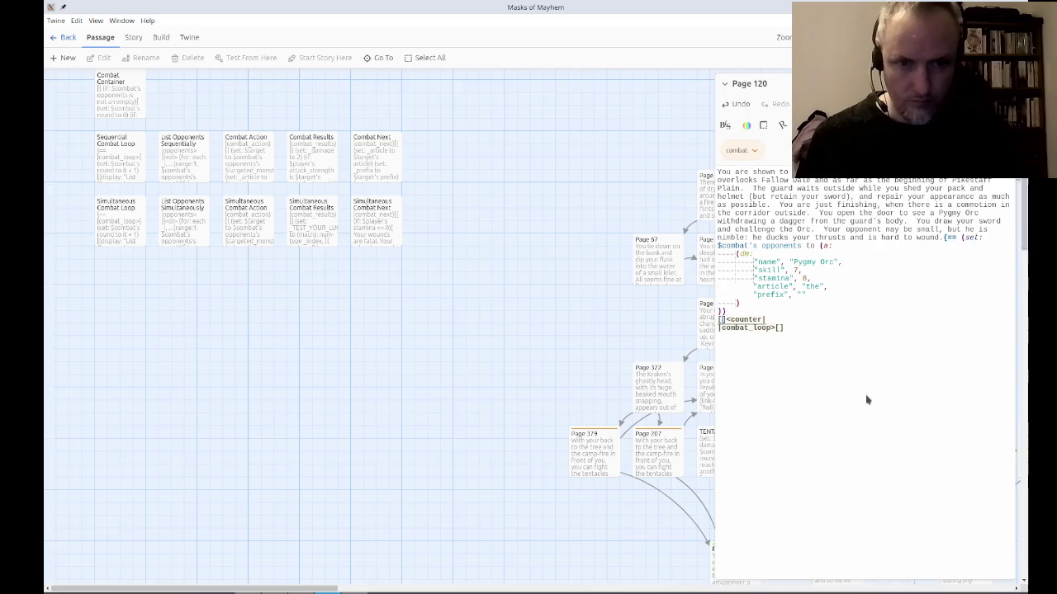
key(Down)
key(End)
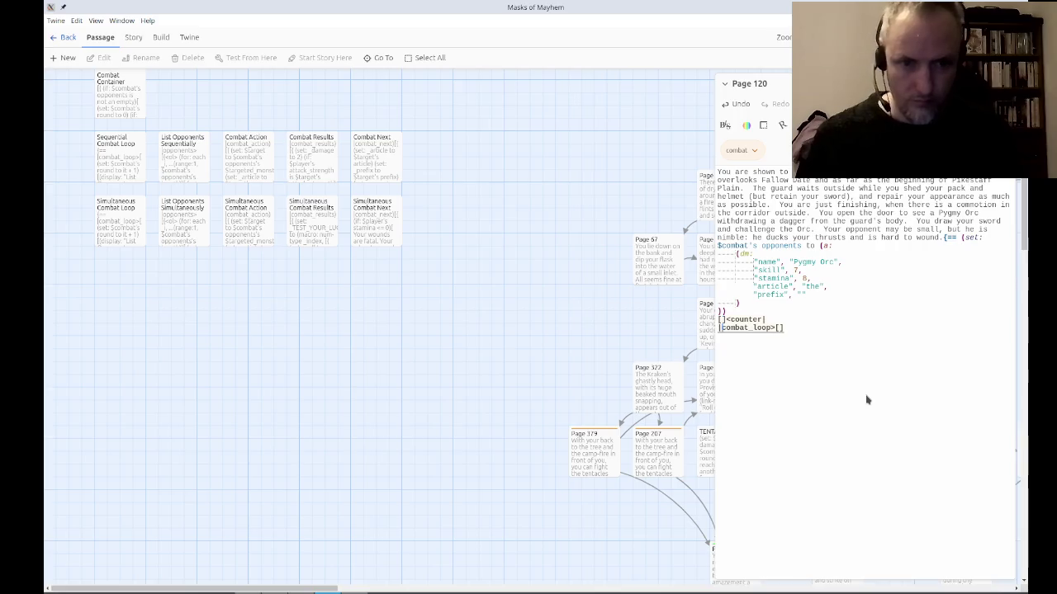
text((append)
key(Return)
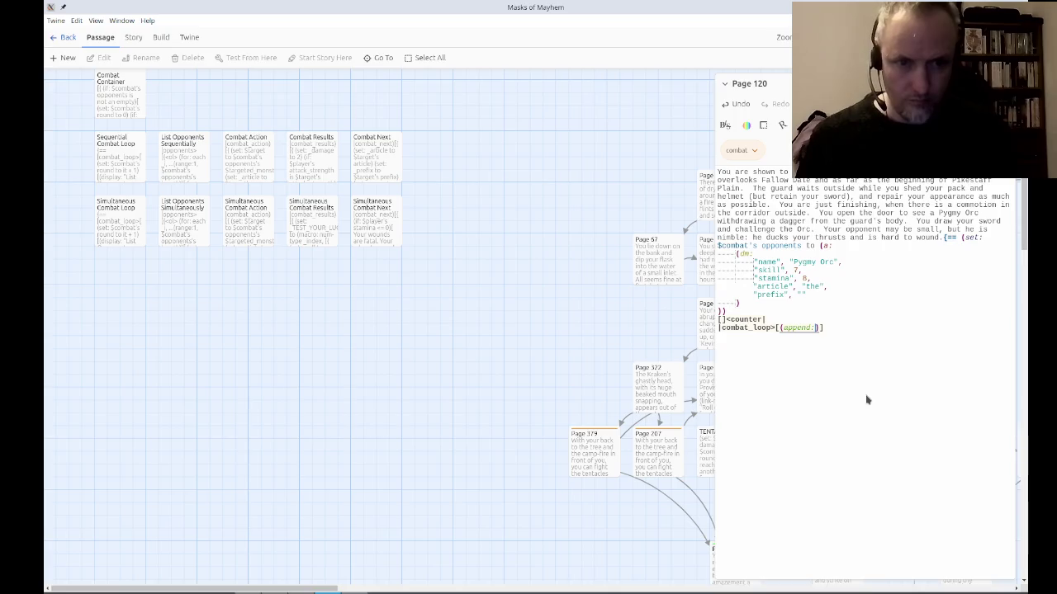
text(?counter)[])
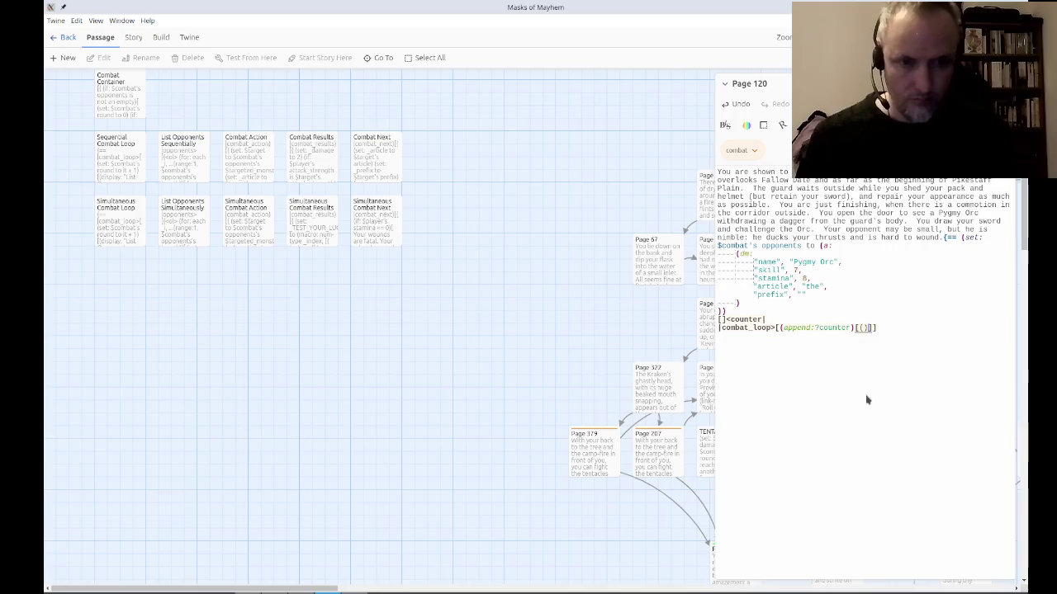
text(($combat's round)
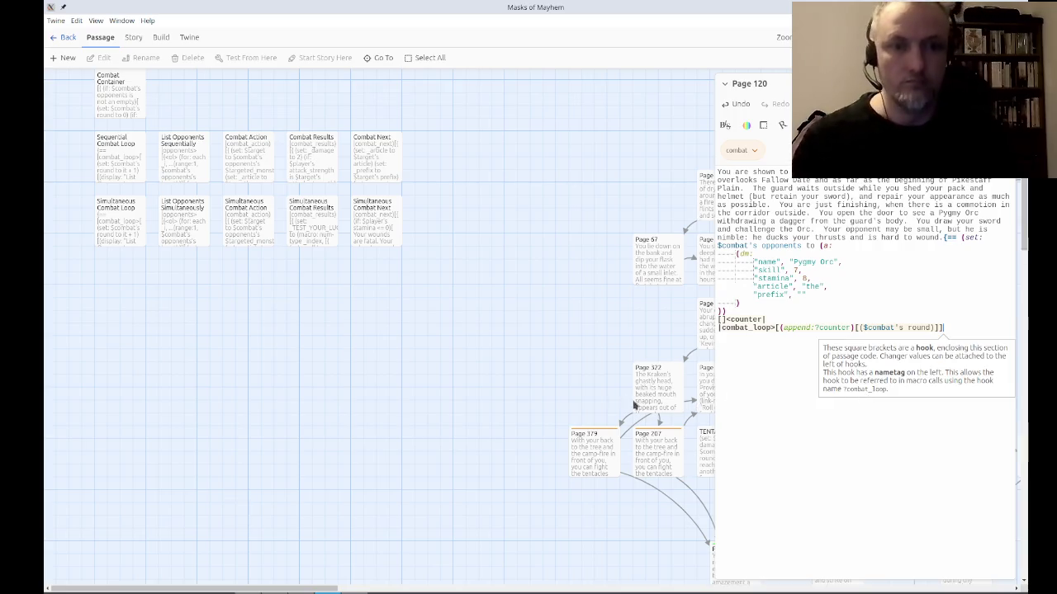
Locate Page 120 beside Page 42 on the story map and playtest from it.
mouse_move(545, 369)
mouse_down()
mouse_move(307, 273)
mouse_move(148, 176)
mouse_up()
mouse_move(512, 400)
mouse_down()
mouse_move(302, 220)
mouse_move(139, 132)
mouse_up()
drag(565, 494, 512, 194)
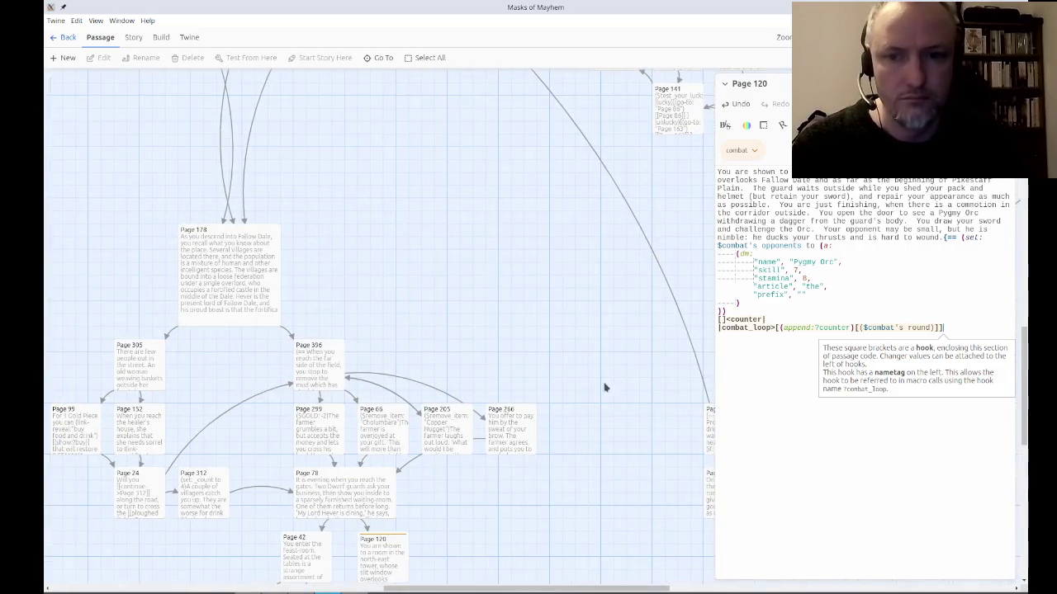
drag(592, 515, 420, 172)
drag(229, 262, 569, 349)
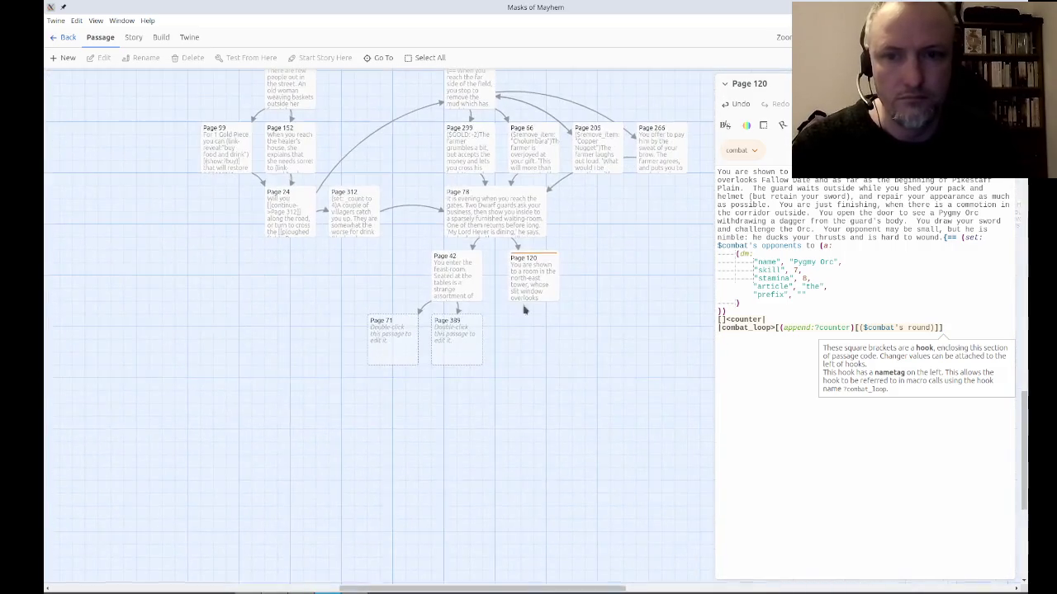
click(533, 277)
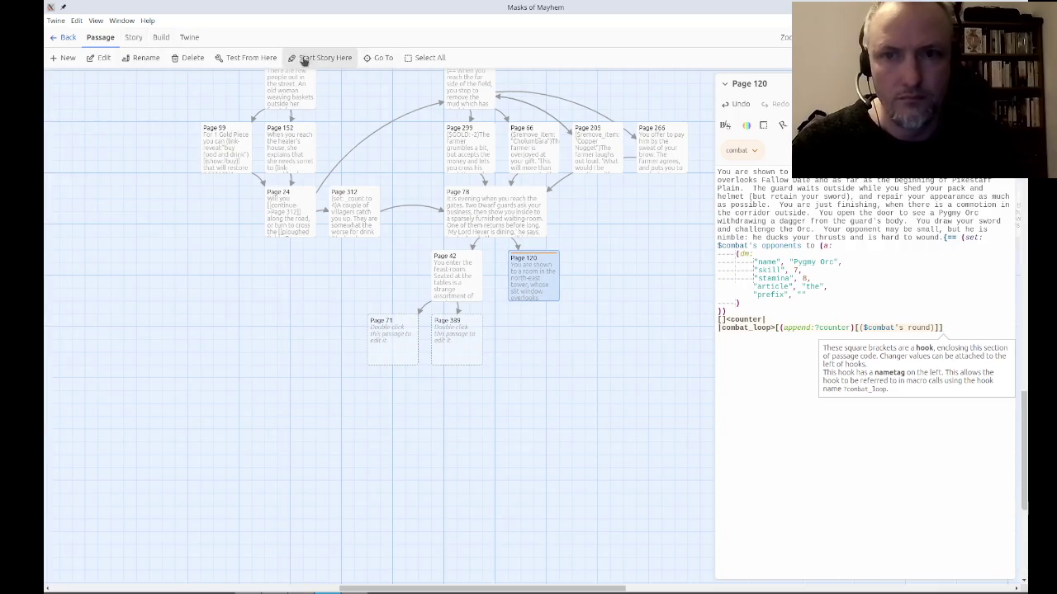
click(245, 58)
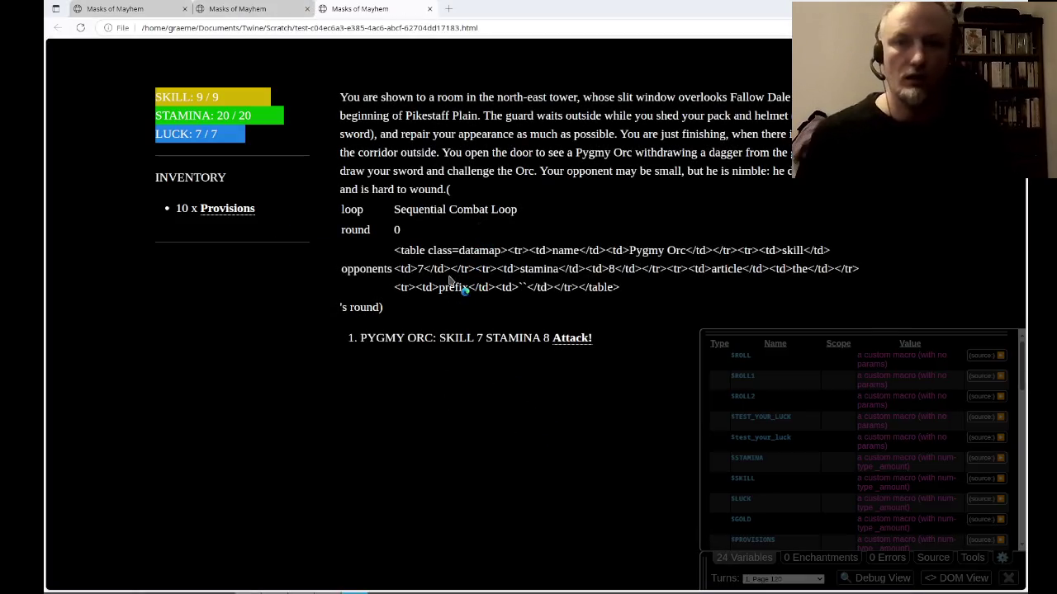
Leave the Page 120 test run and switch back to Twine.
key(alt+Tab)
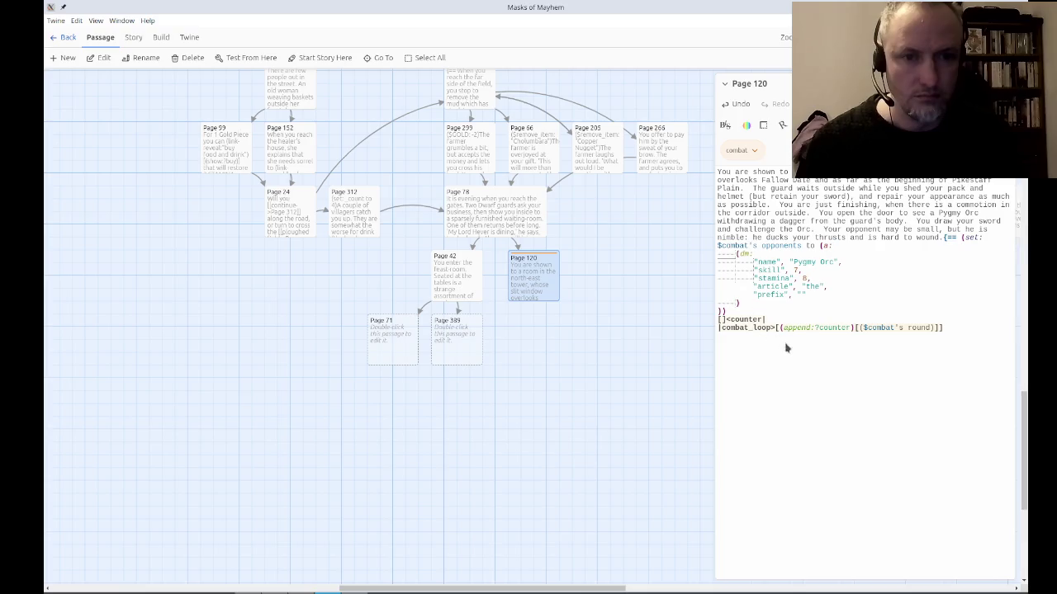
Change the hook to (print: $combat's round) and playtest from Page 120 again.
click(919, 327)
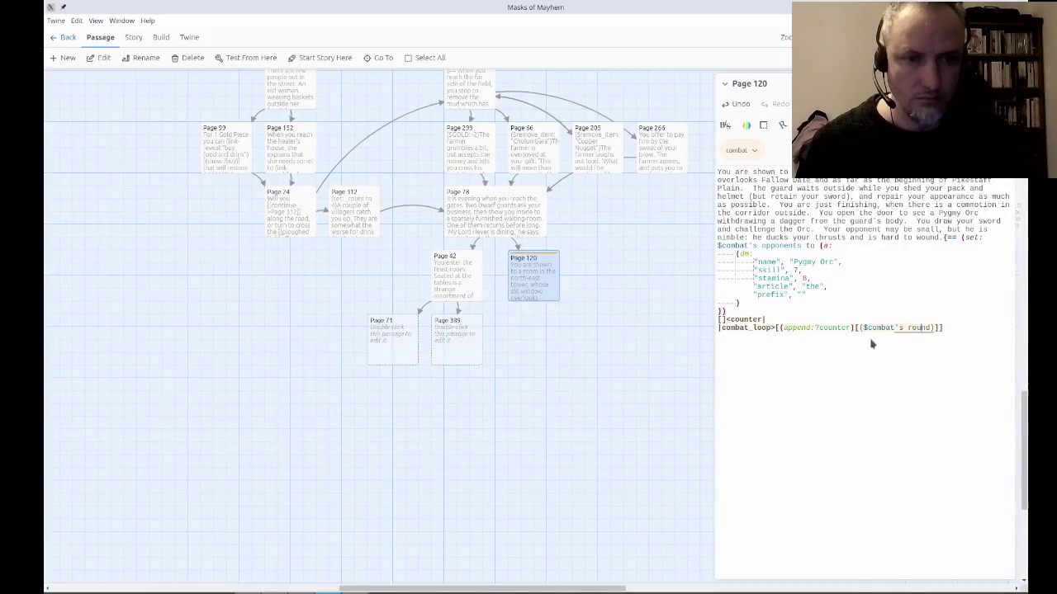
click(867, 327)
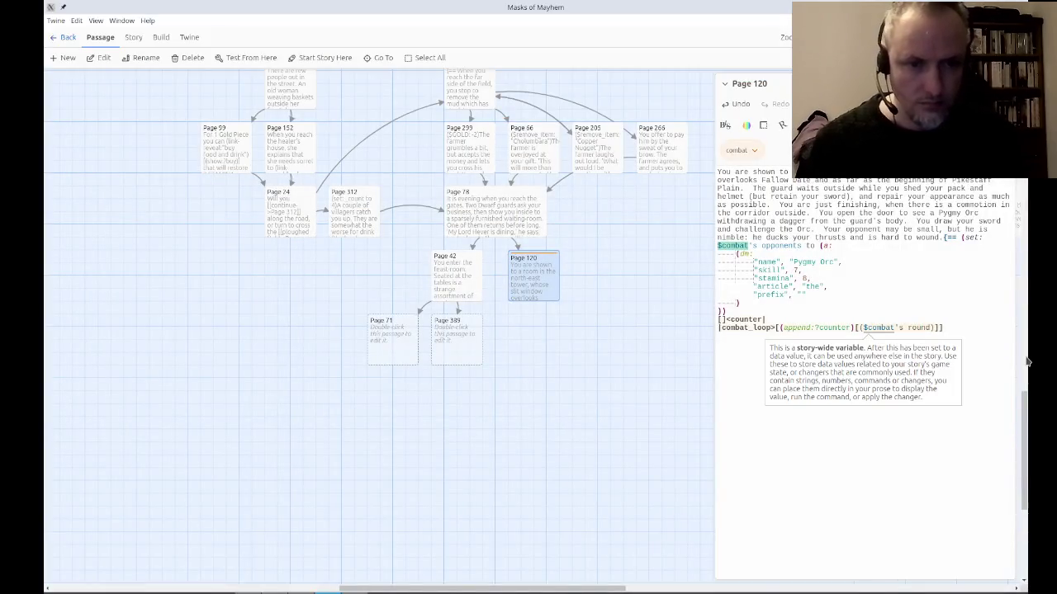
text(print:)
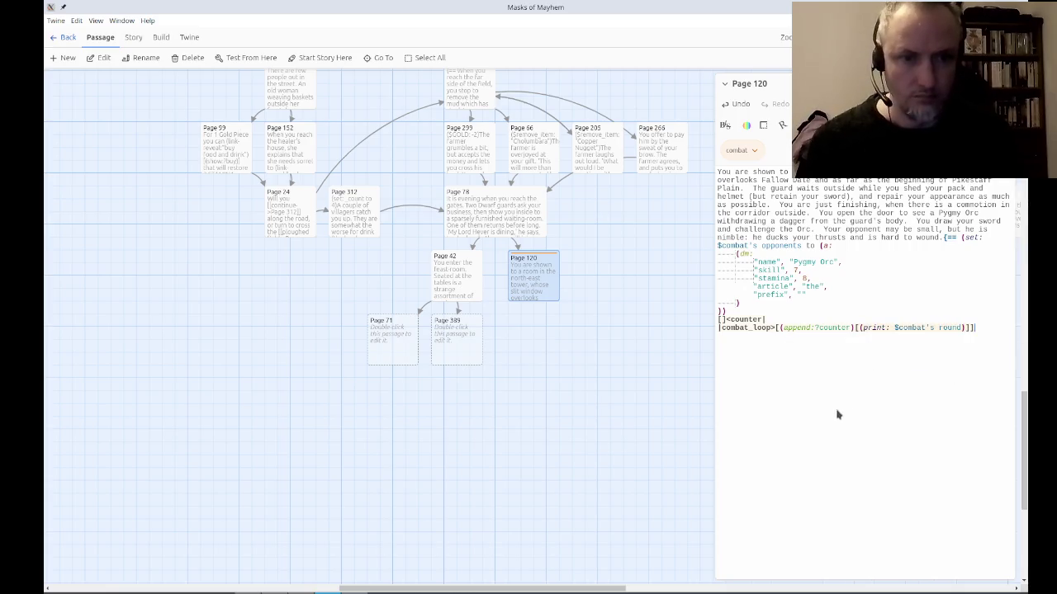
click(252, 57)
Close leftover test tabs, fight the Pygmy Orc three rounds, and inspect the 0246 counter.
key(ctrl+w)
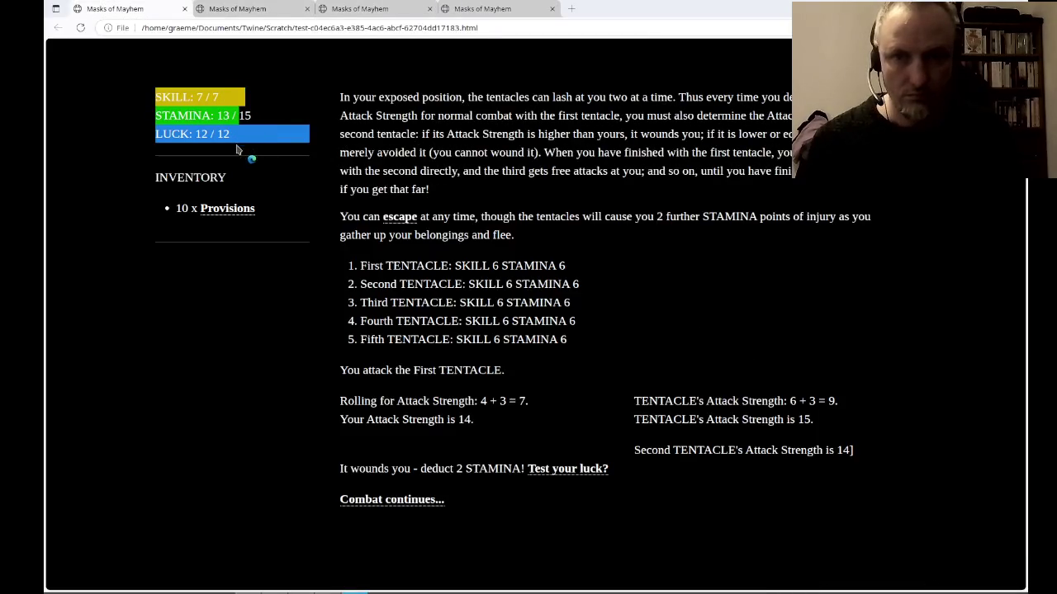
key(ctrl+w)
key(ctrl+w)
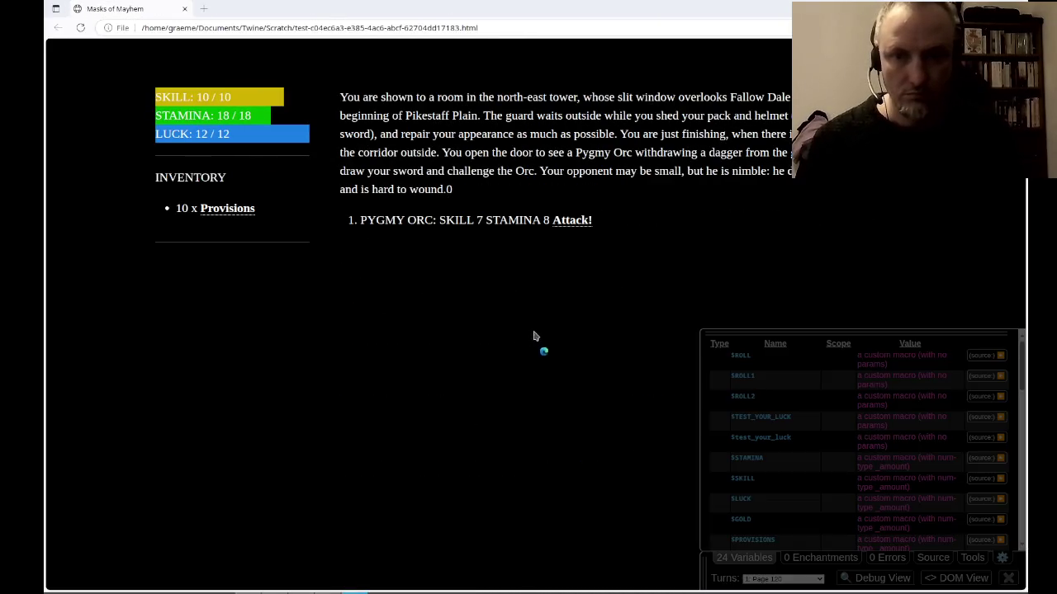
click(576, 228)
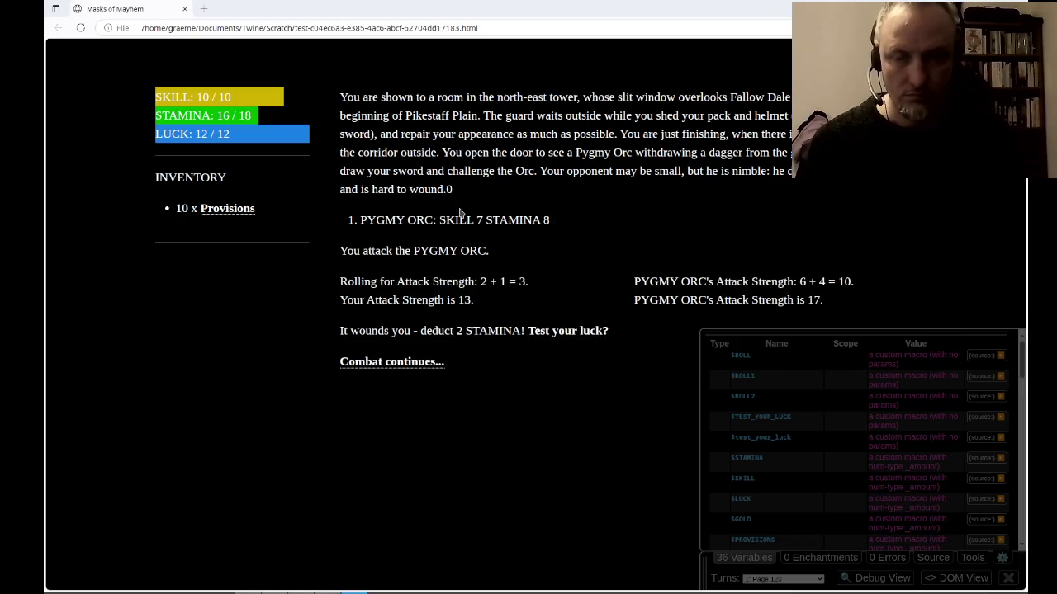
click(397, 365)
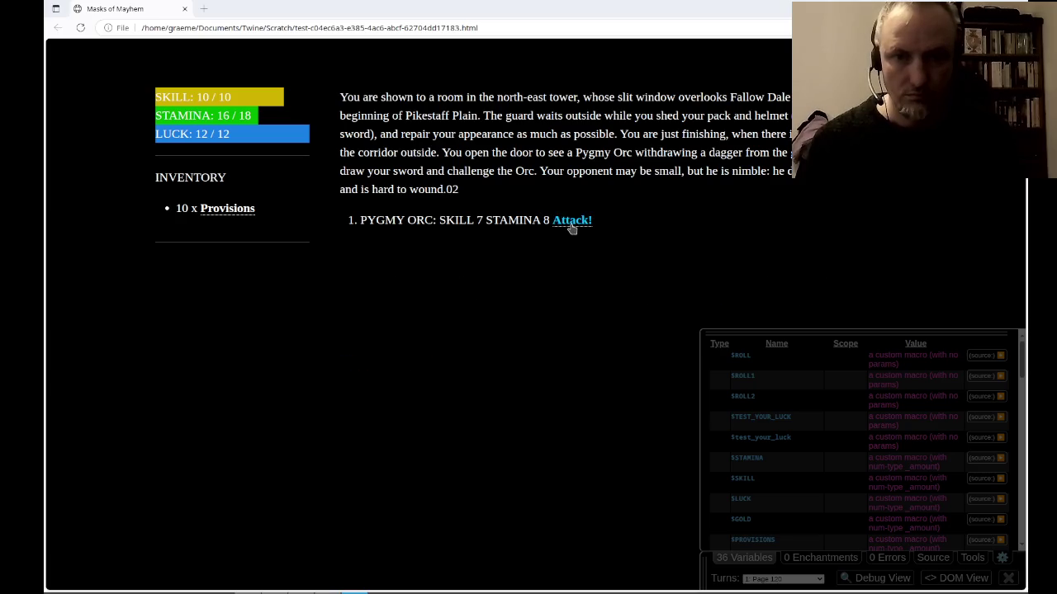
click(571, 225)
click(396, 366)
click(572, 222)
click(405, 365)
double_click(458, 189)
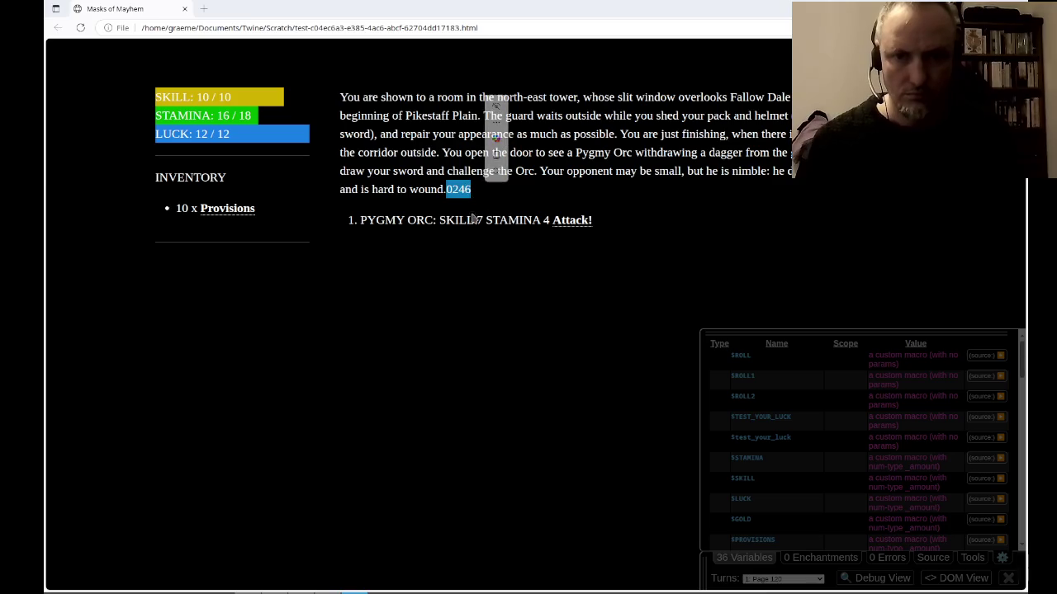
key(alt+Tab)
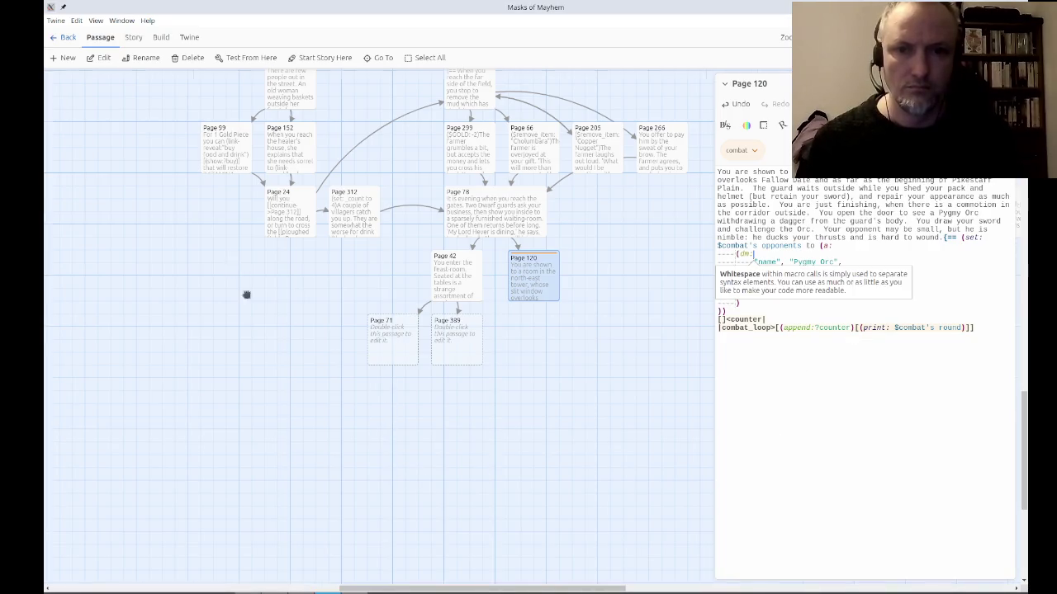
scroll(233, 273, left, 10)
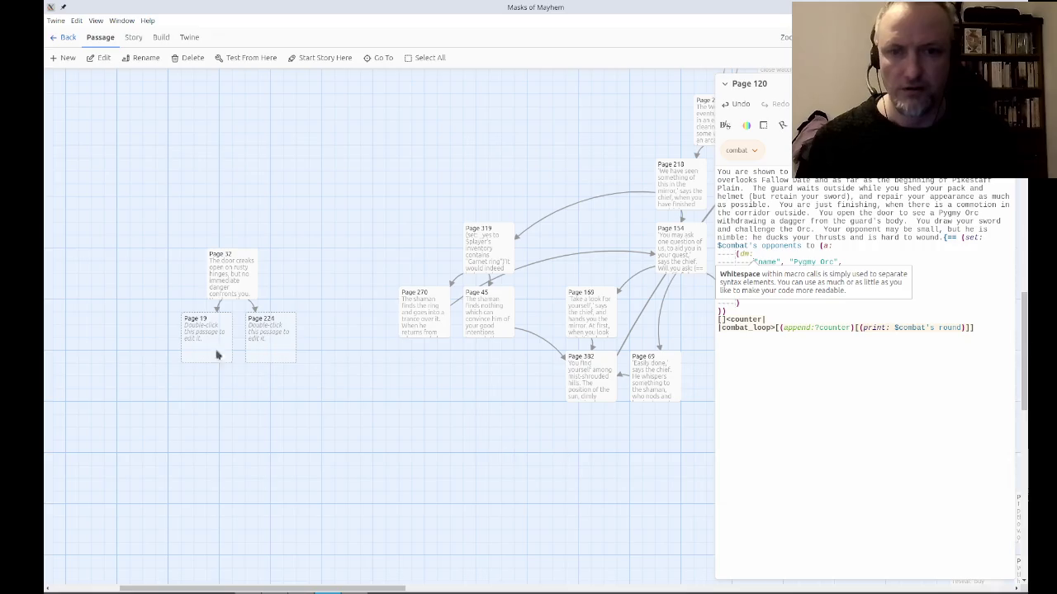
Delete the (set: $combat's round to it + 1) line from Sequential Combat Loop.
scroll(243, 353, left, 5)
scroll(604, 401, up, 5)
scroll(373, 392, up, 15)
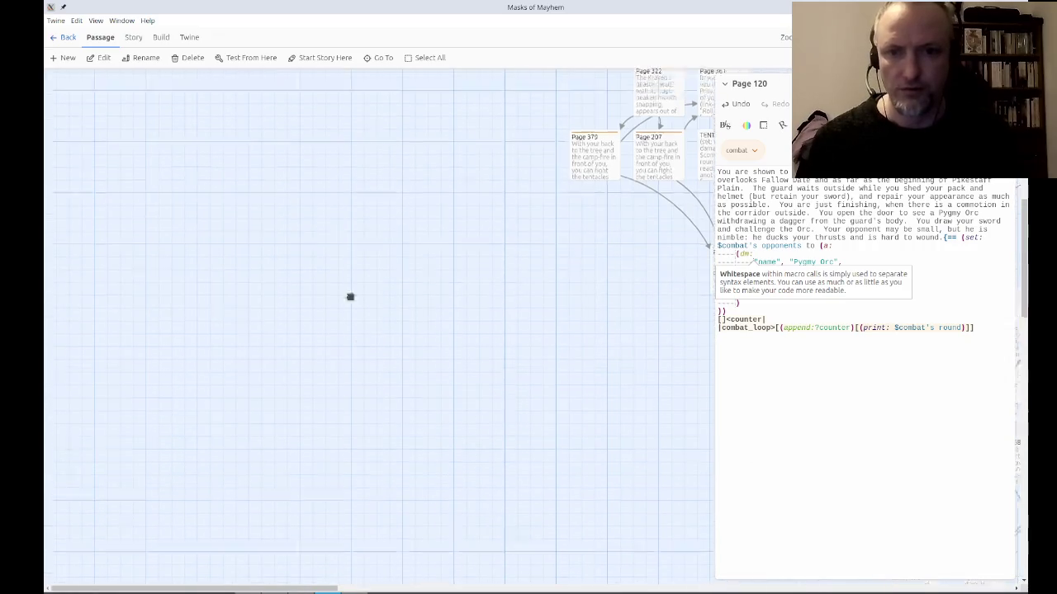
double_click(393, 308)
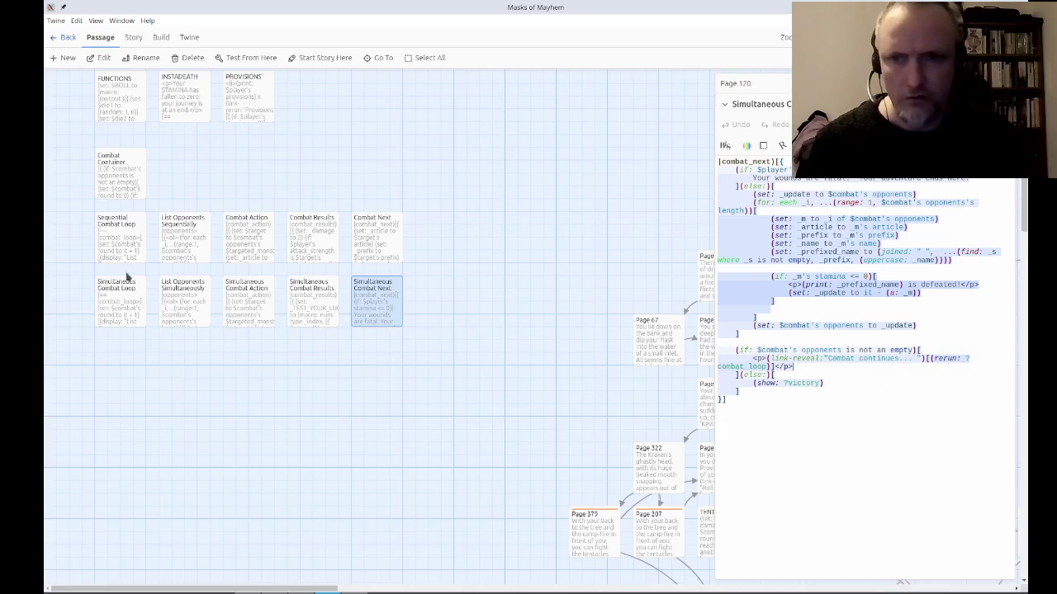
double_click(124, 234)
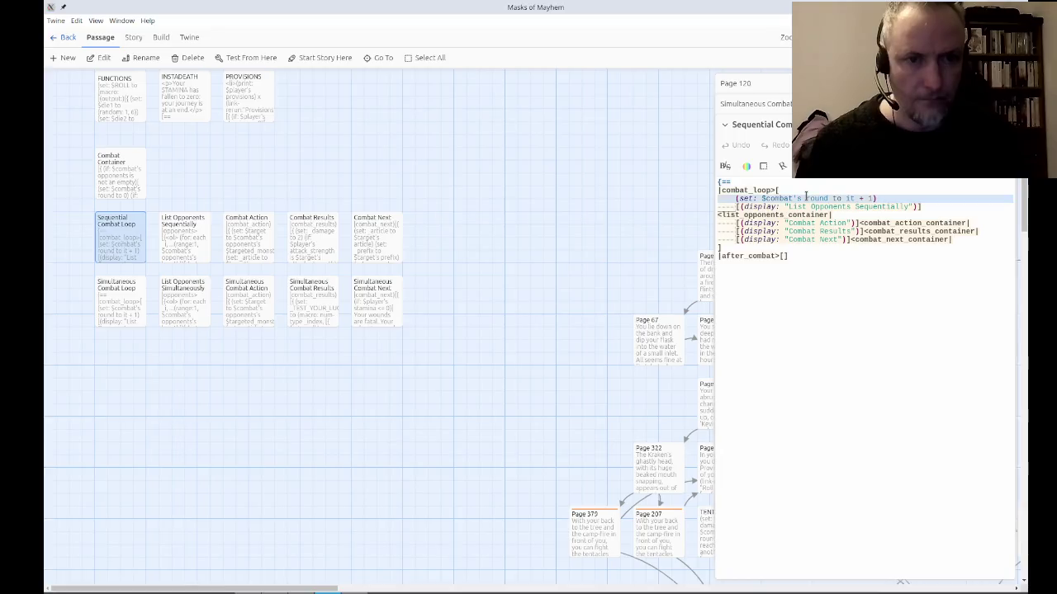
key(BackSpace)
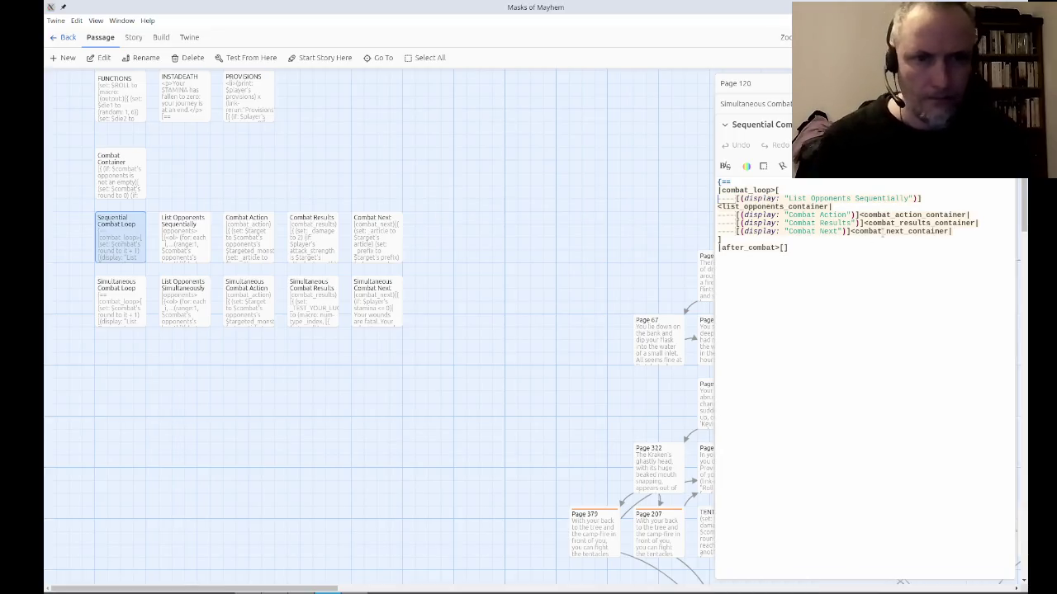
Delete the same round-increment line from Simultaneous Combat Loop and close its editor.
double_click(135, 295)
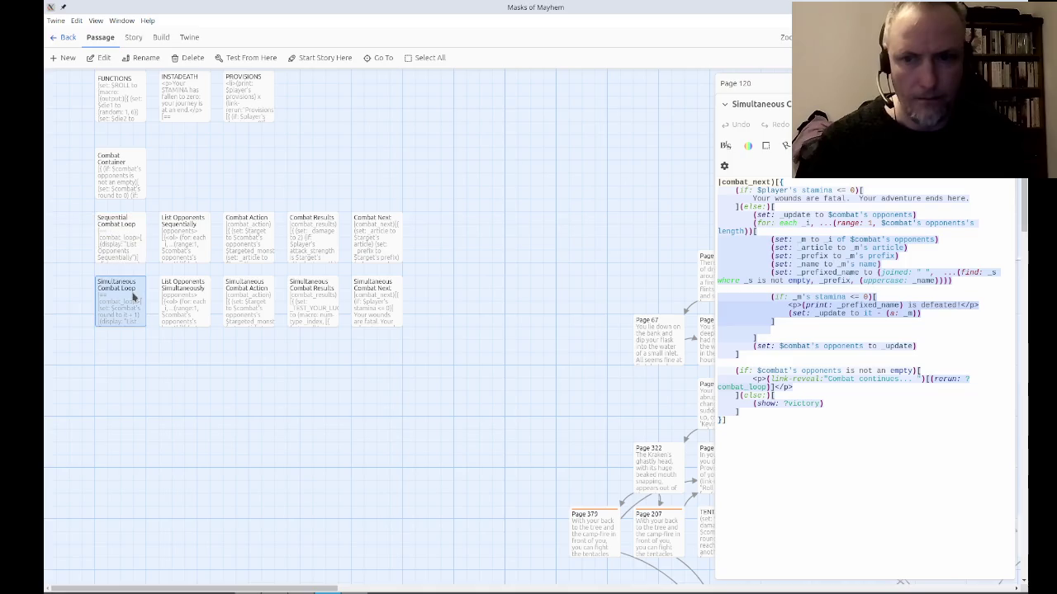
triple_click(789, 198)
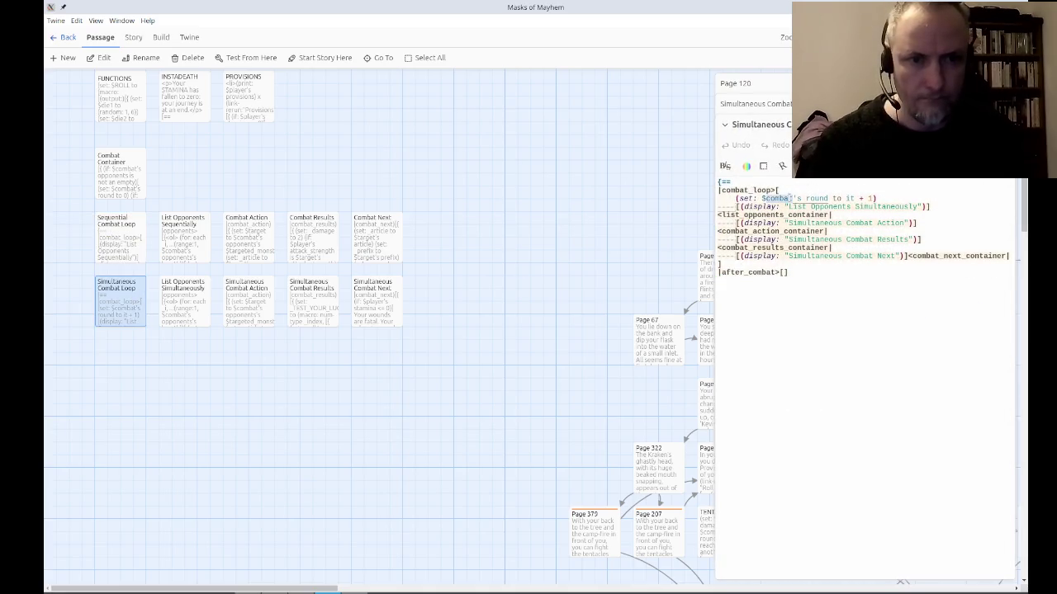
key(BackSpace)
click(805, 119)
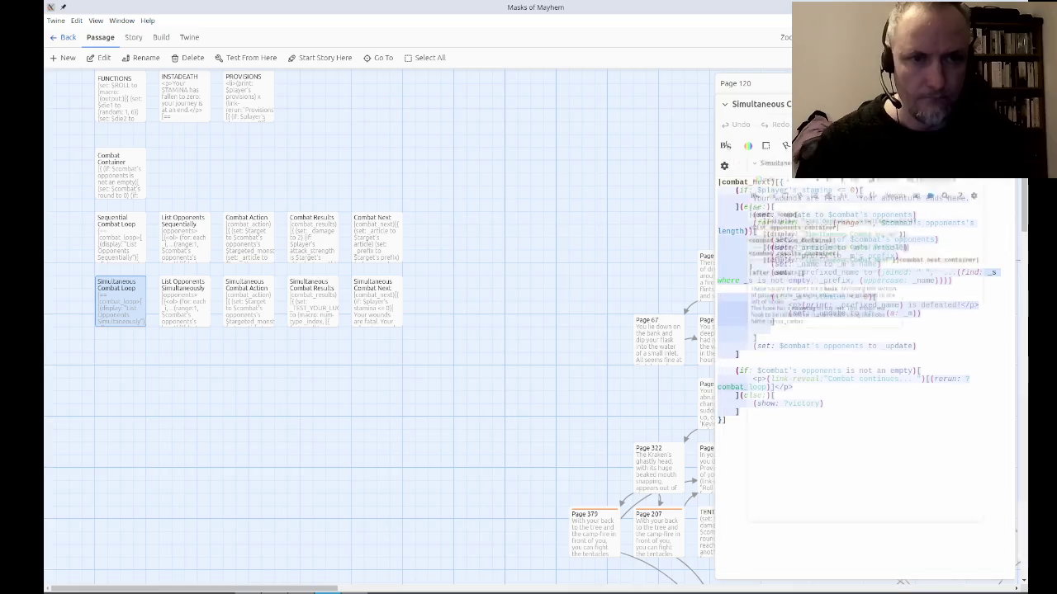
drag(835, 346, 774, 375)
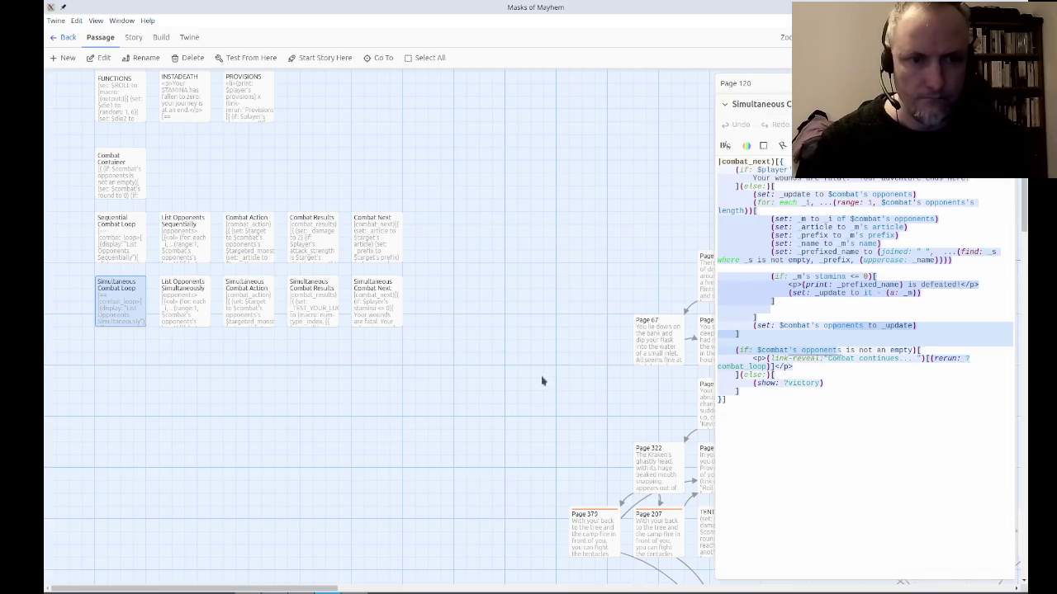
scroll(613, 389, down, 10)
scroll(613, 389, right, 5)
scroll(474, 401, down, 10)
scroll(474, 401, right, 3)
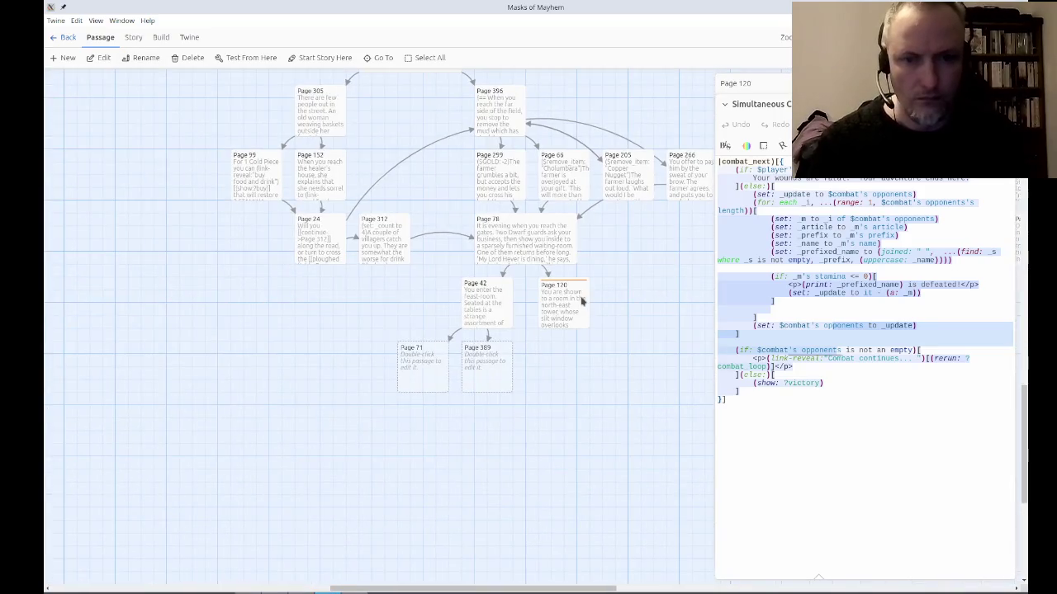
Fight the Pygmy Orc for two rounds in the Page 120 test, then return to Twine.
click(582, 301)
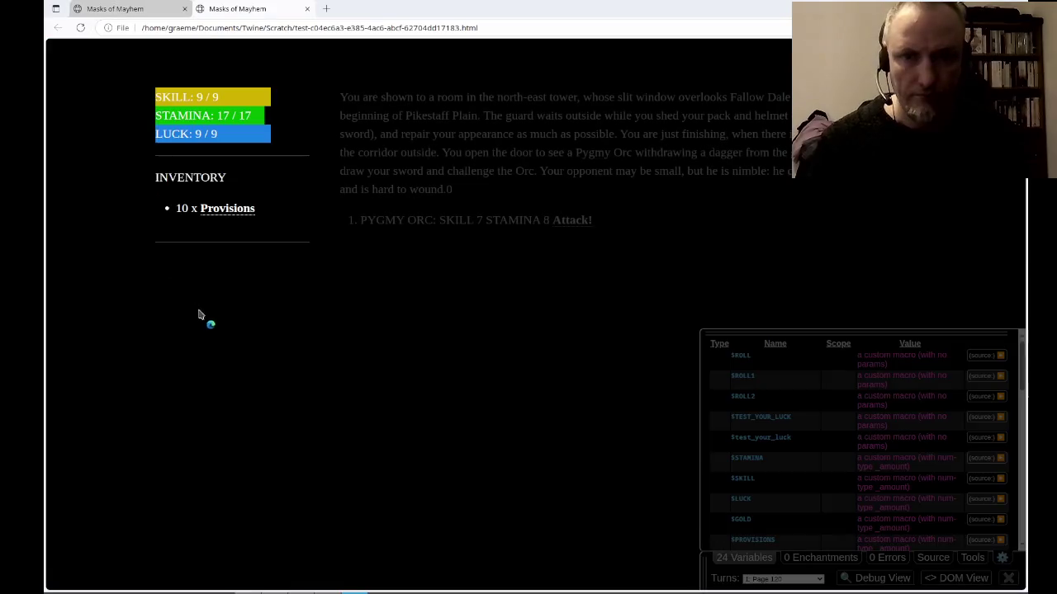
click(570, 223)
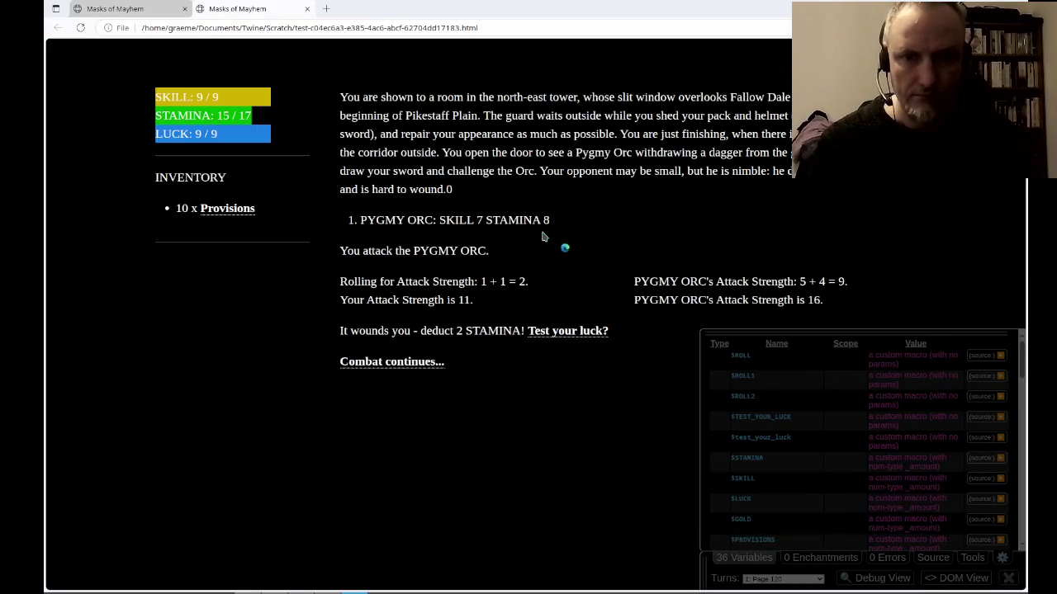
click(394, 362)
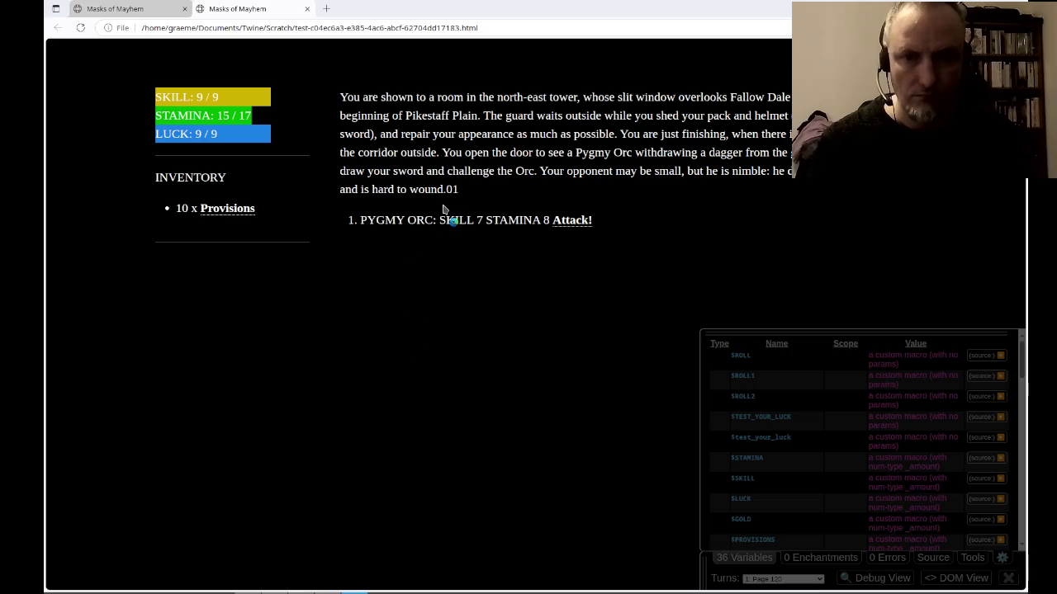
click(573, 221)
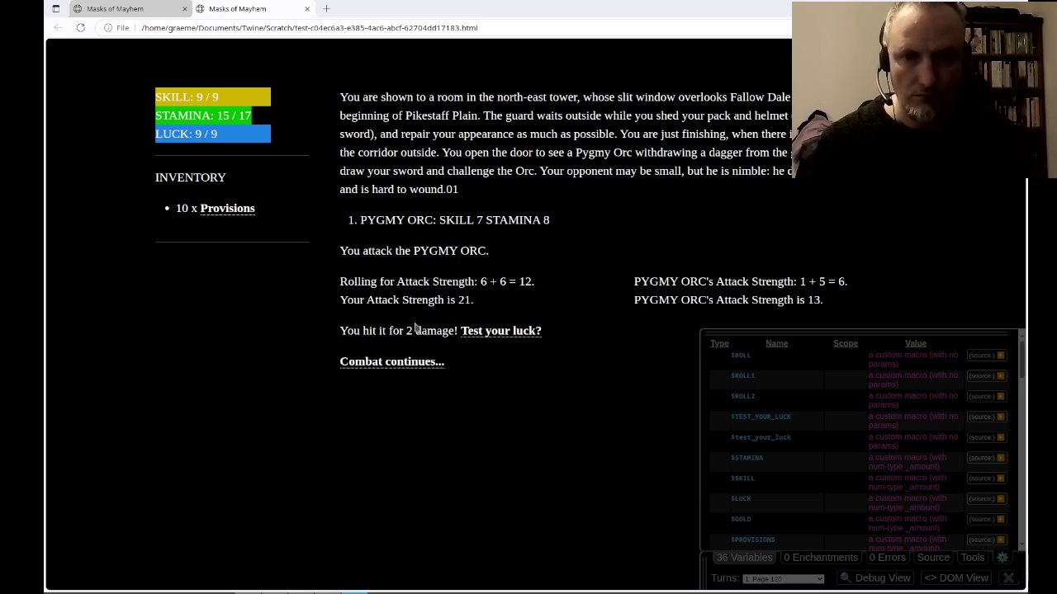
click(394, 365)
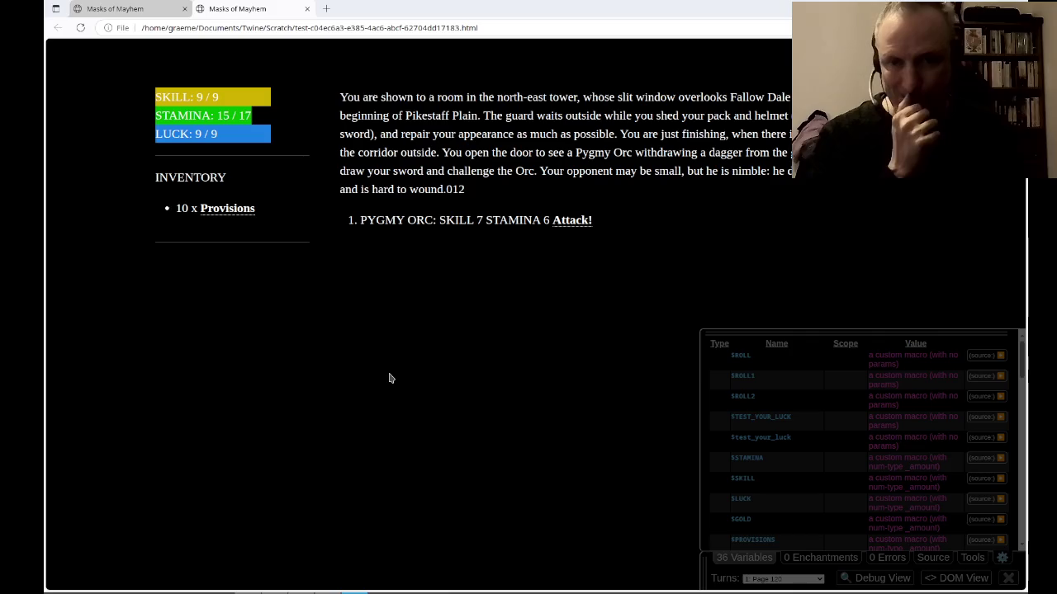
key(alt+Tab)
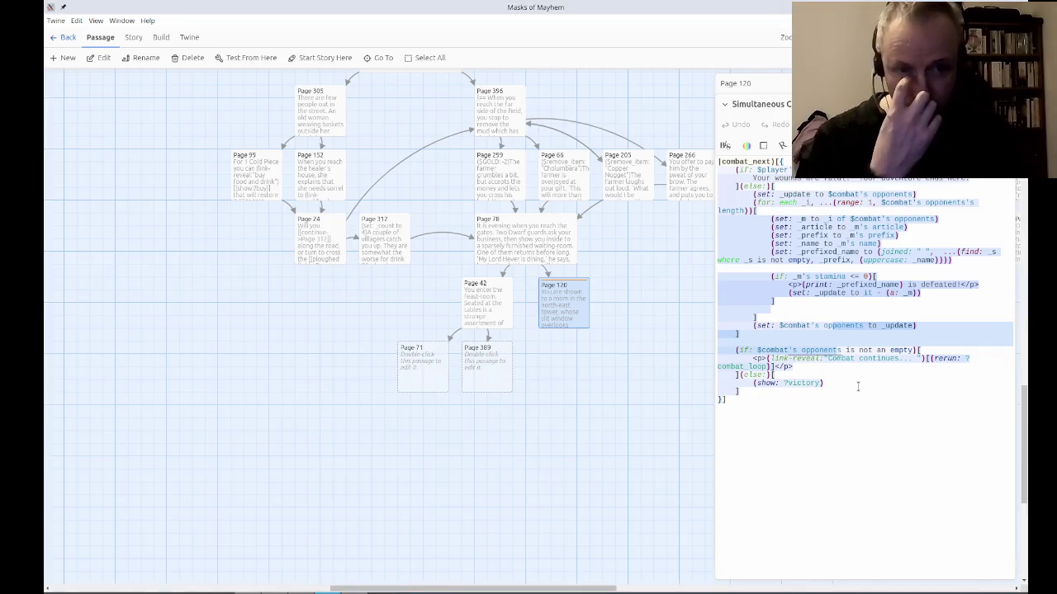
Close Simultaneous Combat and delete Page 120's empty []<counter| hook line.
click(892, 406)
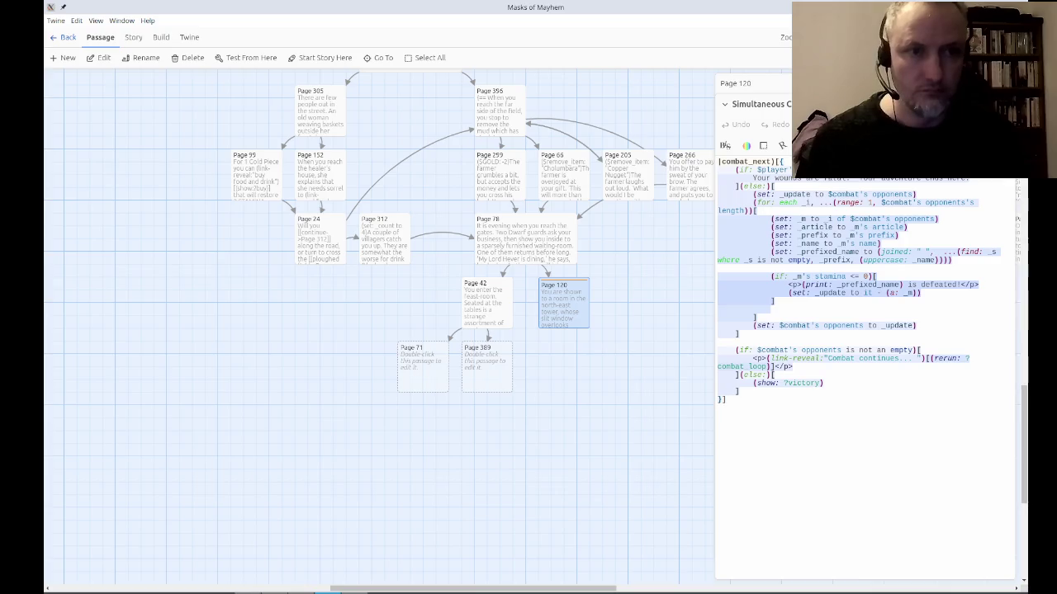
click(1010, 104)
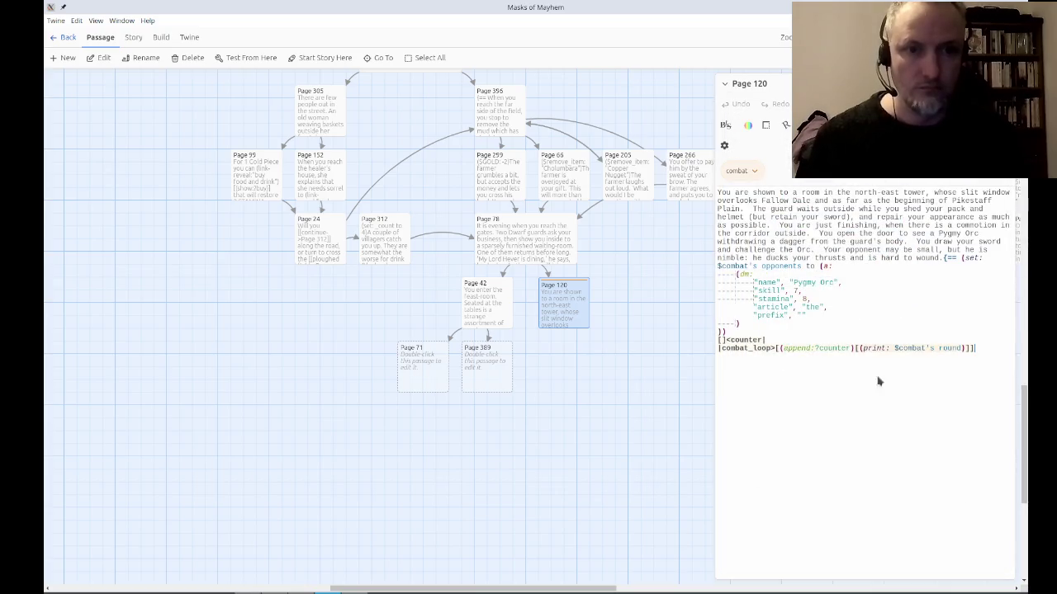
scroll(820, 371, down, 1)
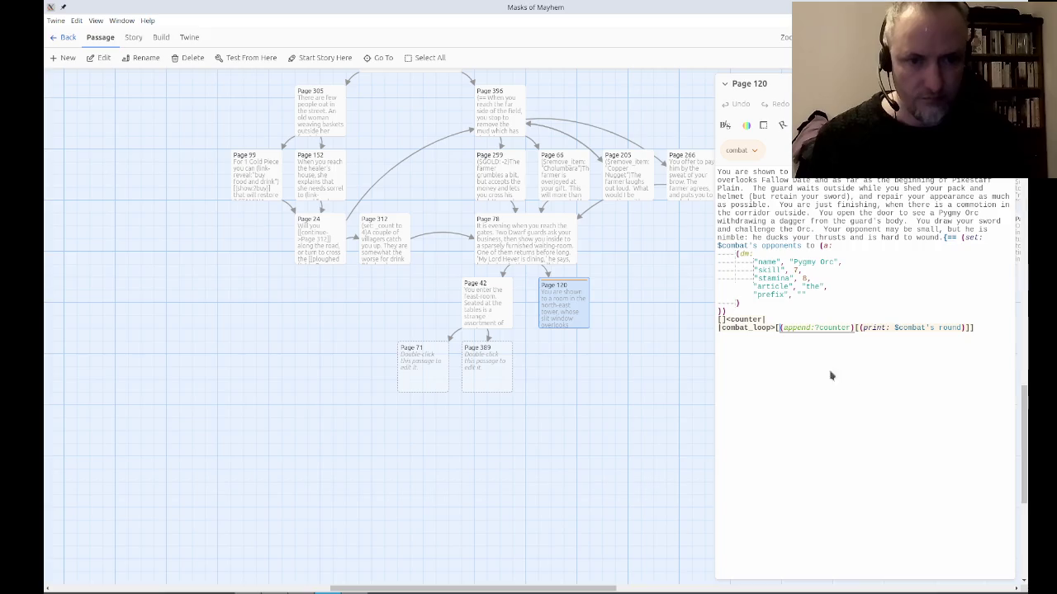
key(BackSpace)
key(BackSpace)
key(BackSpace)
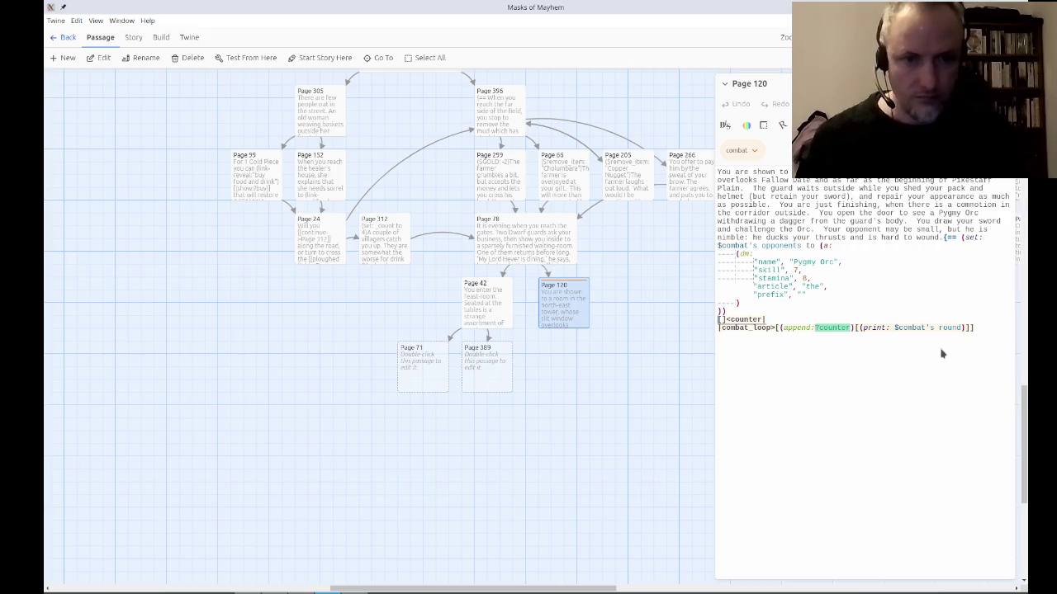
key(Delete)
key(Delete)
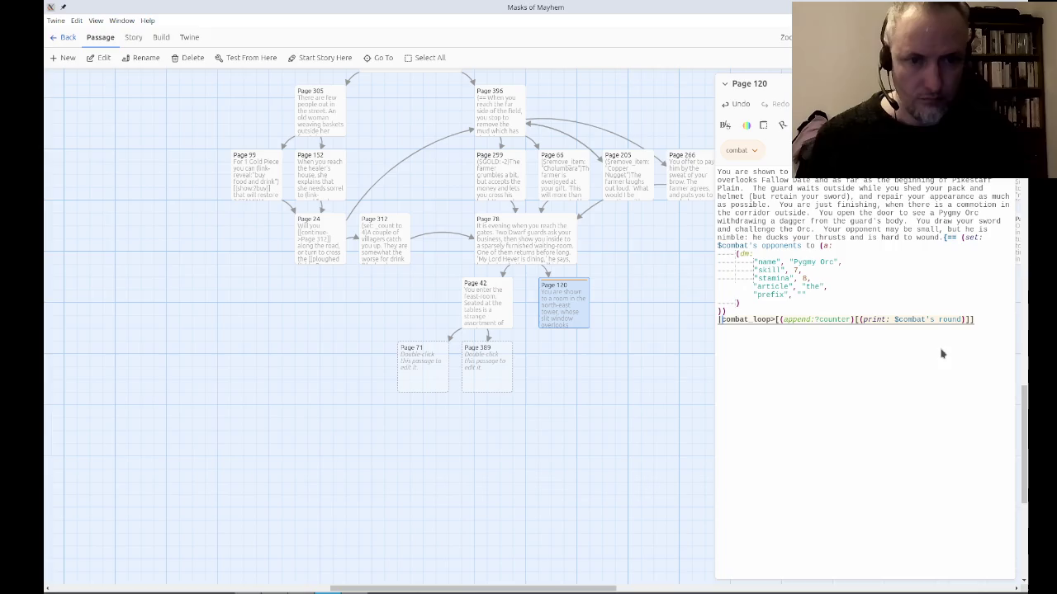
Replace the round-printing append line with (if: $combat's round is 2)[ and a new indented line.
key(Return)
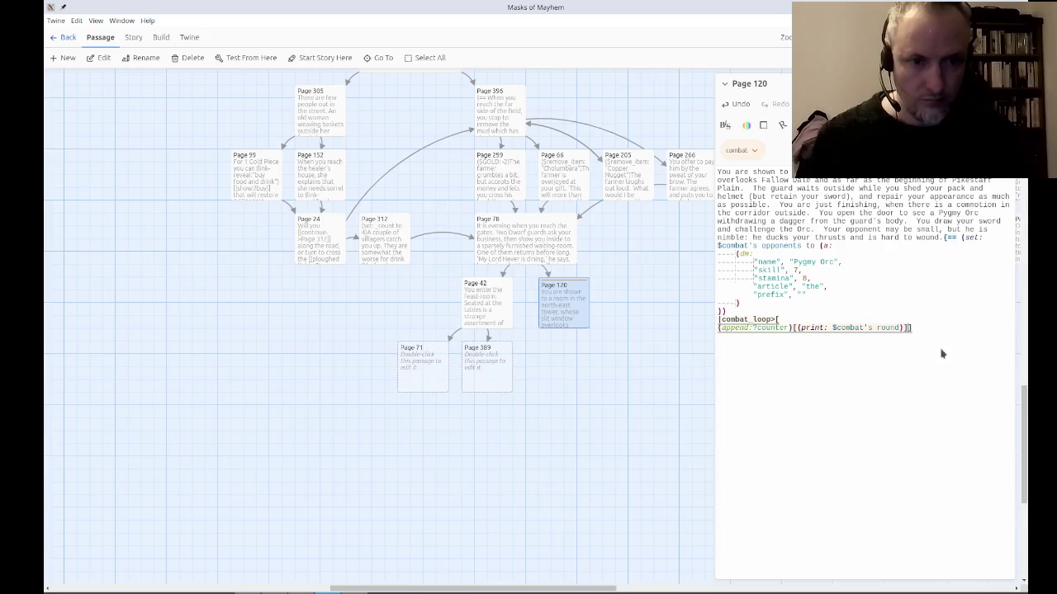
key(Up)
key(Tab)
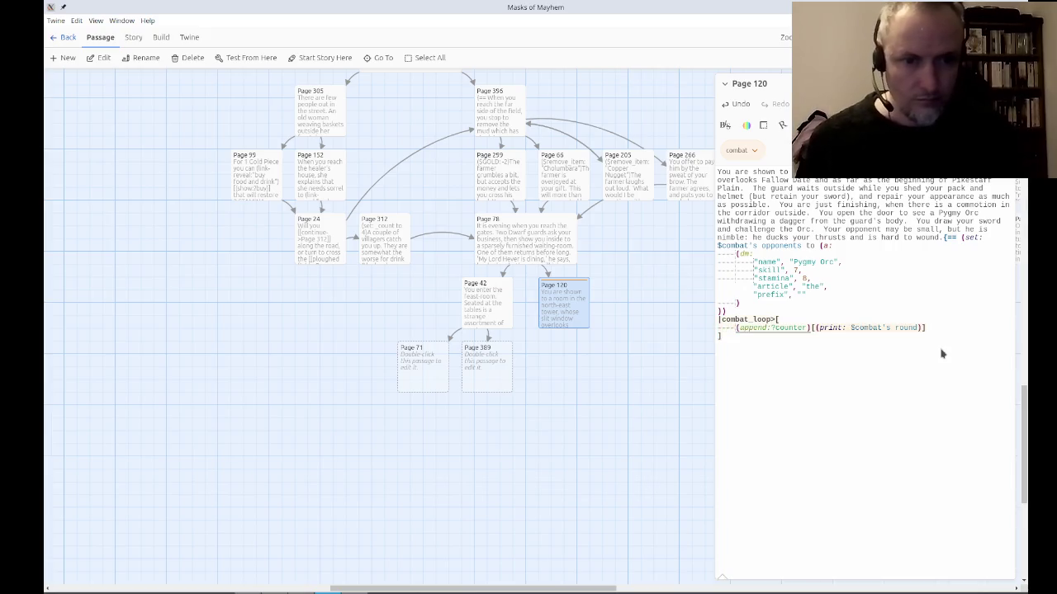
key(shift+End)
key(ctrl+x)
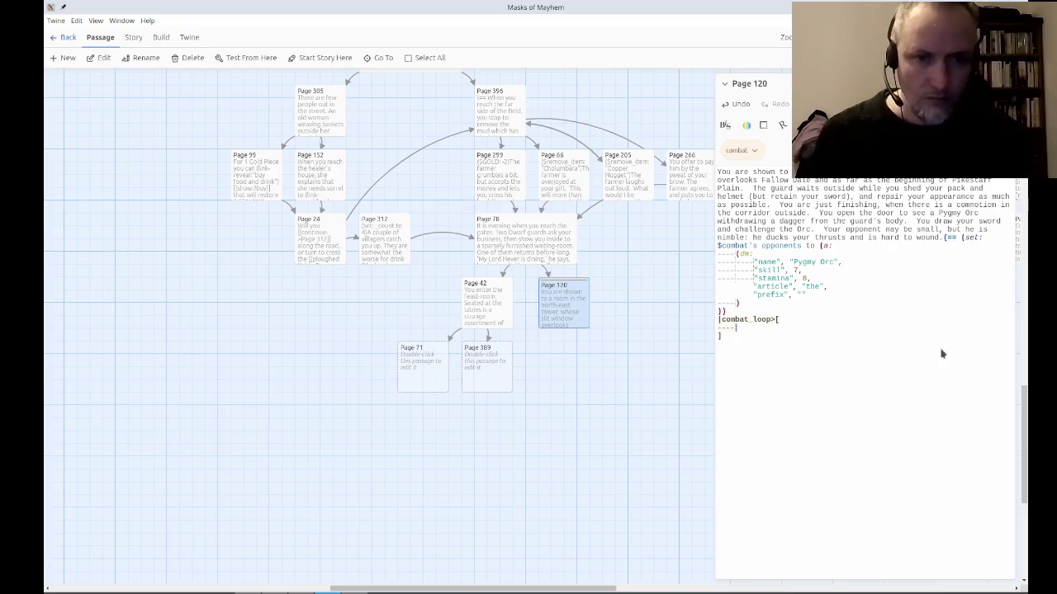
text(if: )
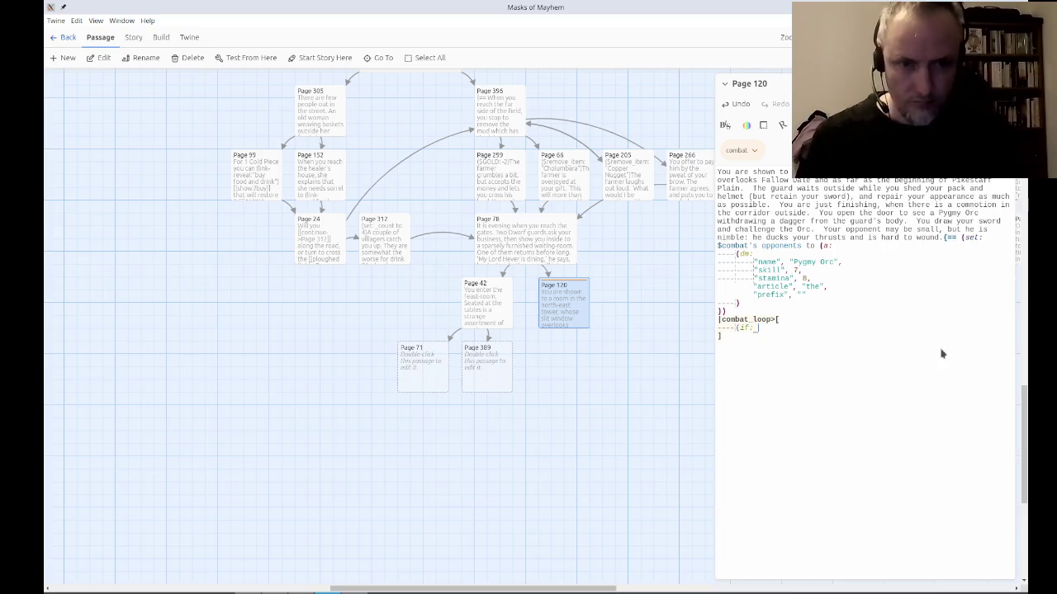
text($combat's round is 2)
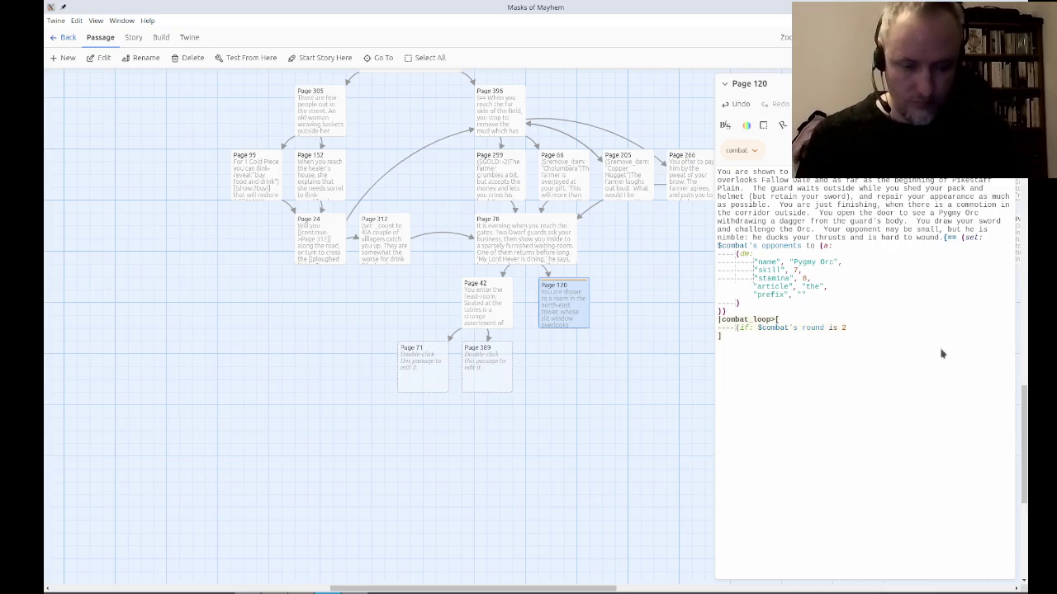
key(Return)
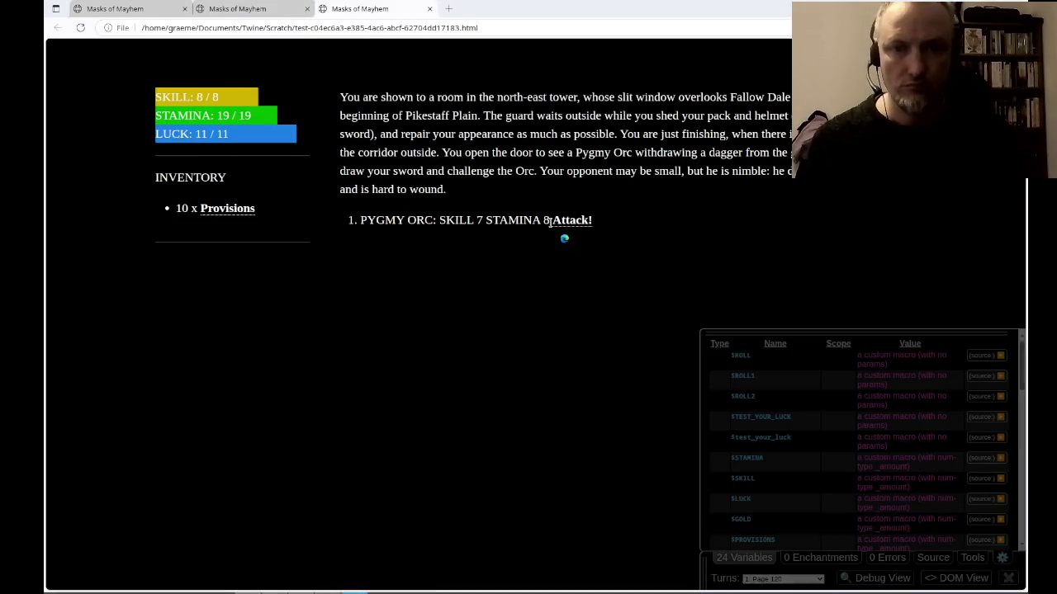
Fight the Pygmy Orc into round two until END BATTLE appears, then return to Twine.
click(576, 222)
click(413, 367)
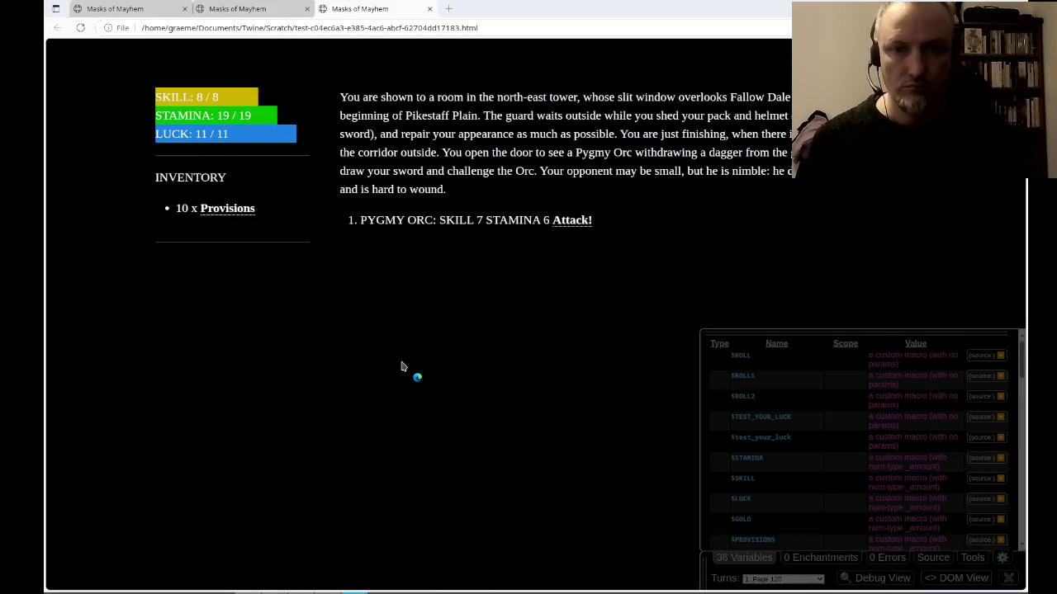
click(564, 223)
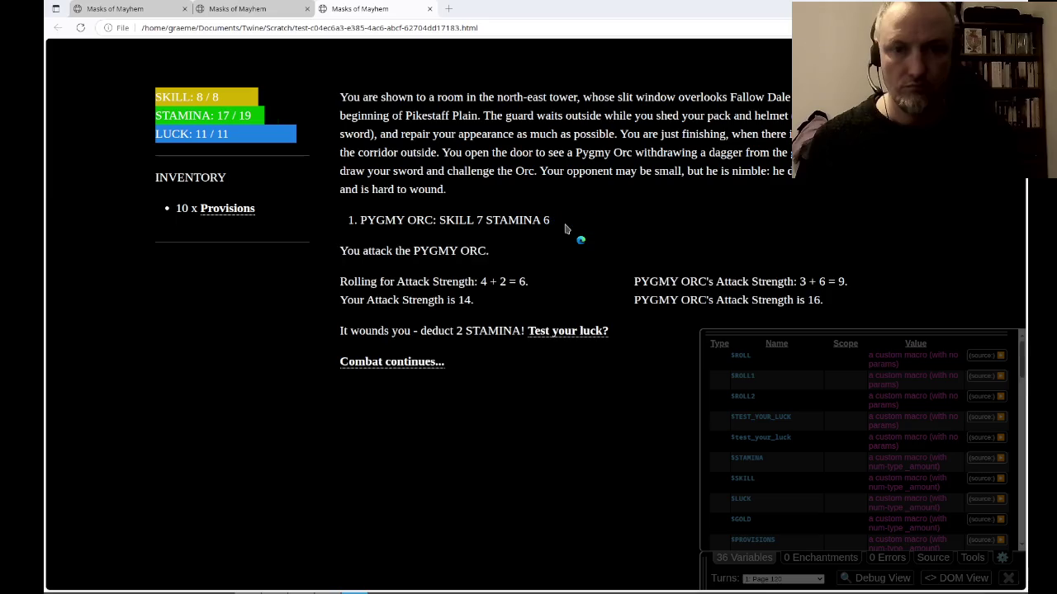
click(410, 365)
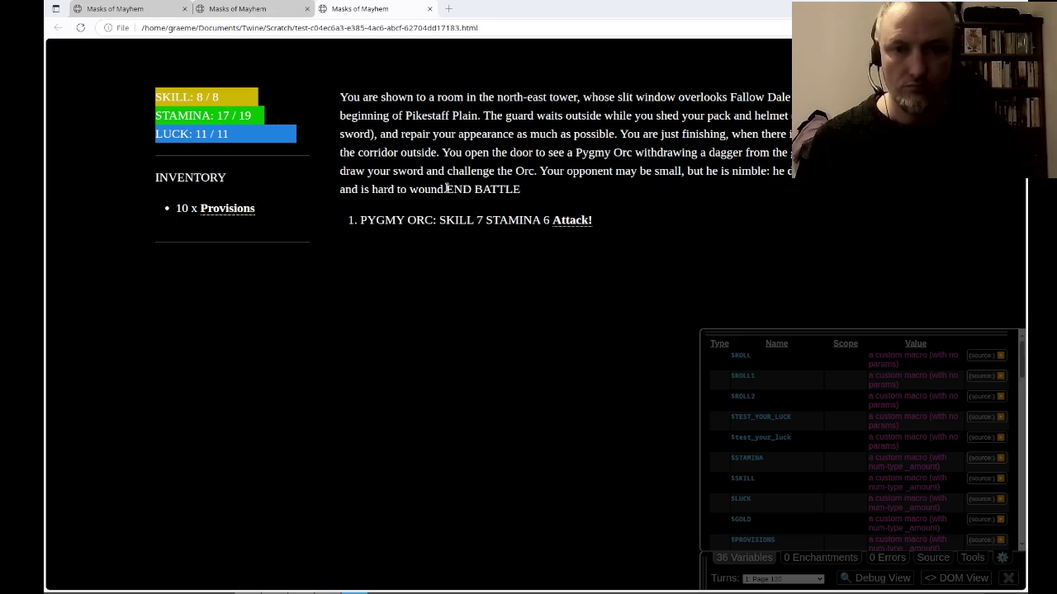
drag(446, 188, 578, 193)
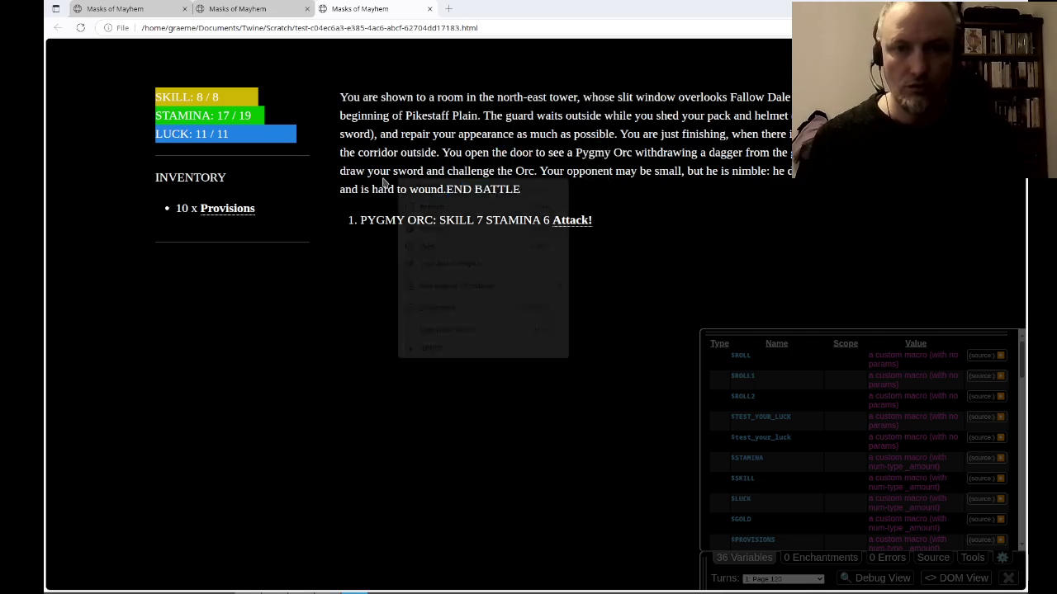
click(422, 165)
key(alt+Tab)
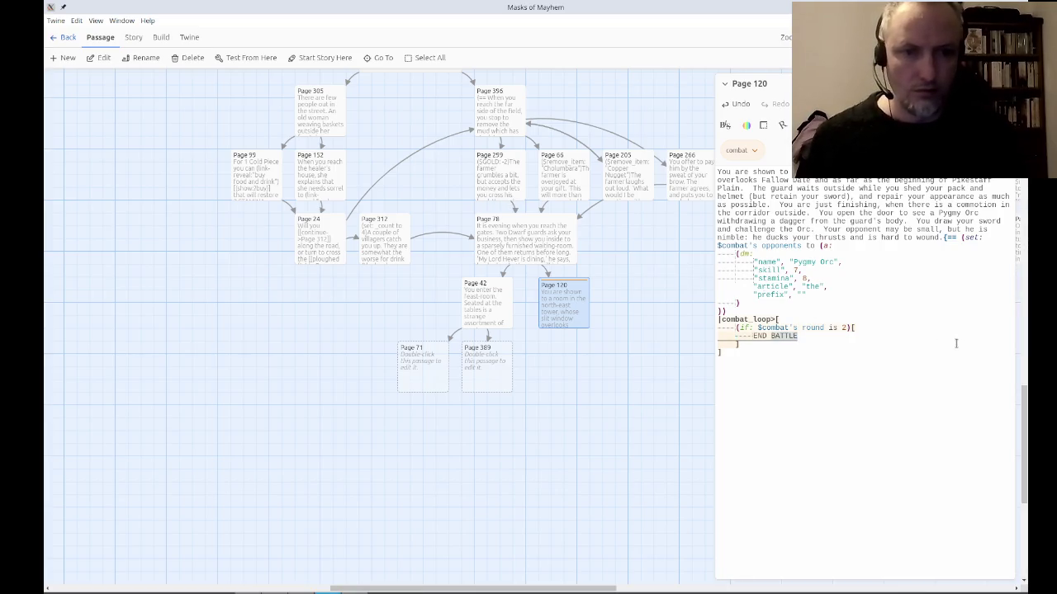
Replace END BATTLE with (set: $opponents to (a:)) and start a (show: ?escape) line below.
text((set: $opponen)
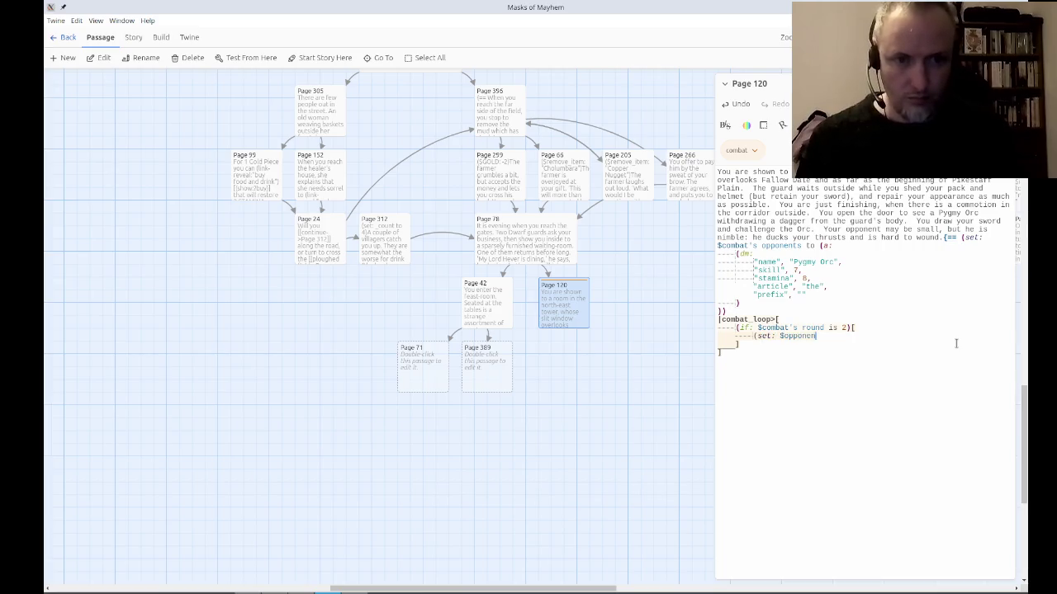
text(ts to (a:)
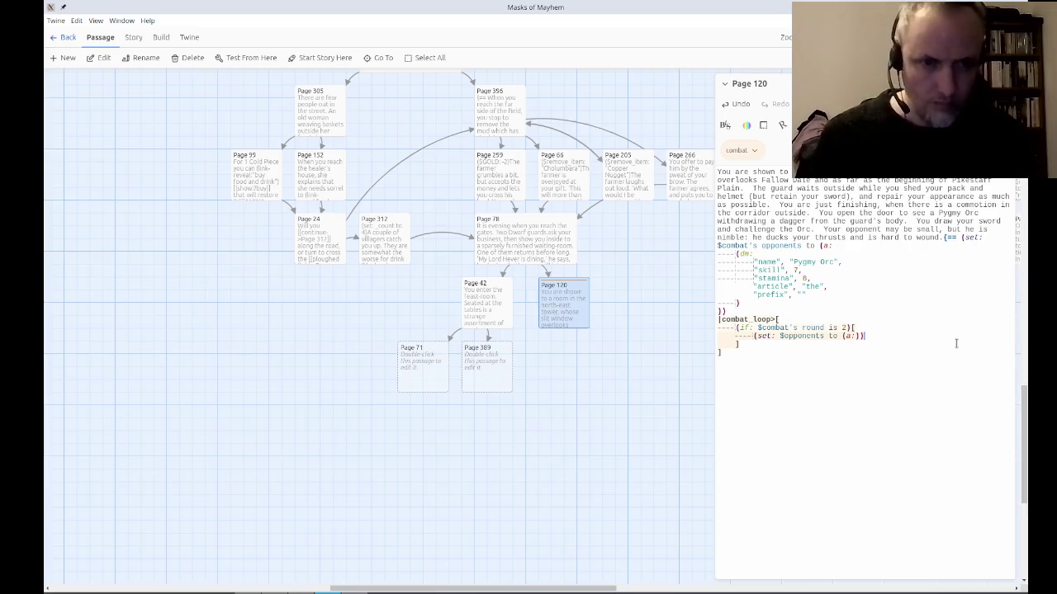
key(Return)
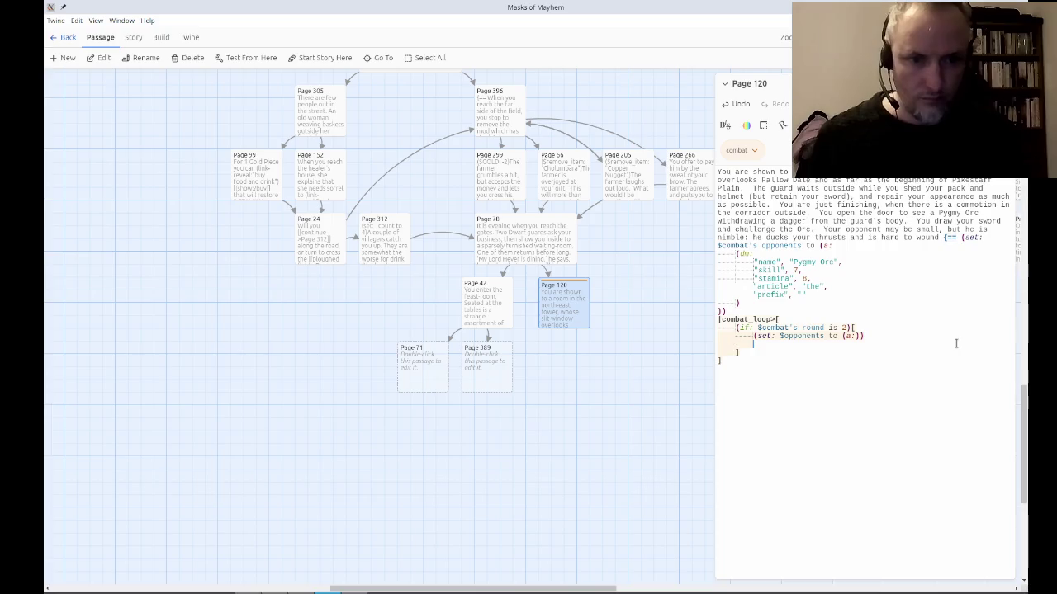
text((show: ?escape)
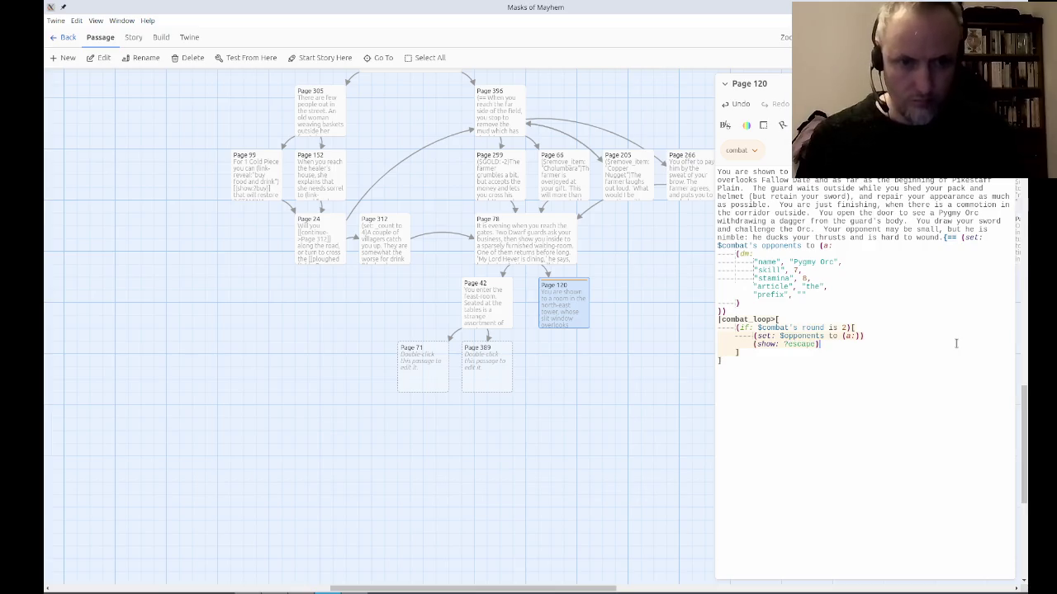
Test from Page 120 and play four Attack and Combat continues rounds against the Pygmy Orc.
click(249, 60)
click(578, 221)
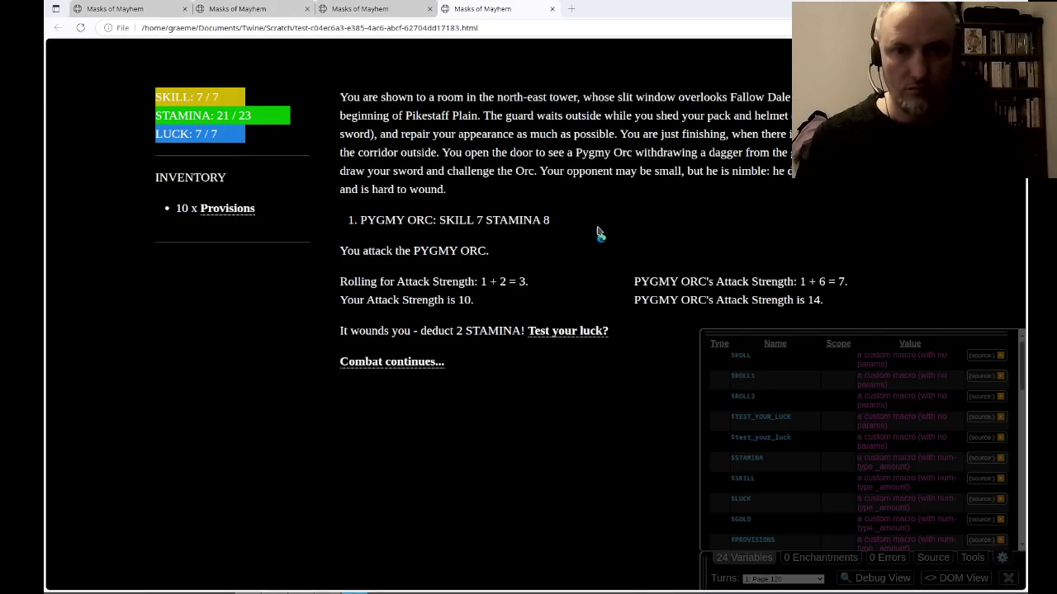
click(429, 364)
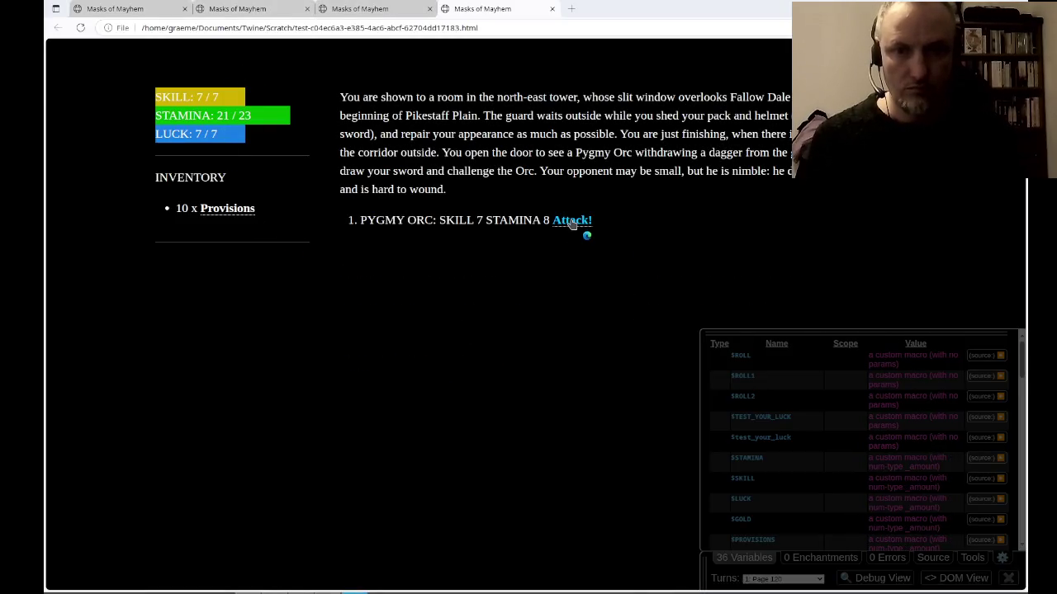
click(571, 221)
click(423, 365)
click(568, 222)
click(421, 364)
click(566, 223)
click(412, 365)
Change $opponents to $combat's opponents in the round-2 line and retest Page 120.
key(alt+Tab)
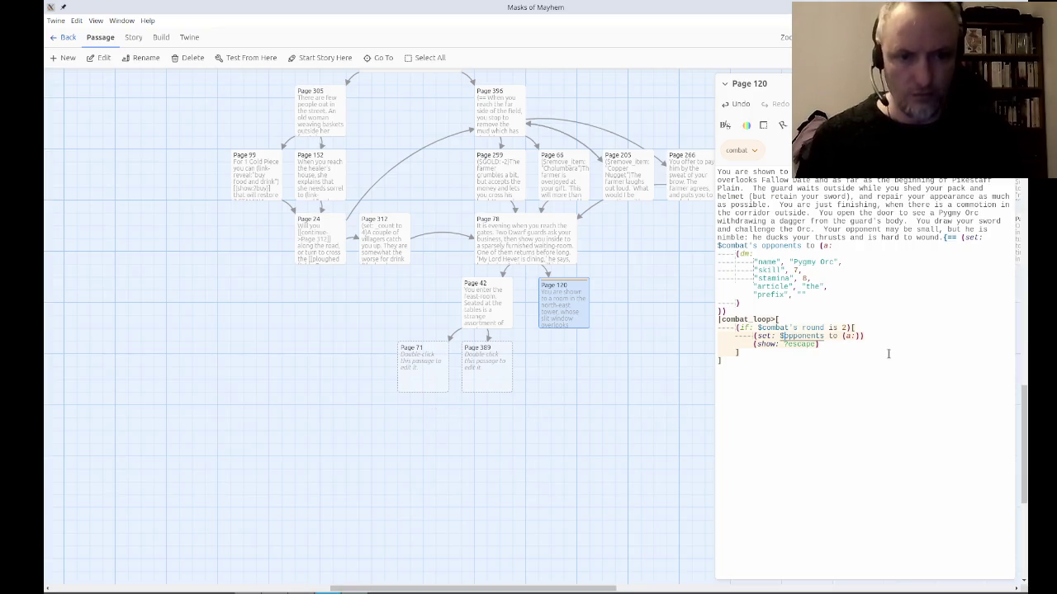
text(combat's)
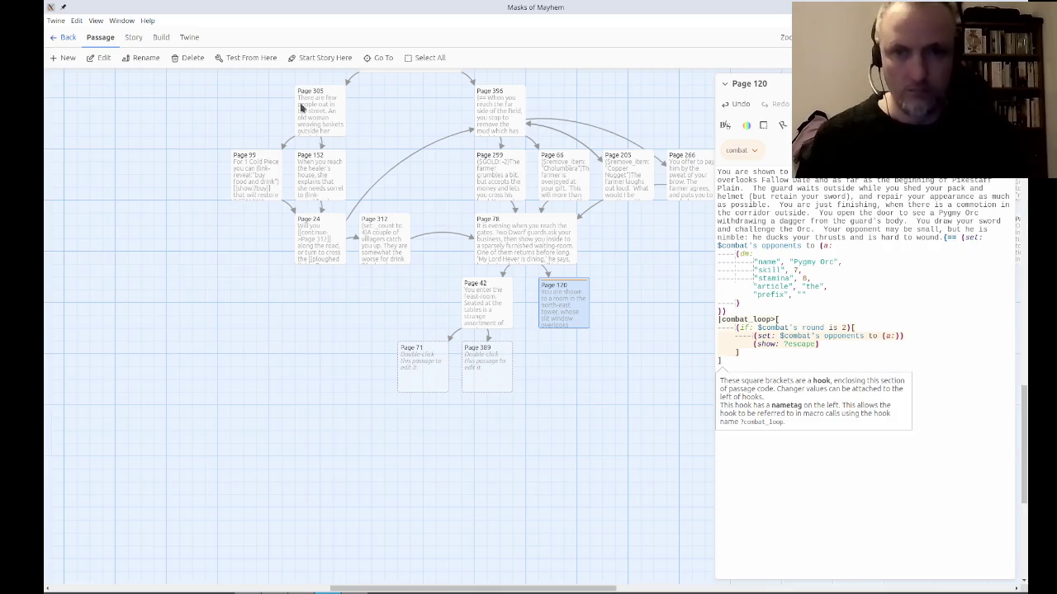
click(250, 60)
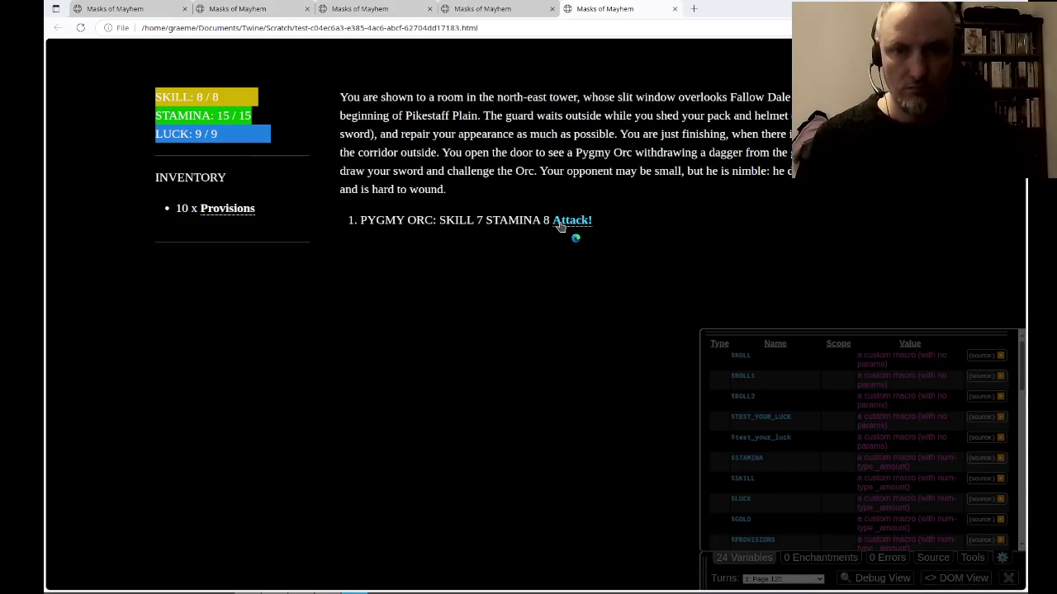
Fight into round two and inspect the 14 missing _monster errors, then return to Twine.
click(568, 221)
click(403, 362)
click(578, 222)
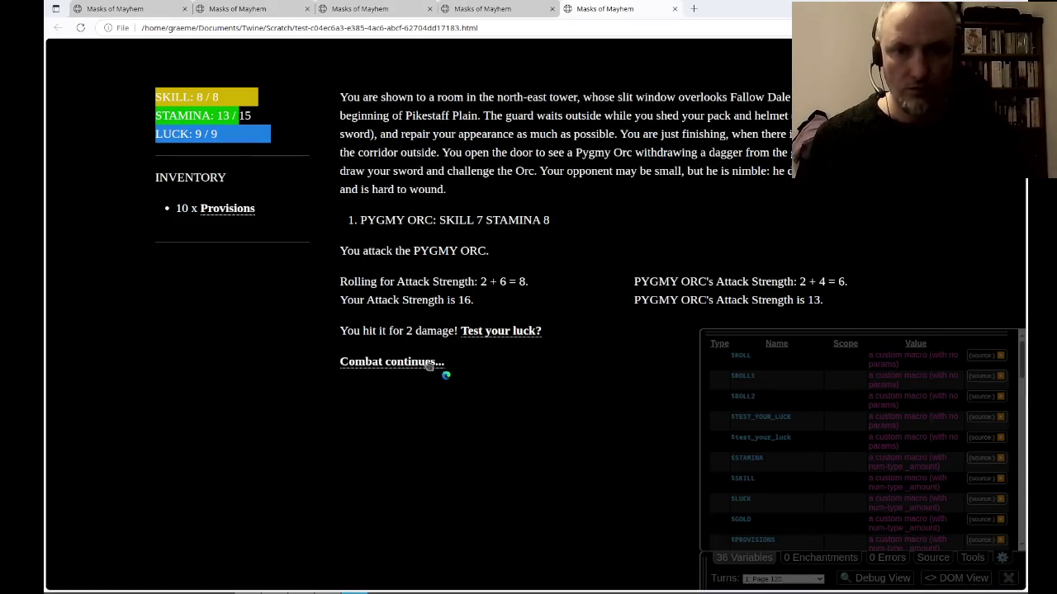
click(433, 363)
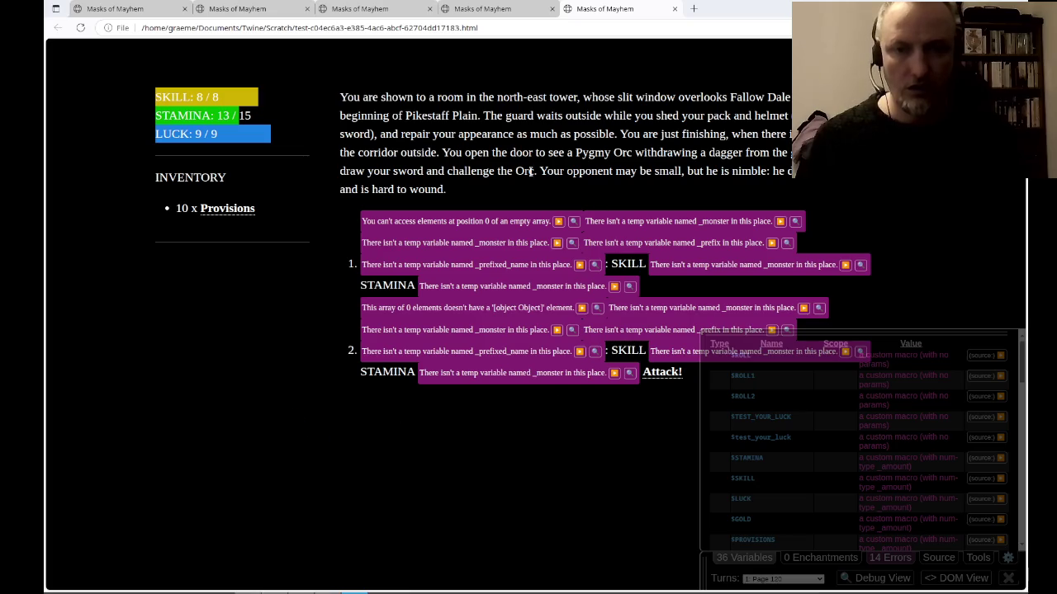
mouse_move(336, 435)
mouse_down()
mouse_move(361, 218)
mouse_move(355, 171)
mouse_up()
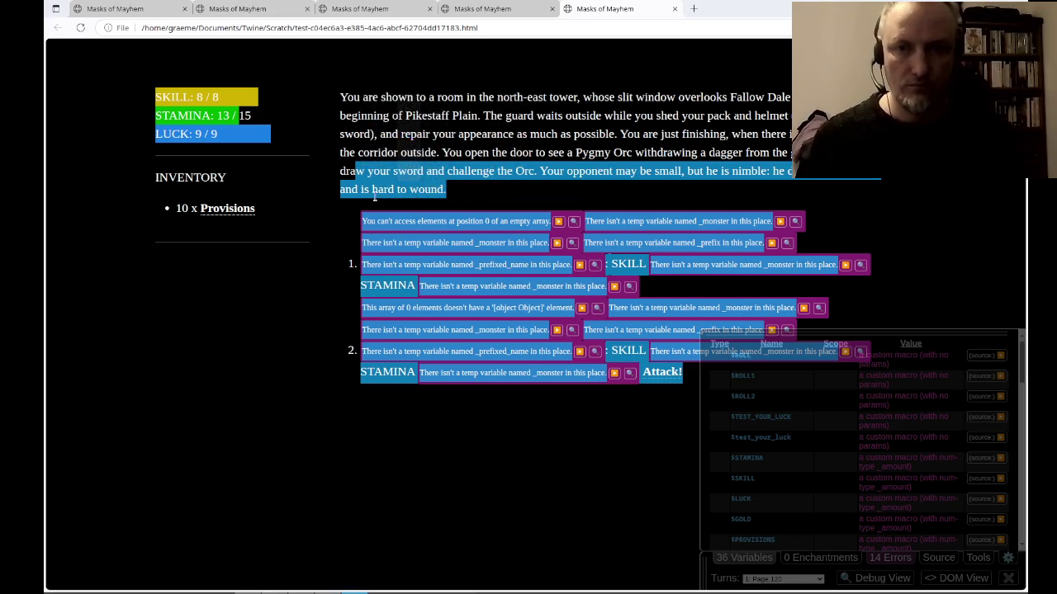
click(245, 353)
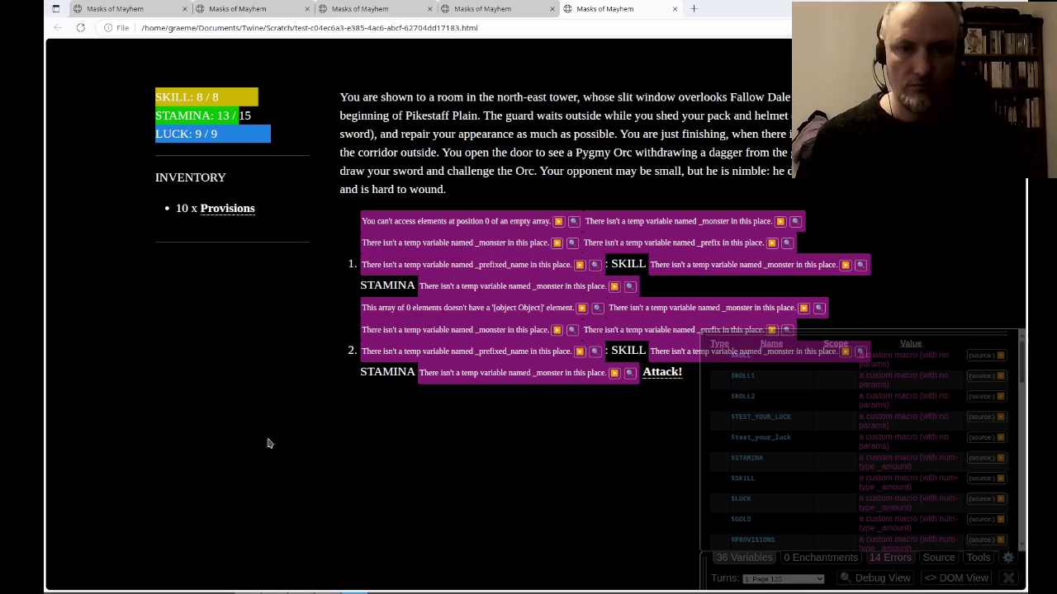
key(alt+Tab)
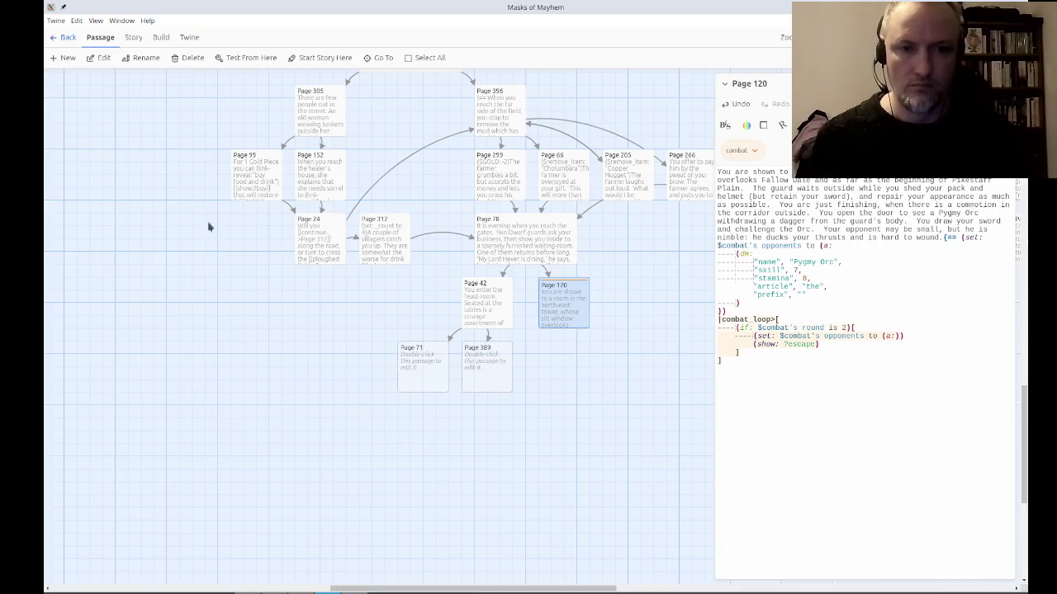
Open the Combat Container passage to check its hook name, then close it.
scroll(217, 239, left, 10)
scroll(505, 551, up, 10)
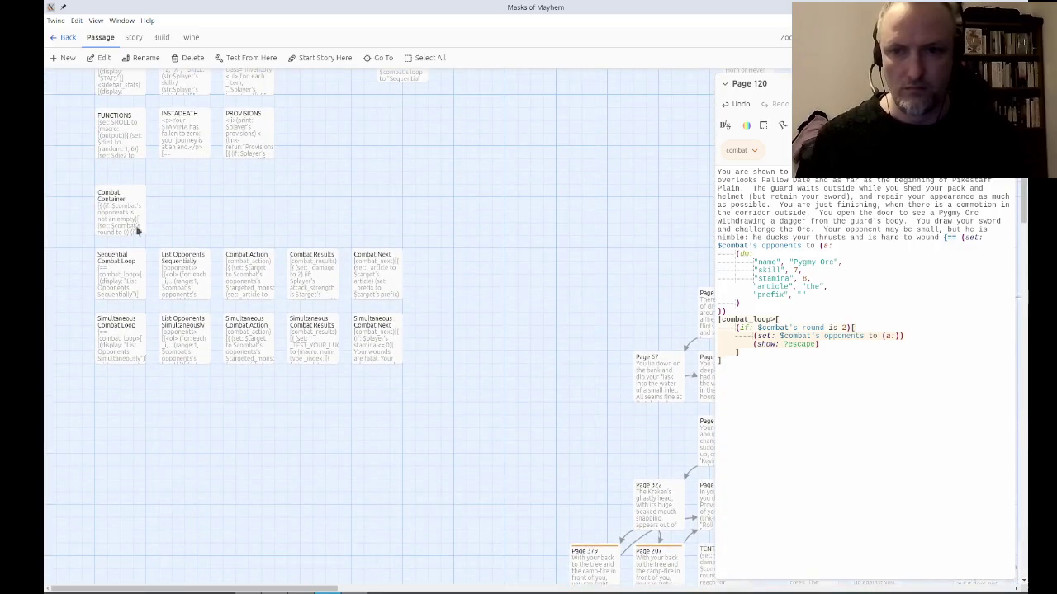
double_click(132, 210)
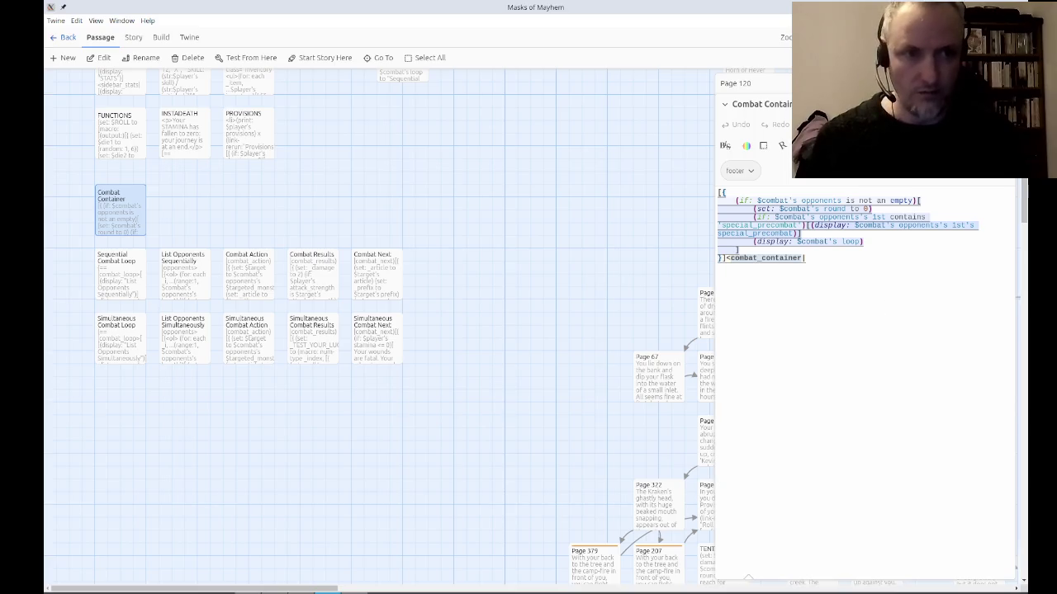
click(1011, 104)
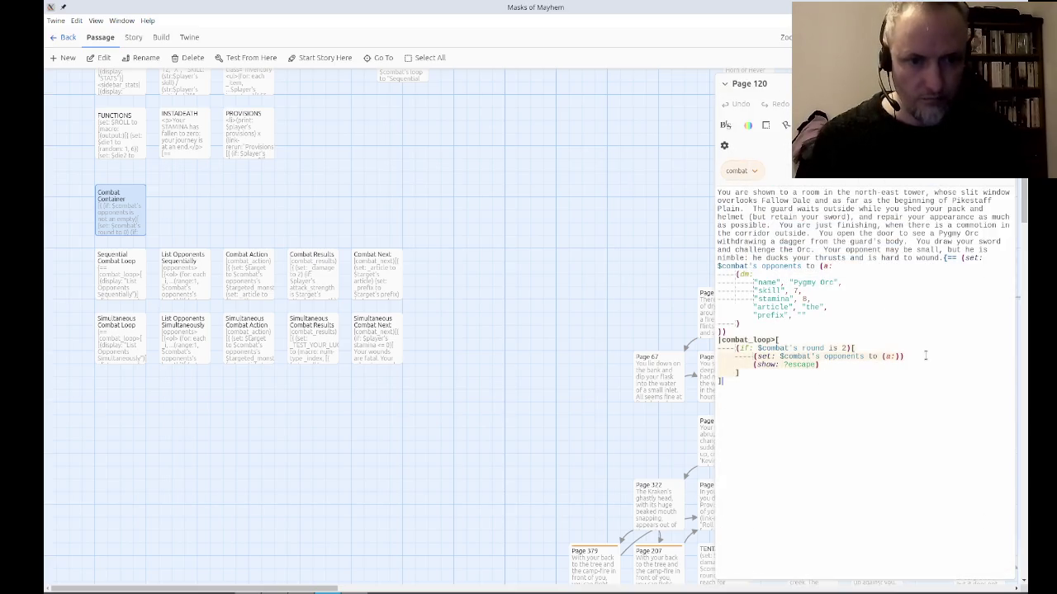
Add (rerun: ?combat_container) on a new line after the opponents reset in Page 120.
scroll(925, 356, down, 1)
key(Return)
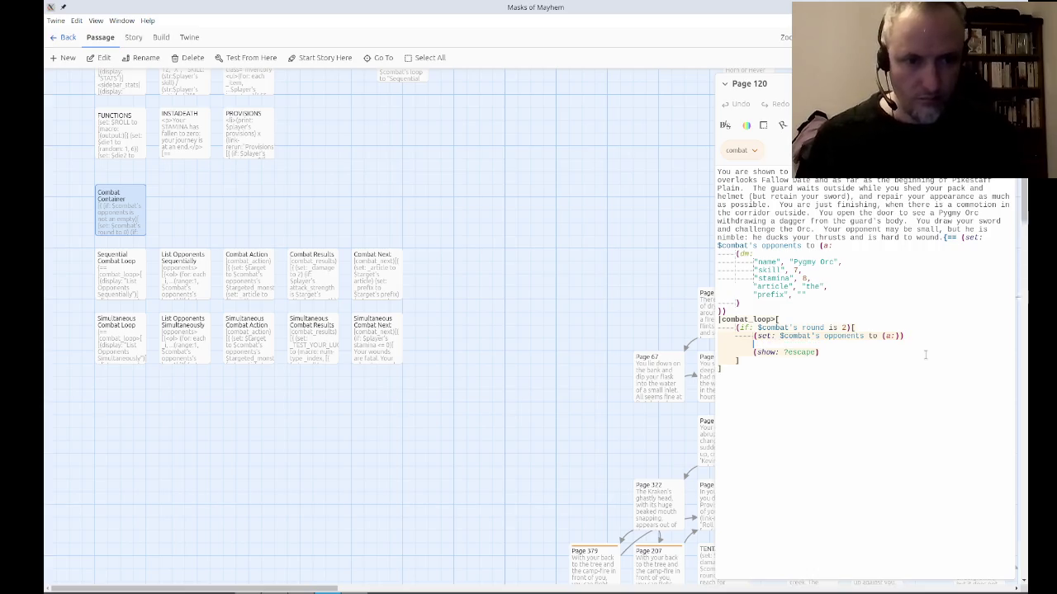
text((rerun: ?combat_container)
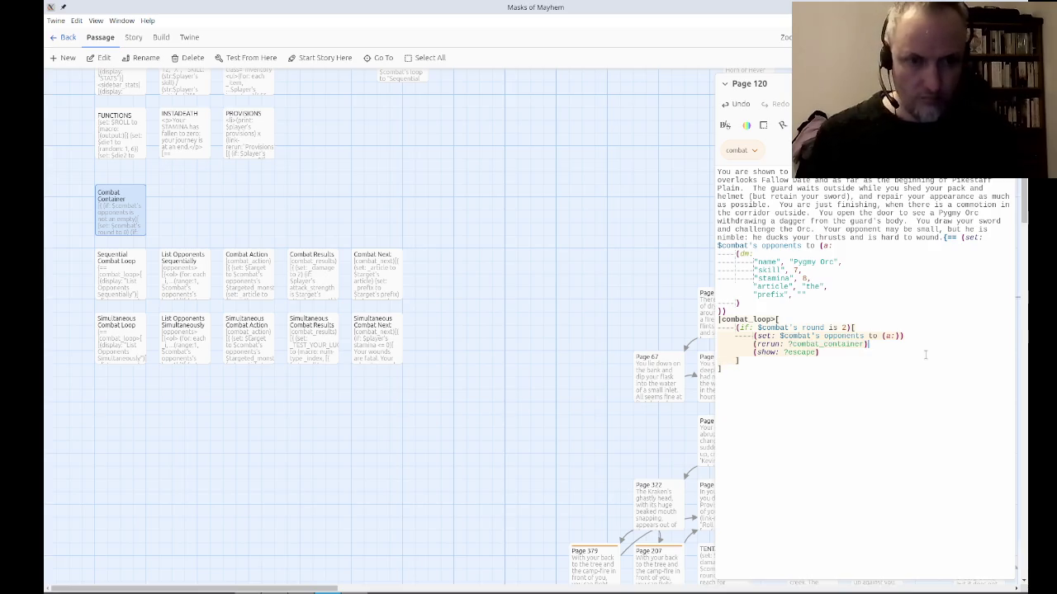
drag(621, 451, 127, 139)
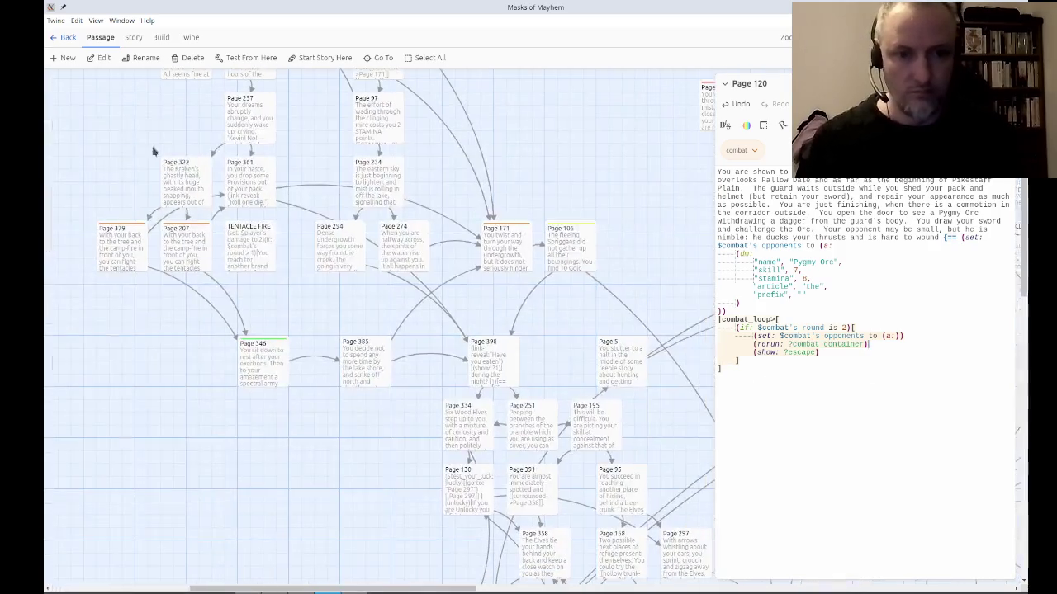
drag(663, 453, 511, 316)
mouse_move(573, 393)
mouse_down()
mouse_move(401, 341)
mouse_move(438, 425)
mouse_move(616, 276)
mouse_move(566, 374)
mouse_up()
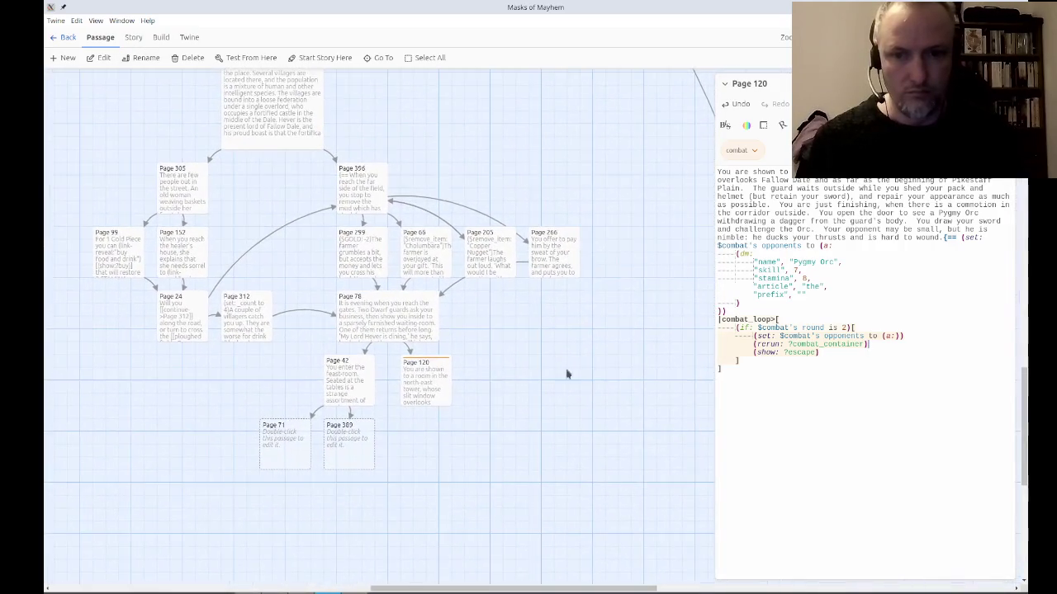
click(407, 368)
click(251, 58)
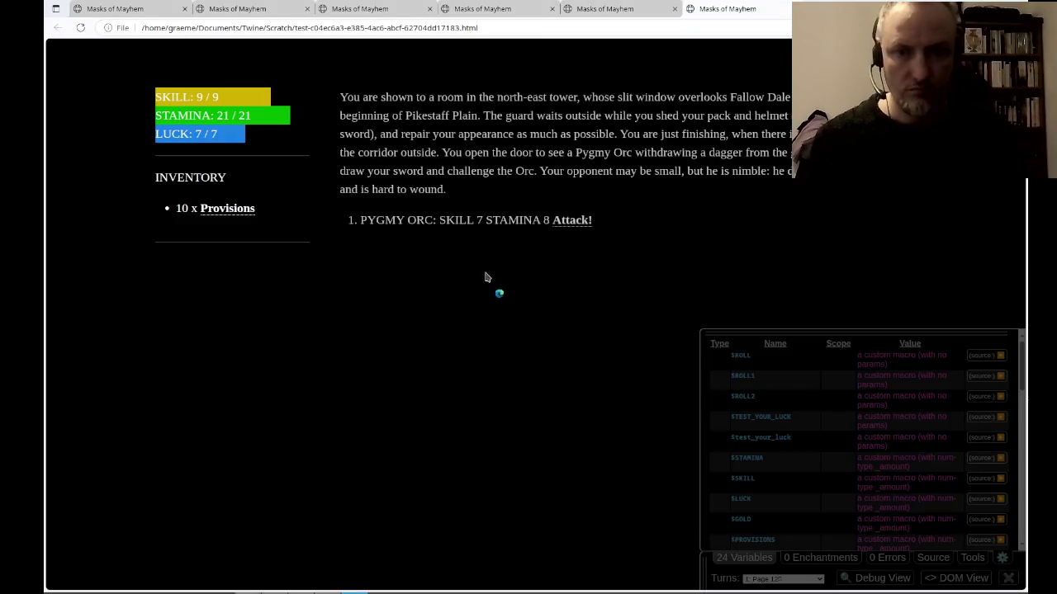
click(586, 223)
click(396, 362)
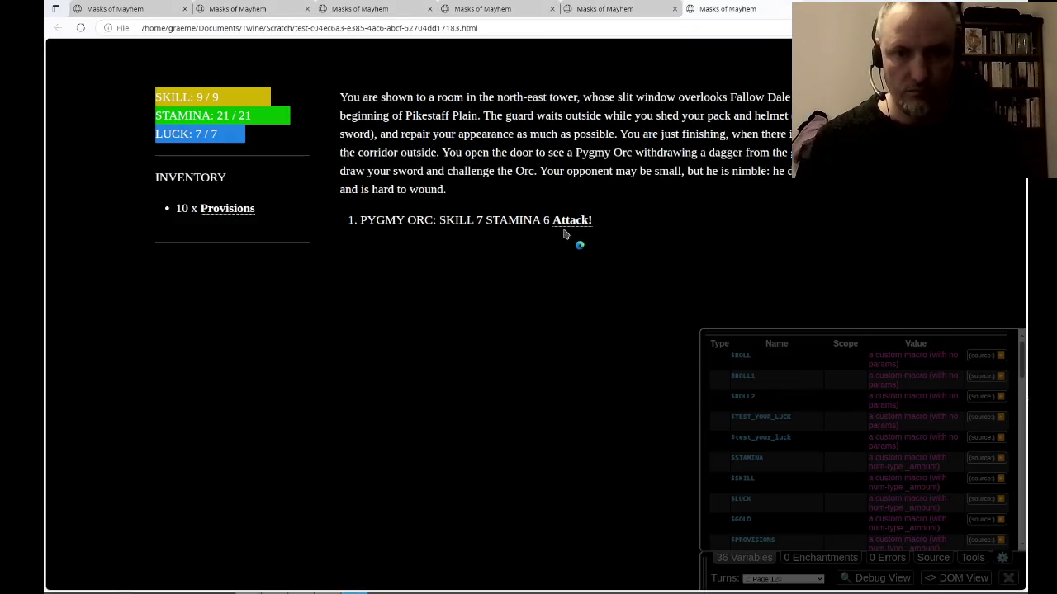
click(569, 221)
click(417, 364)
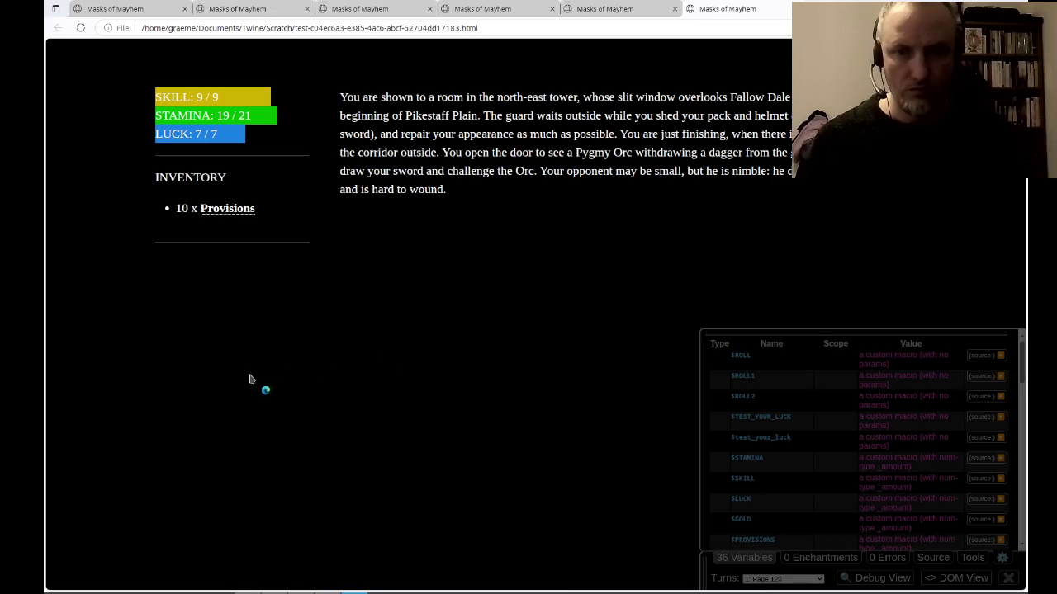
mouse_move(432, 134)
mouse_down()
mouse_move(552, 207)
mouse_move(582, 206)
mouse_up()
key(alt+Tab)
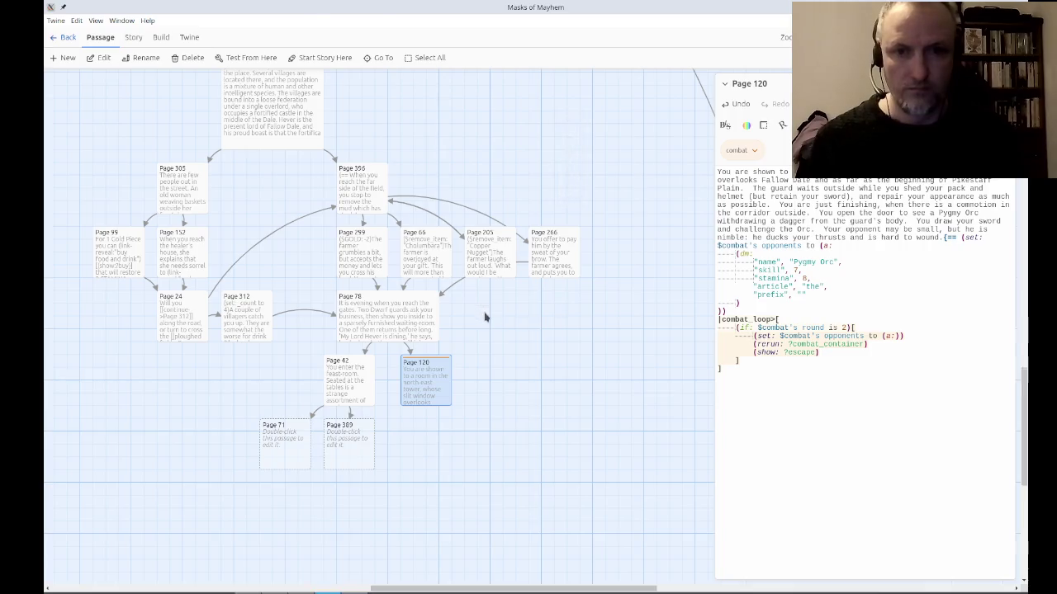
key(alt+Tab)
right_click(504, 167)
click(509, 171)
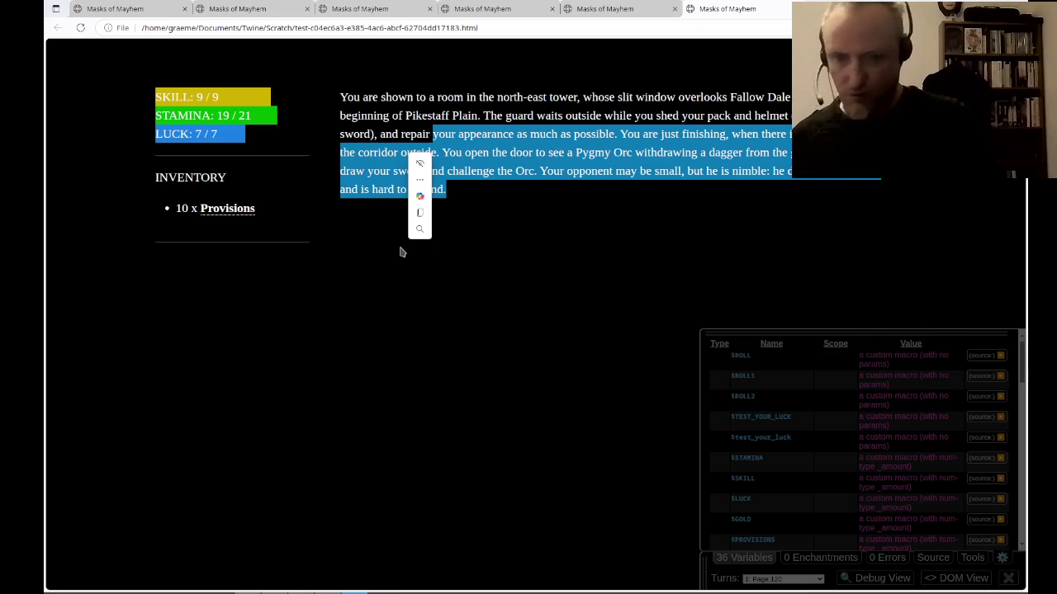
key(alt+Tab)
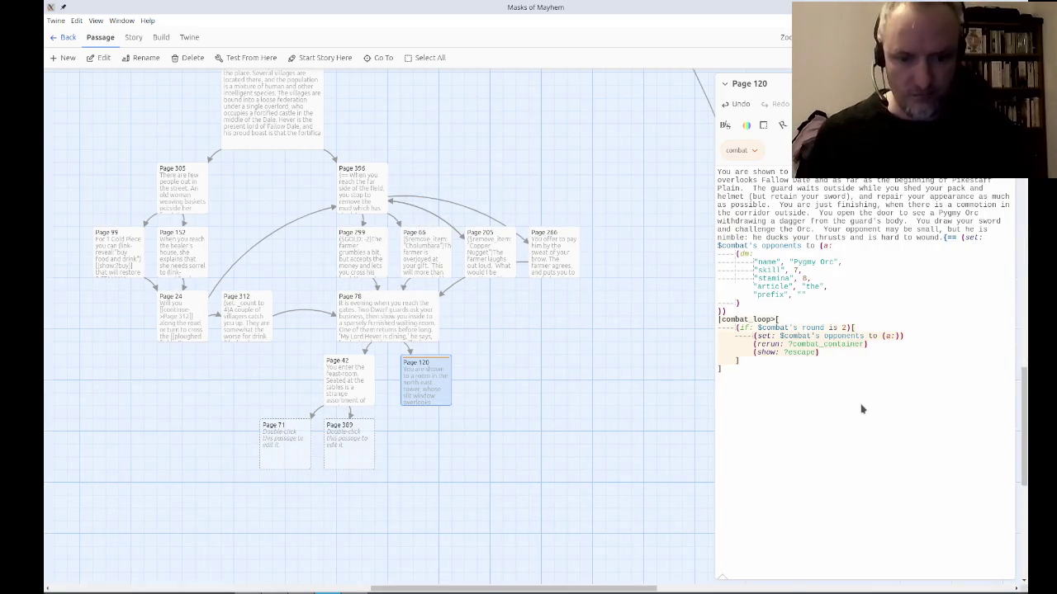
Remove the unfinished escape line and change the opening '{==' marker to '{'.
text(|esca)
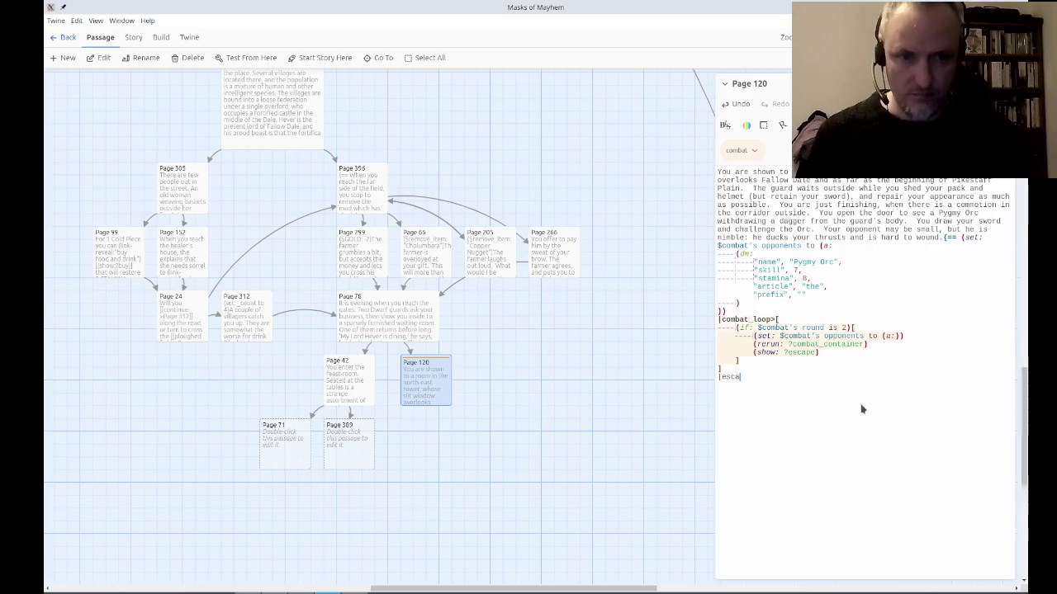
text(pe>[)
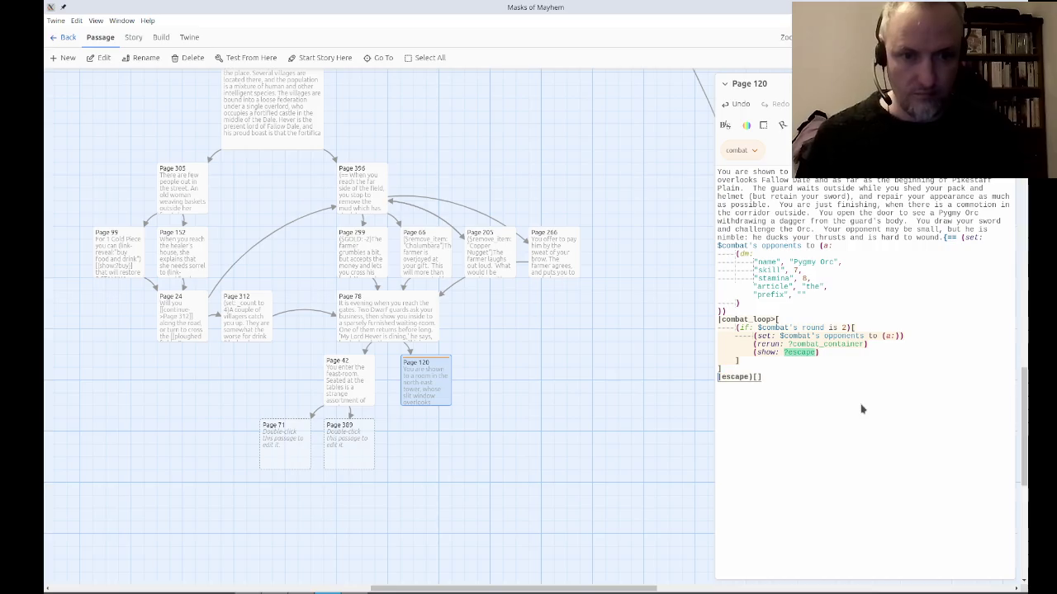
key(BackSpace)
key(Up)
key(Up)
key(Up)
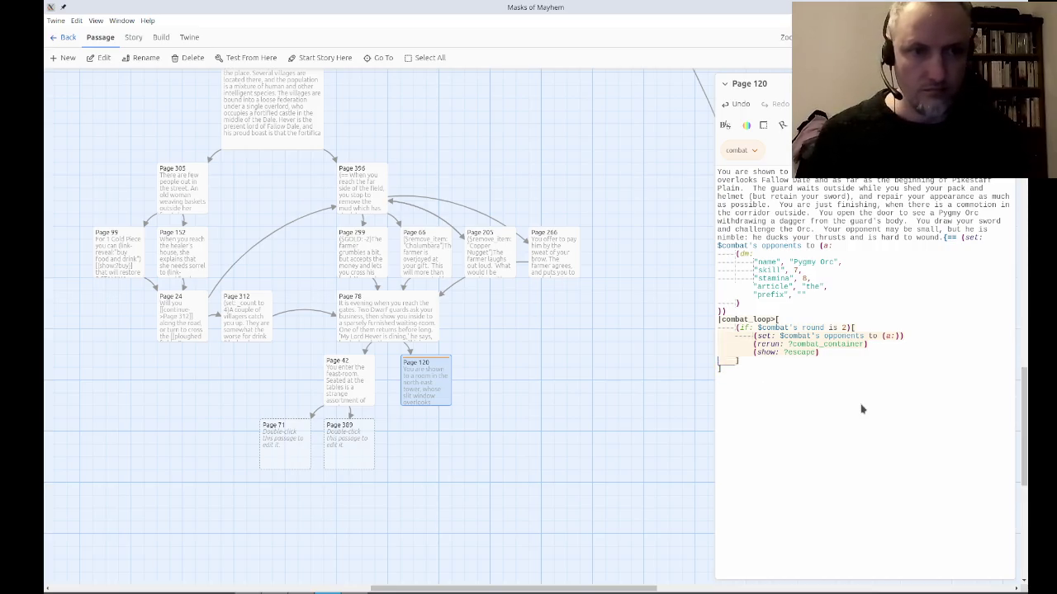
key(Up)
key(Up)
key(Up)
key(Left)
key(Left)
key(Left)
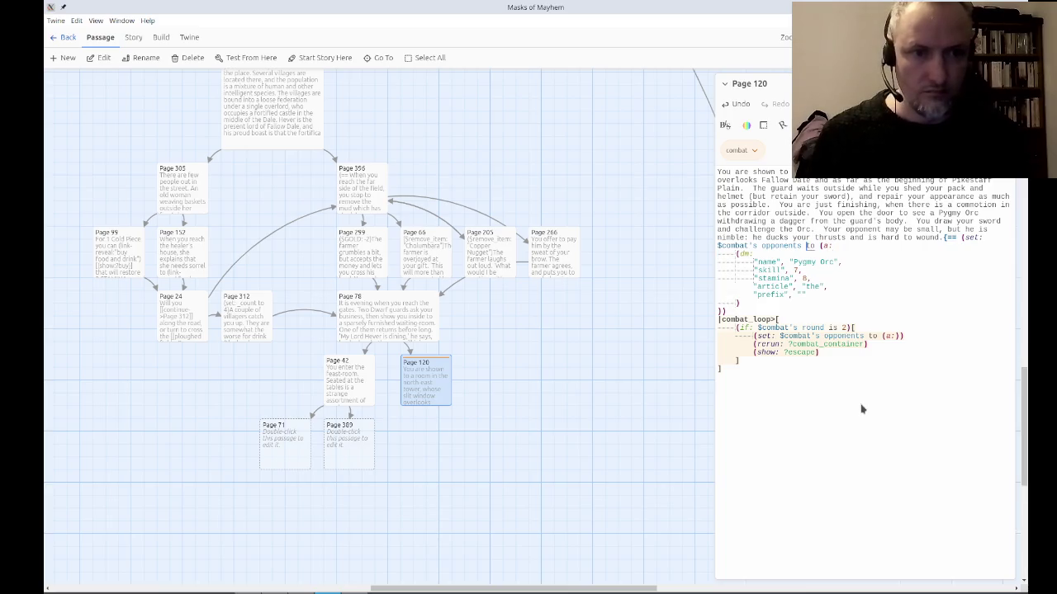
key(Left)
key(Left)
key(Left)
key(Delete)
key(Delete)
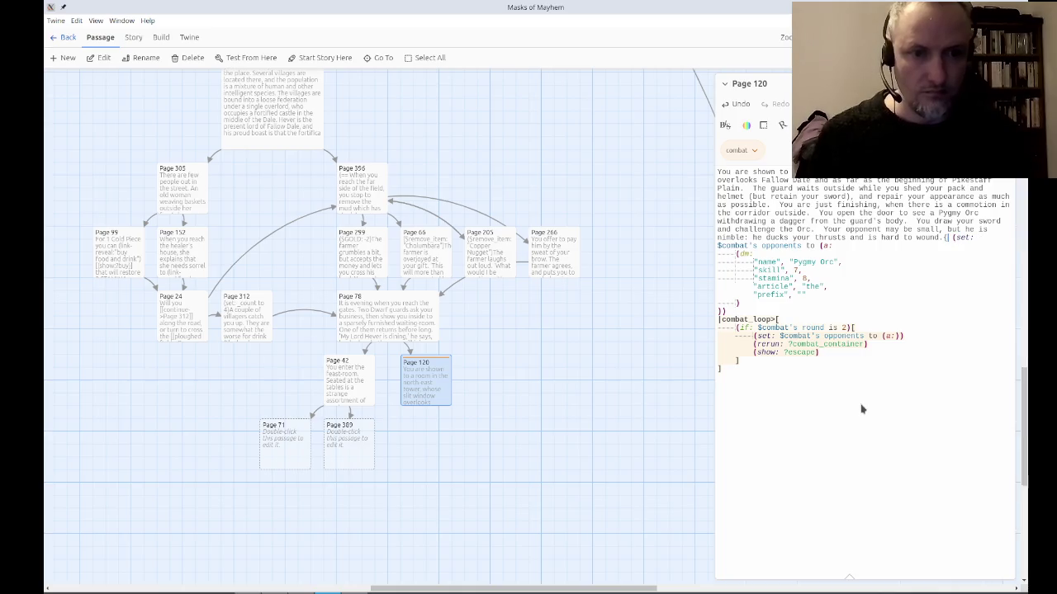
Close with } and add |escape>[After 2 Attack Rounds, you both hear more soldiers approaching at a run.].
key(ctrl+End)
key(Return)
text(} )
text(|escape>[)
text(After t)
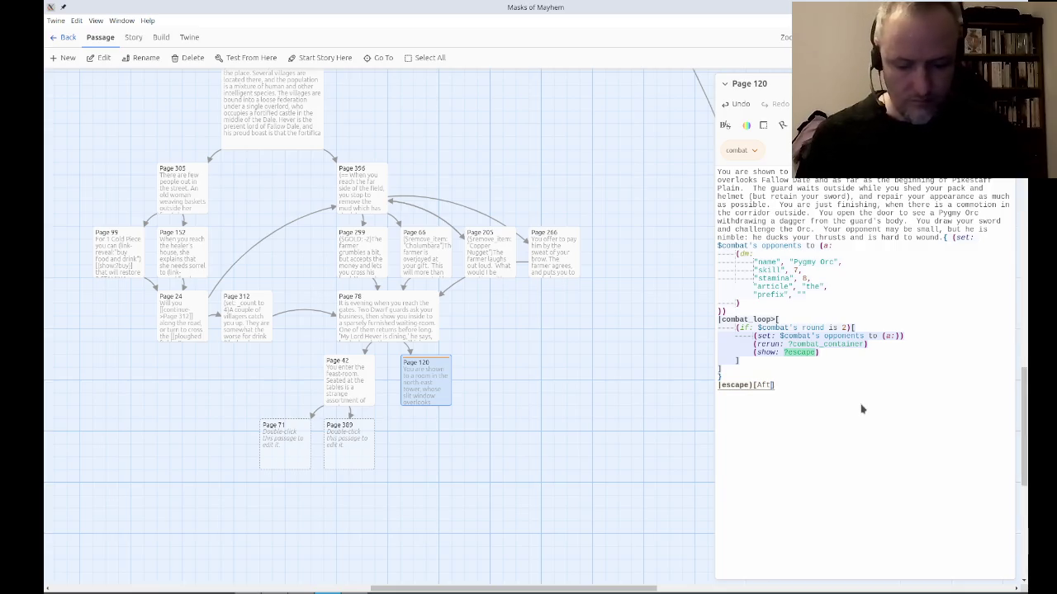
key(BackSpace)
key(BackSpace)
key(BackSpace)
text(2 Attack Rounds, you bo)
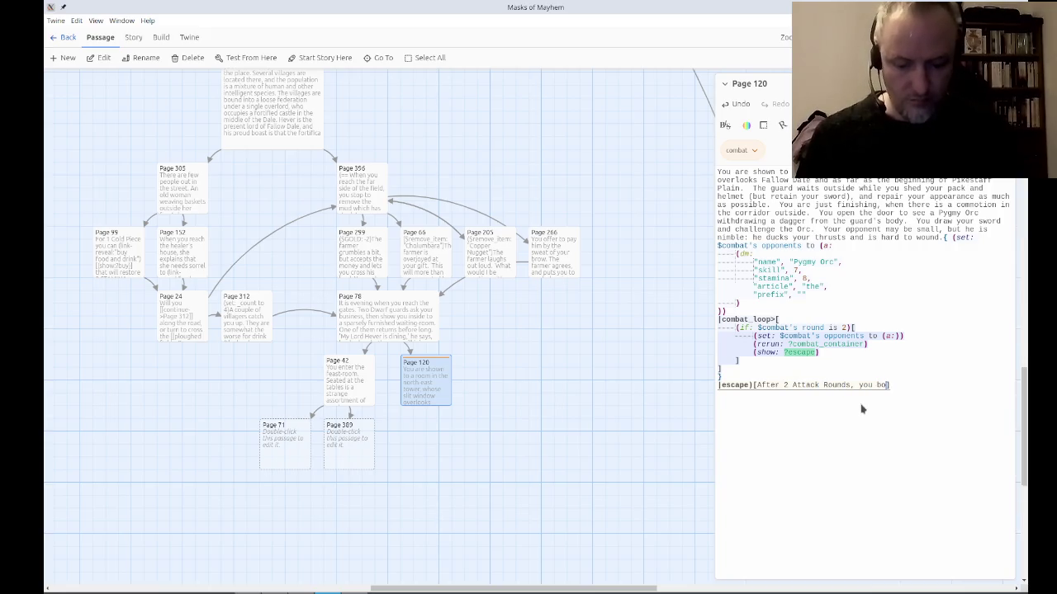
text(ear more sol)
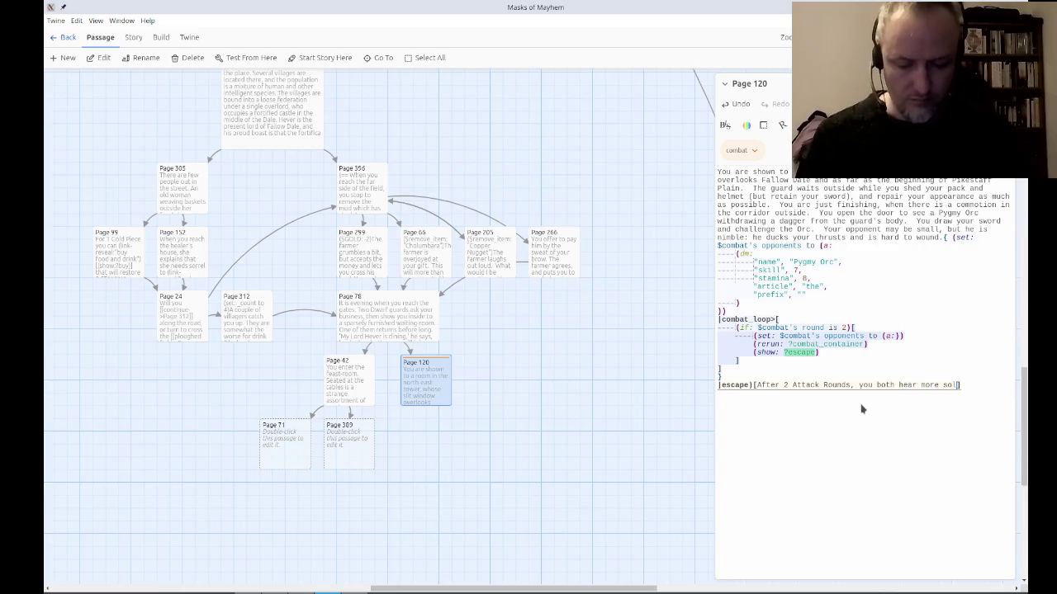
text(pproaching )
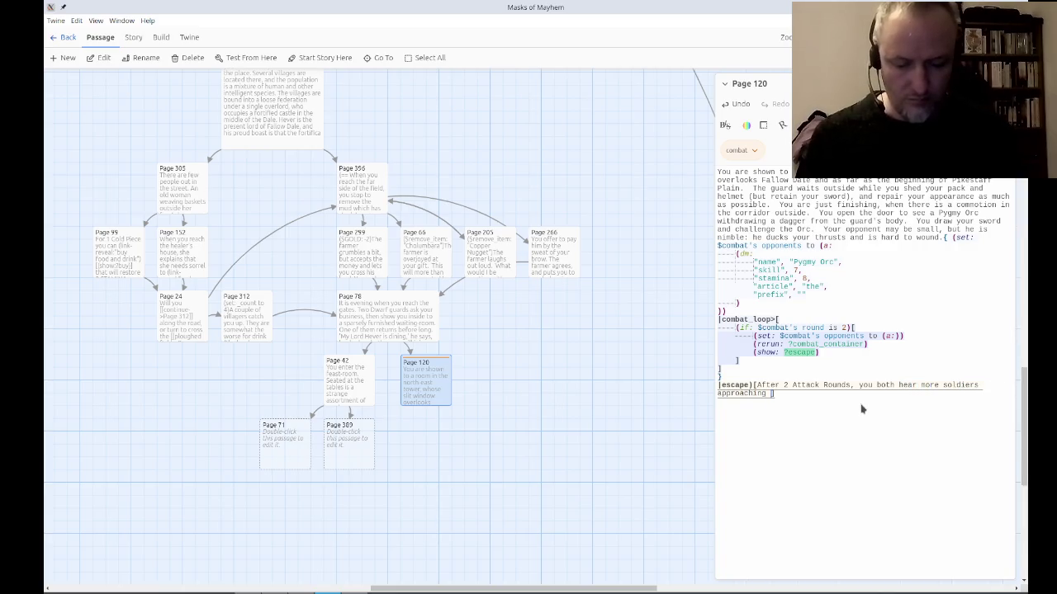
text(a run.)
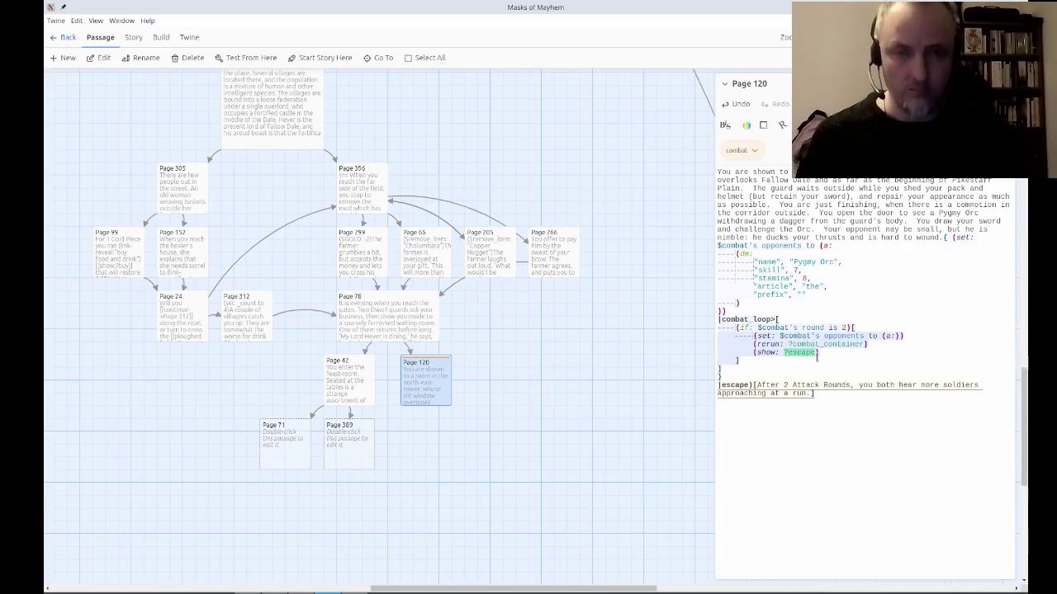
click(252, 57)
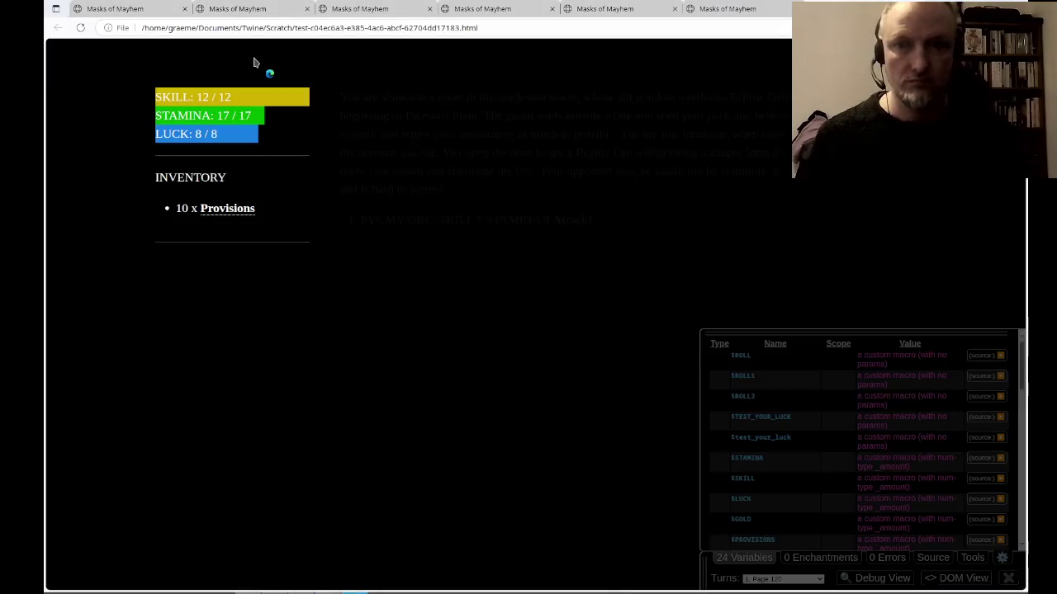
Fight two rounds to confirm the escape text appears, then return to Page 120's code.
click(564, 221)
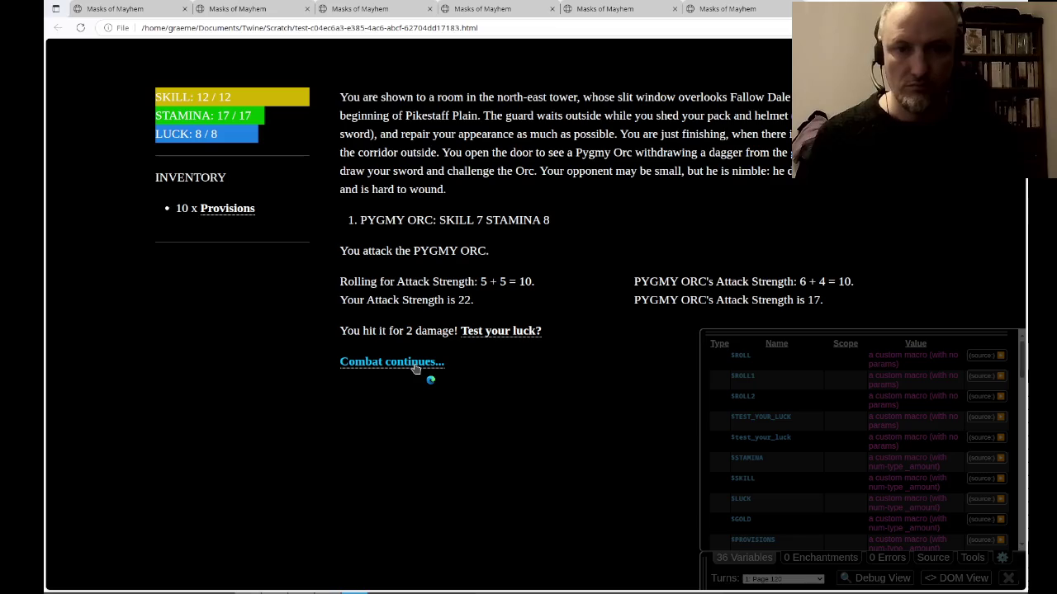
click(414, 365)
click(577, 224)
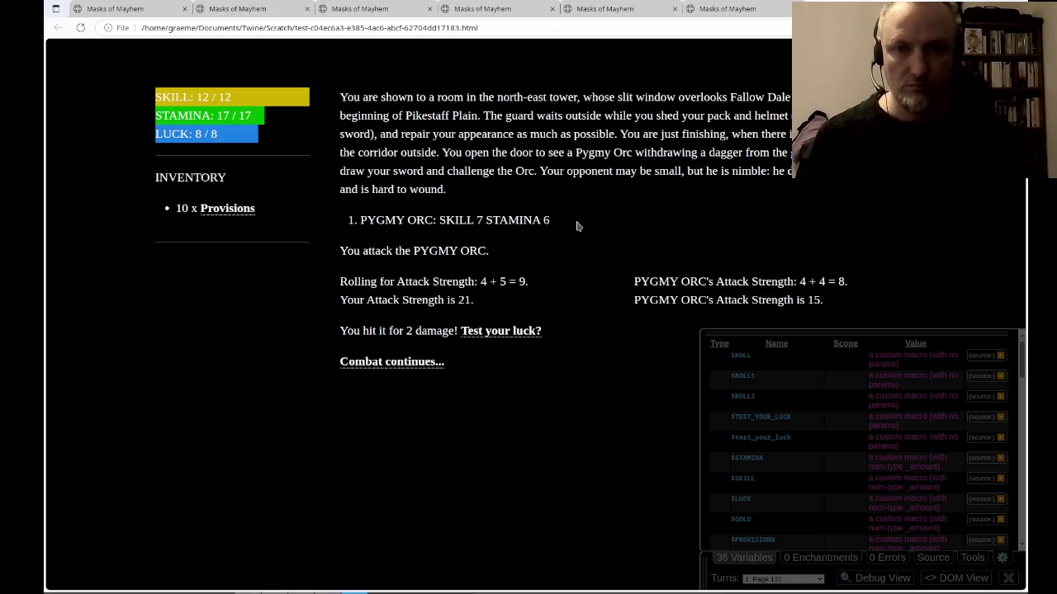
click(416, 362)
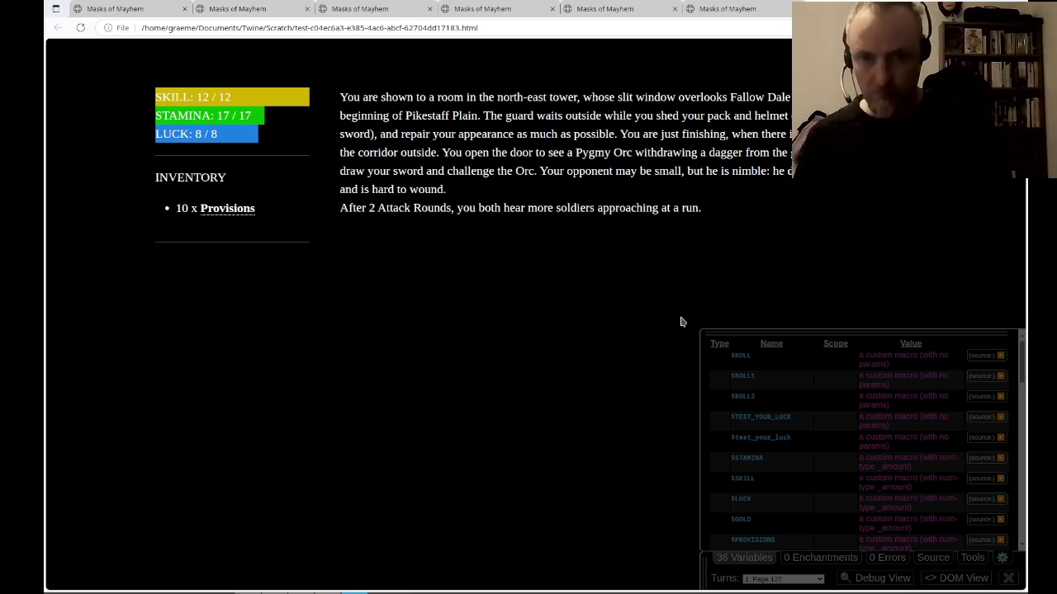
key(alt+Tab)
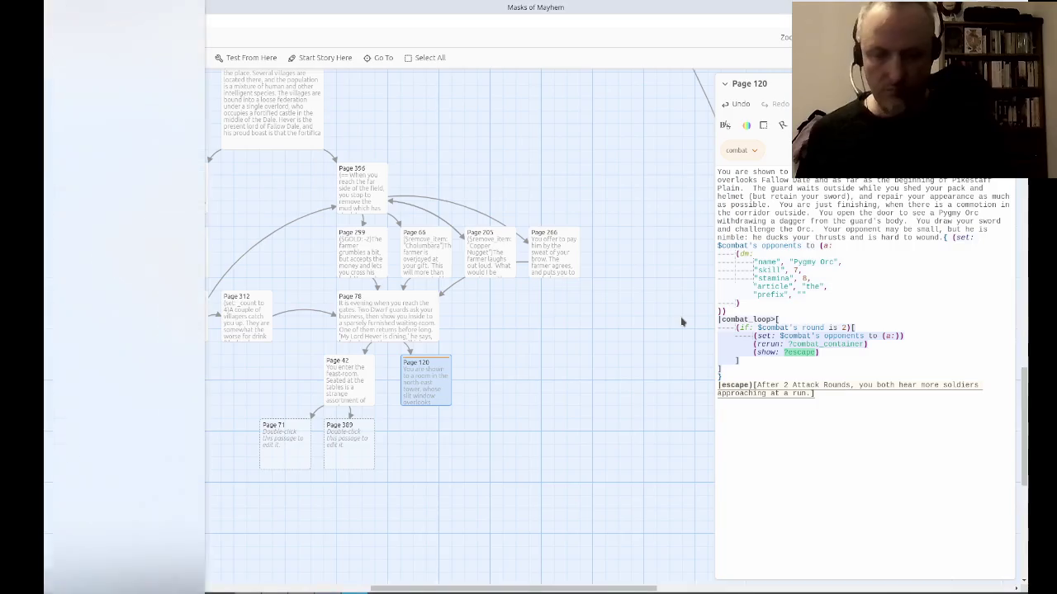
click(786, 385)
Change 'After 2' to 'After two' and continue the escape text describing the Orc.
key(Delete)
text(two)
key(Return)
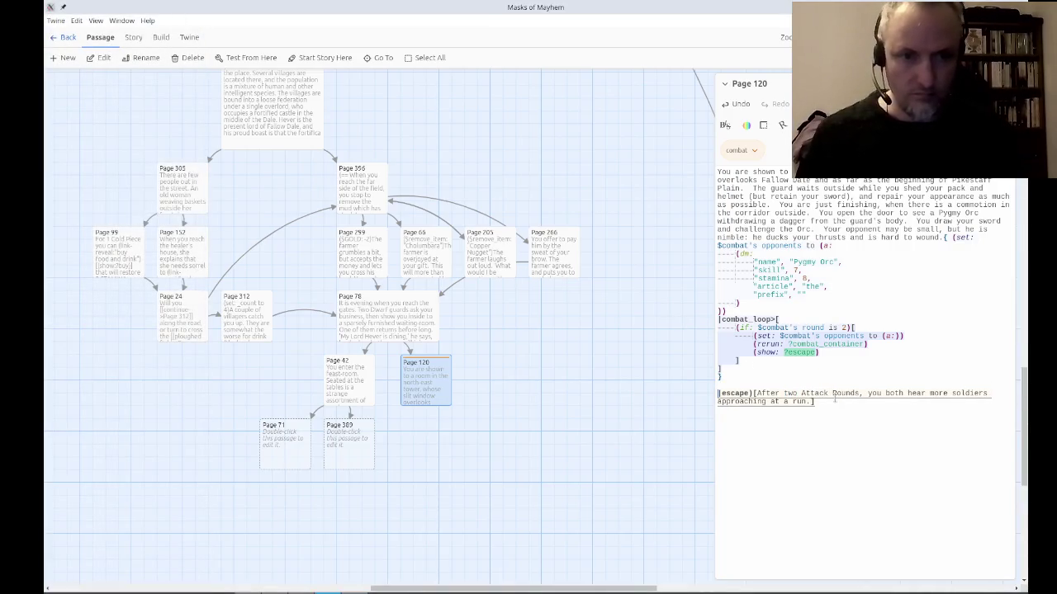
key(Left)
key(Up)
key(Up)
key(Up)
key(Down)
key(Down)
key(Down)
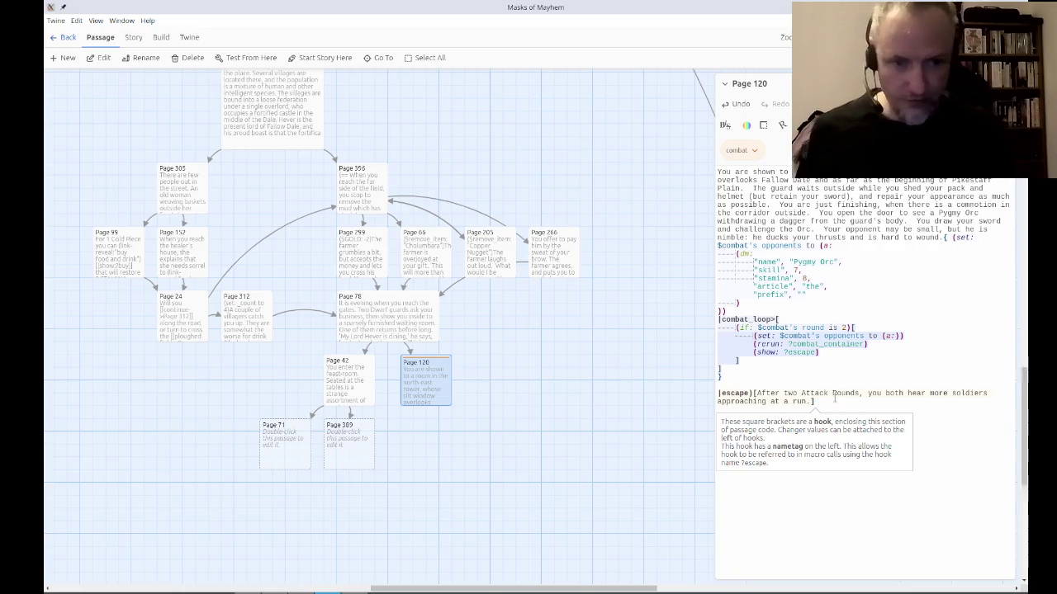
text(he Orc darts away )
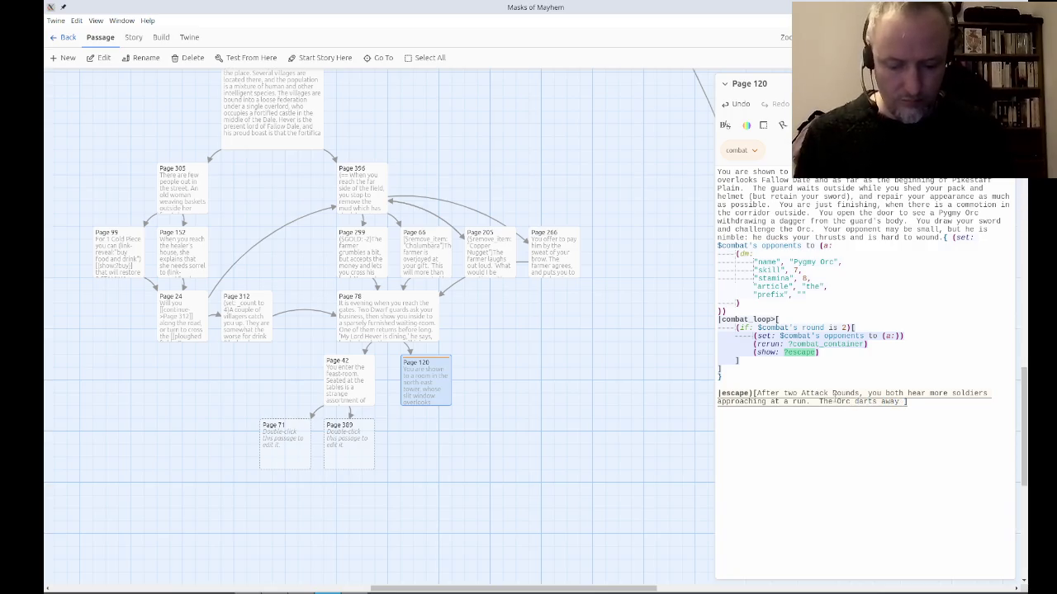
text(a corne)
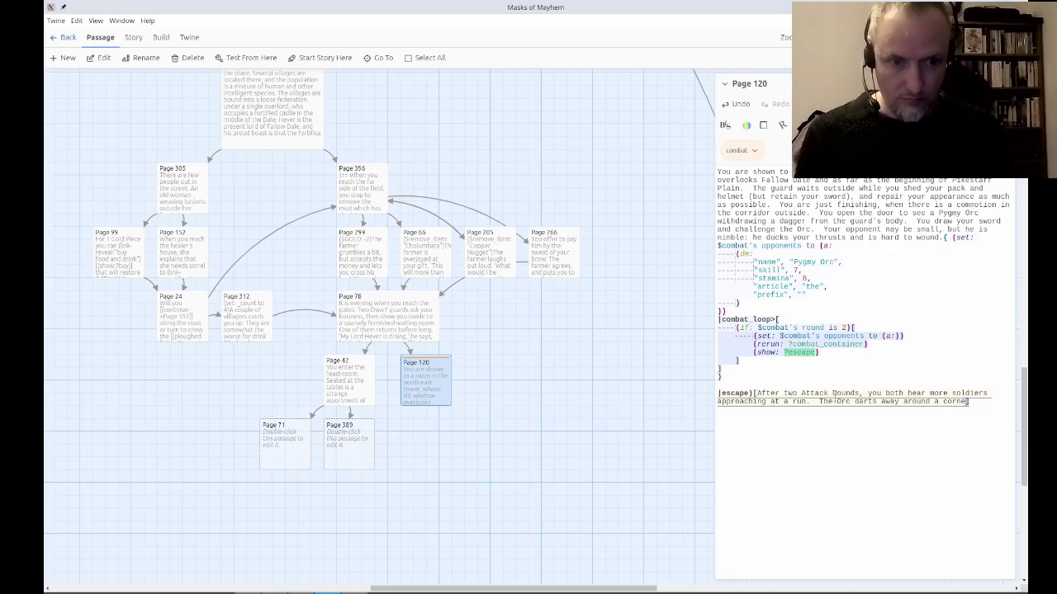
text(you )
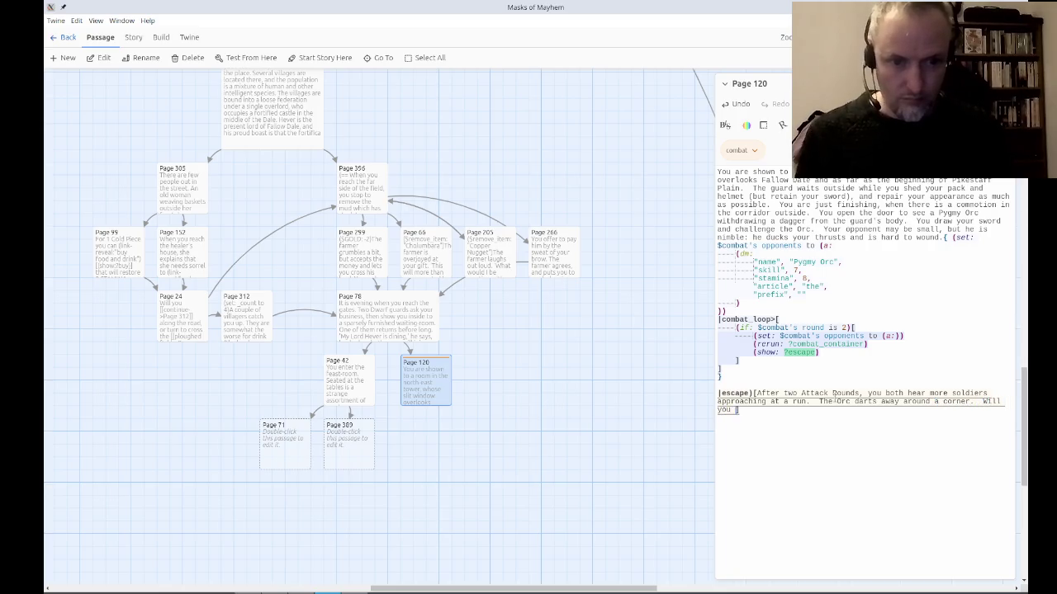
text( or e)
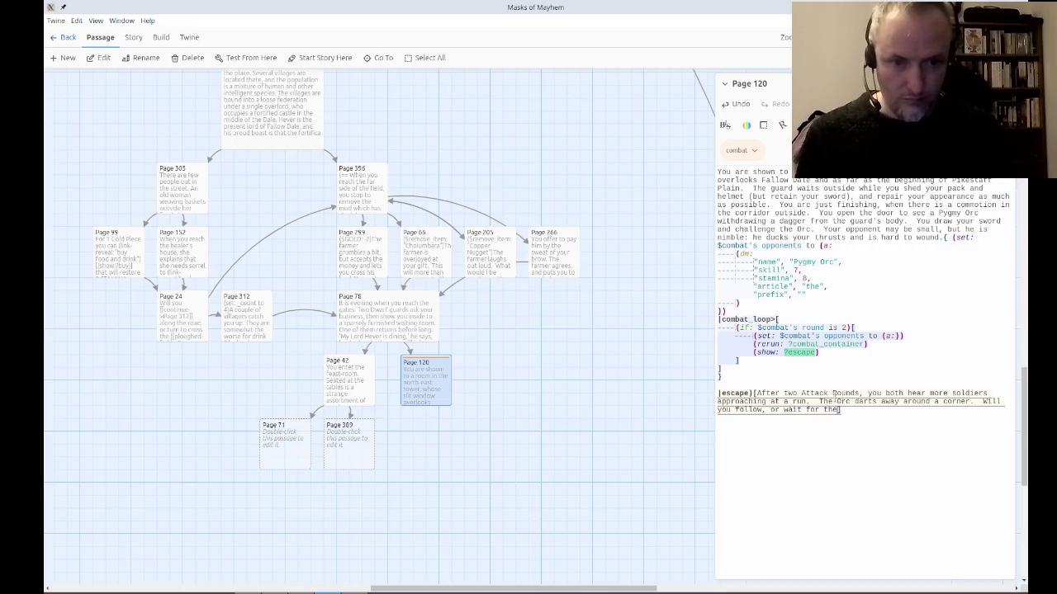
text(forcements?)
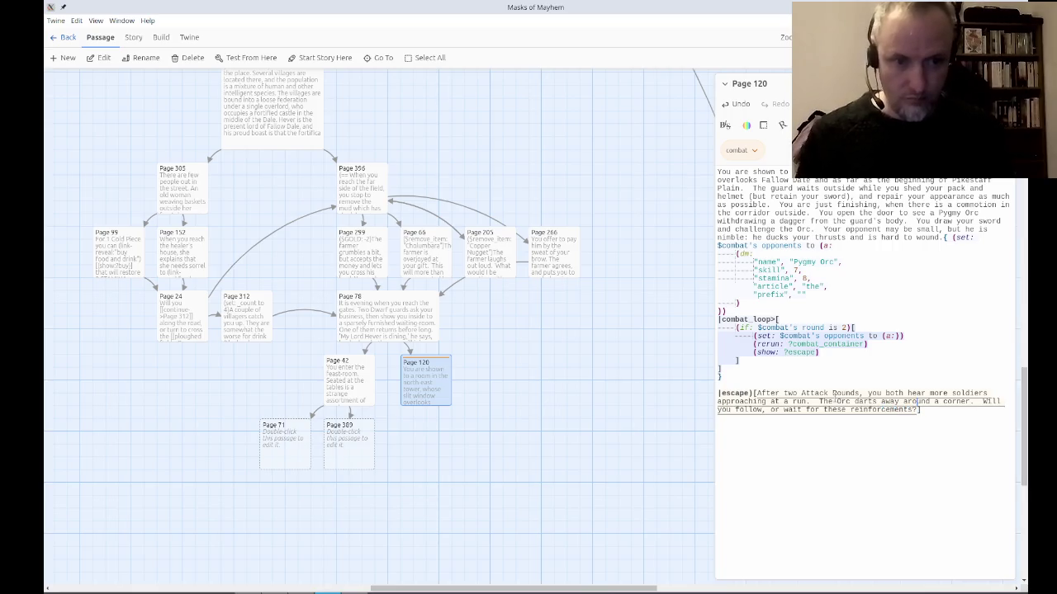
Add [[follow->Page 8]] and [[wait->Page 111]] links, delete the stray bracket, and retest.
key(Left)
key(Left)
key(Left)
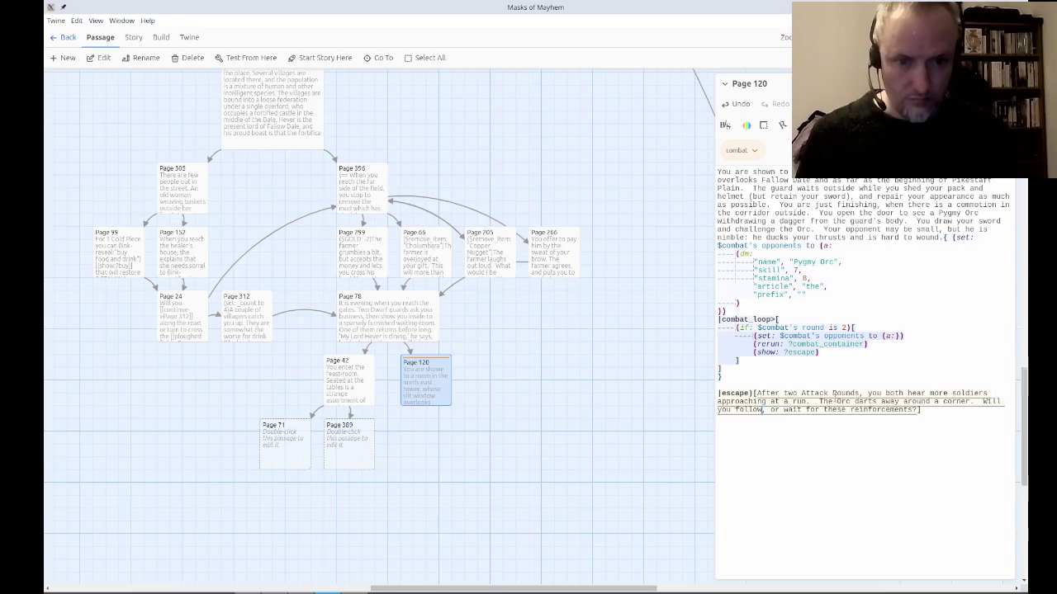
text([[follow->Page )
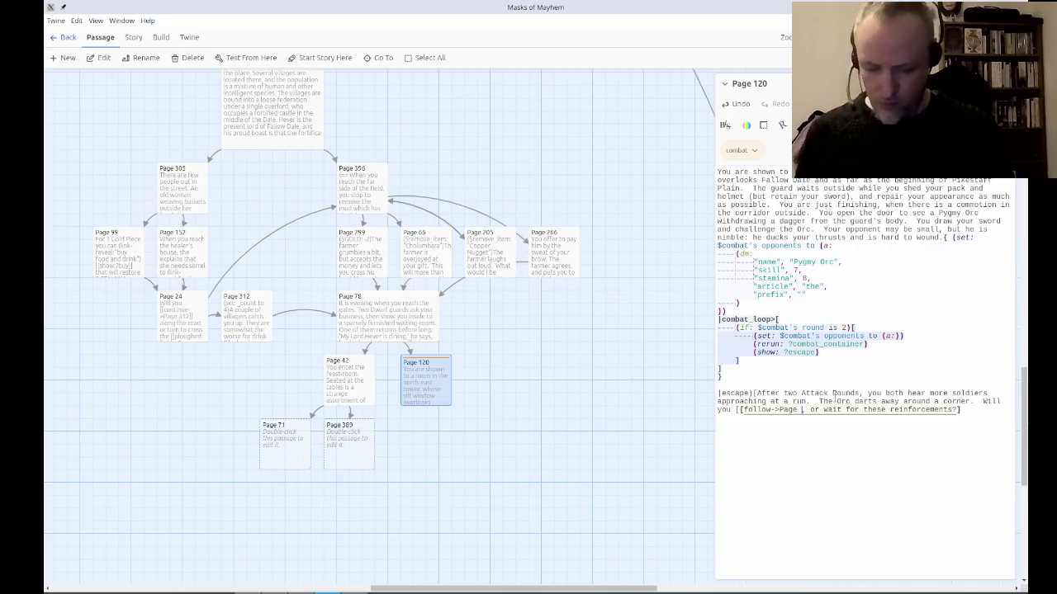
text(8]], or )
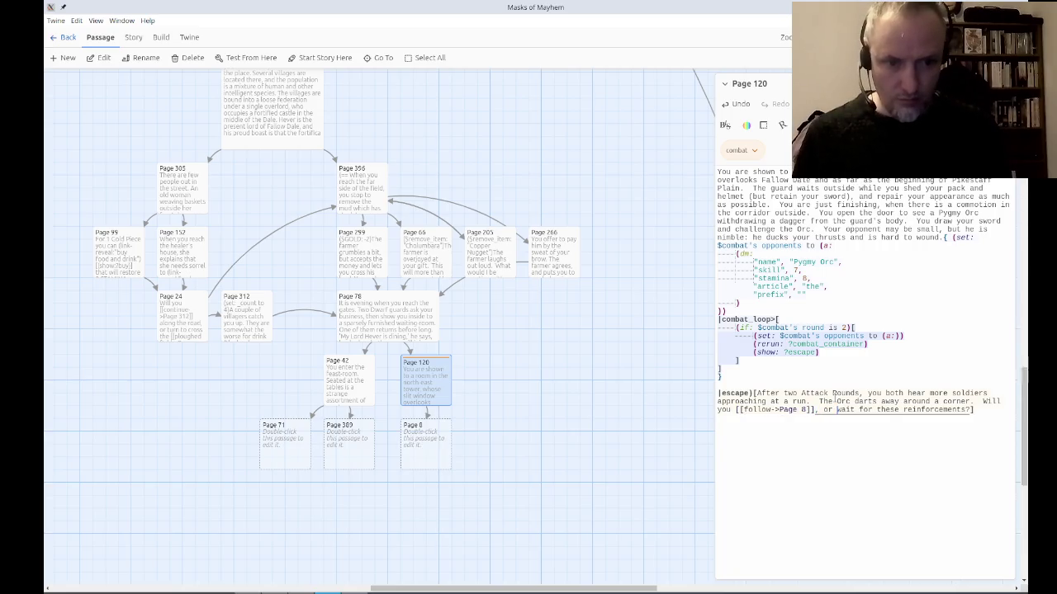
text([[wait)
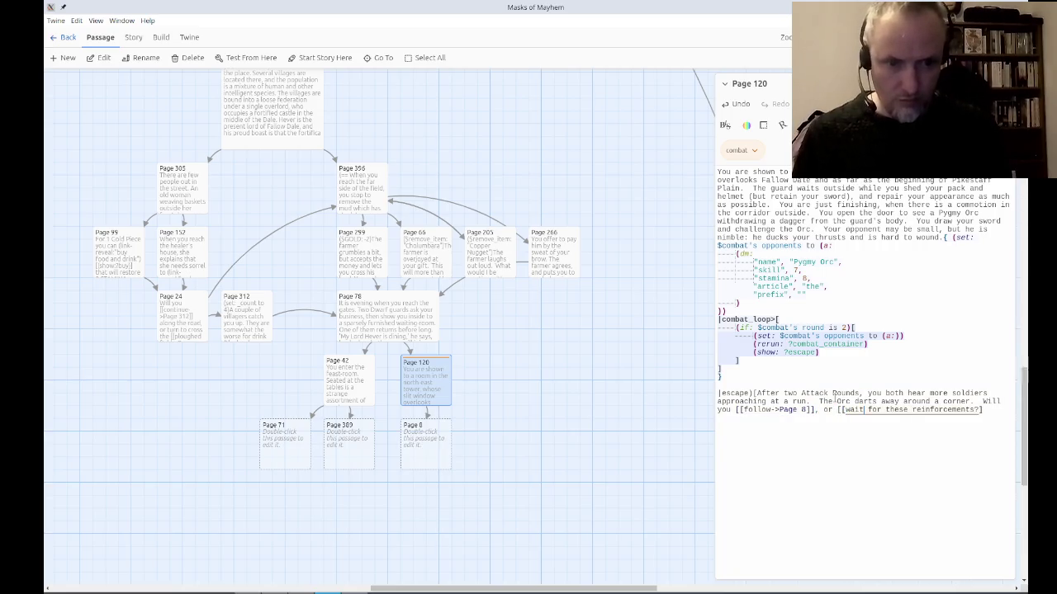
text(->Page )
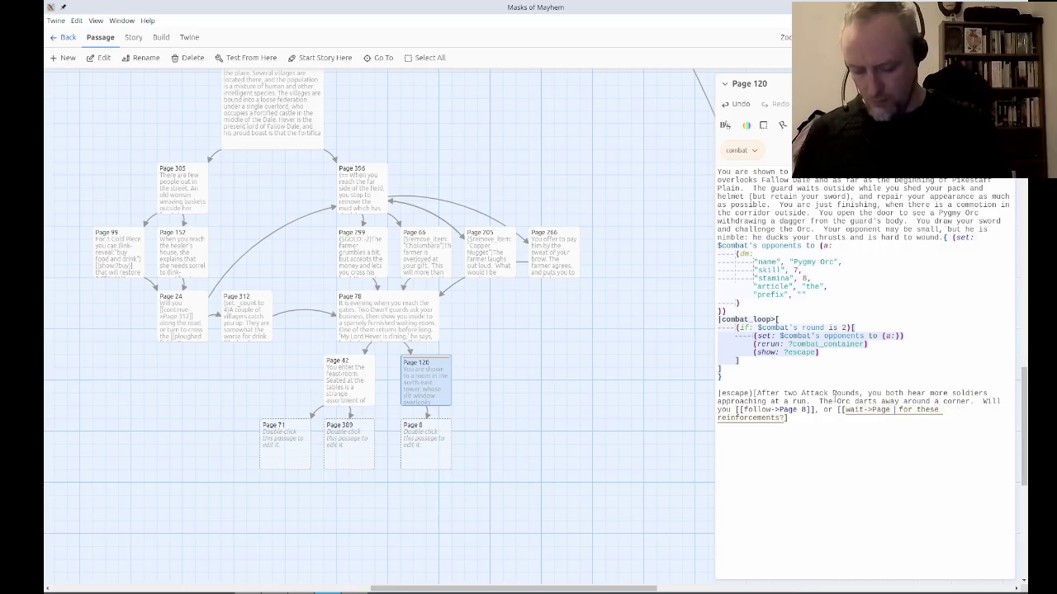
text(111)
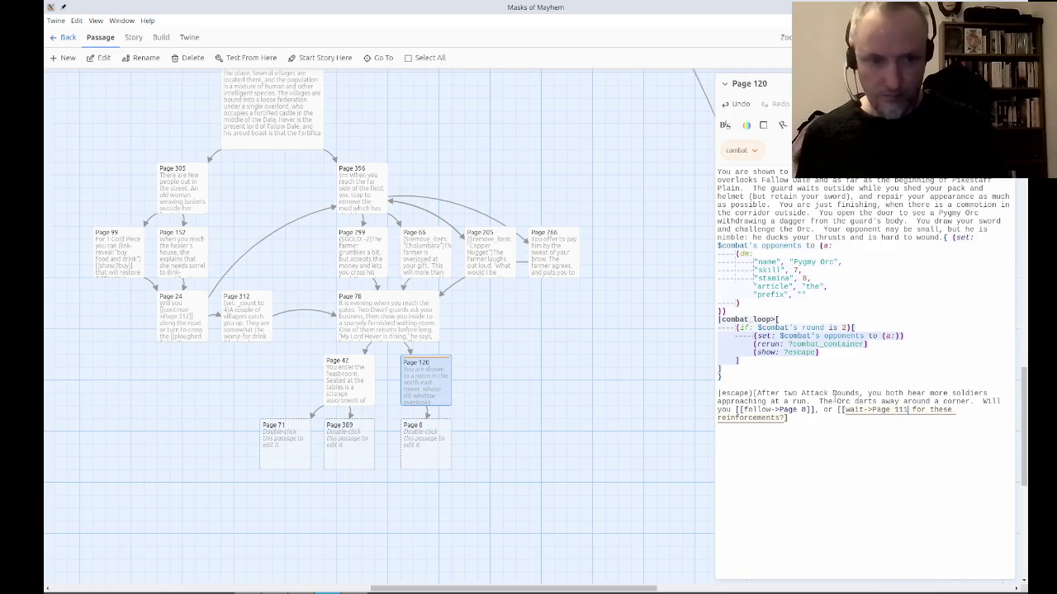
text(]])
key(BackSpace)
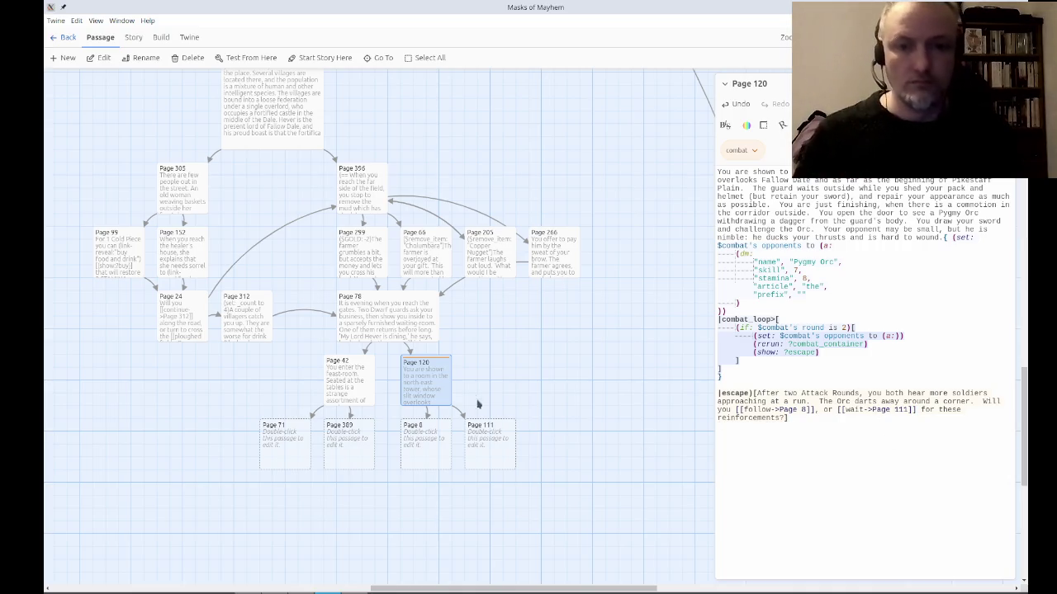
click(223, 57)
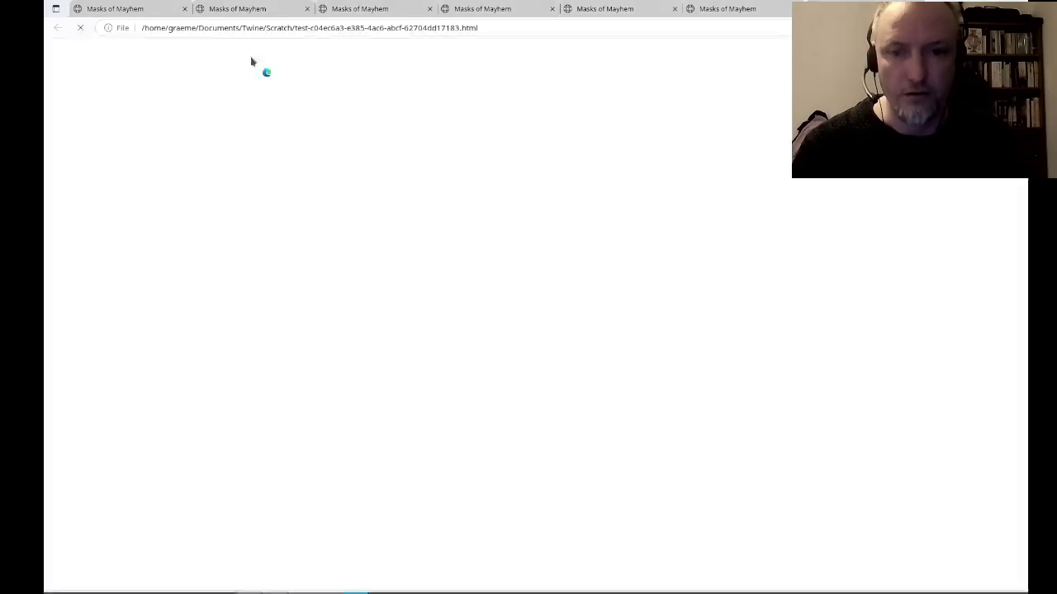
Fight two rounds against the Pygmy Orc on Page 120 and check the follow-or-wait escape text.
click(570, 231)
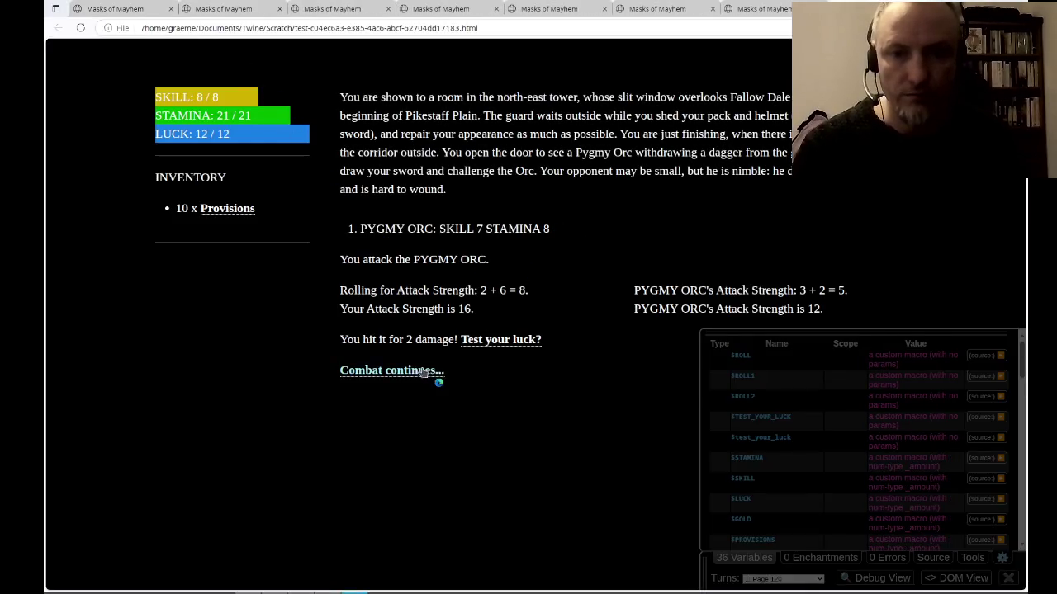
click(416, 370)
click(571, 232)
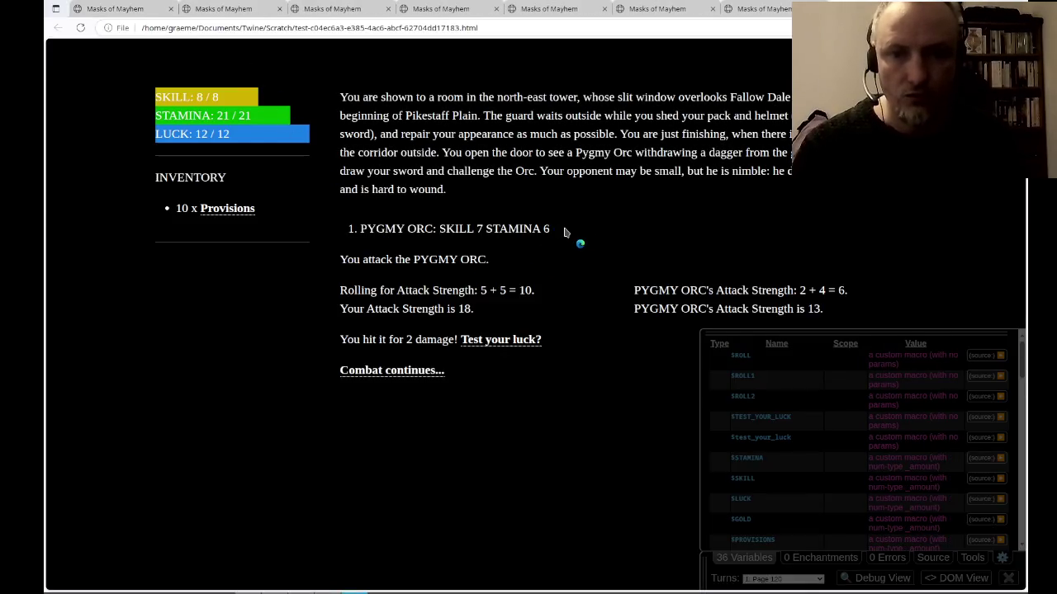
click(400, 370)
drag(555, 216, 813, 216)
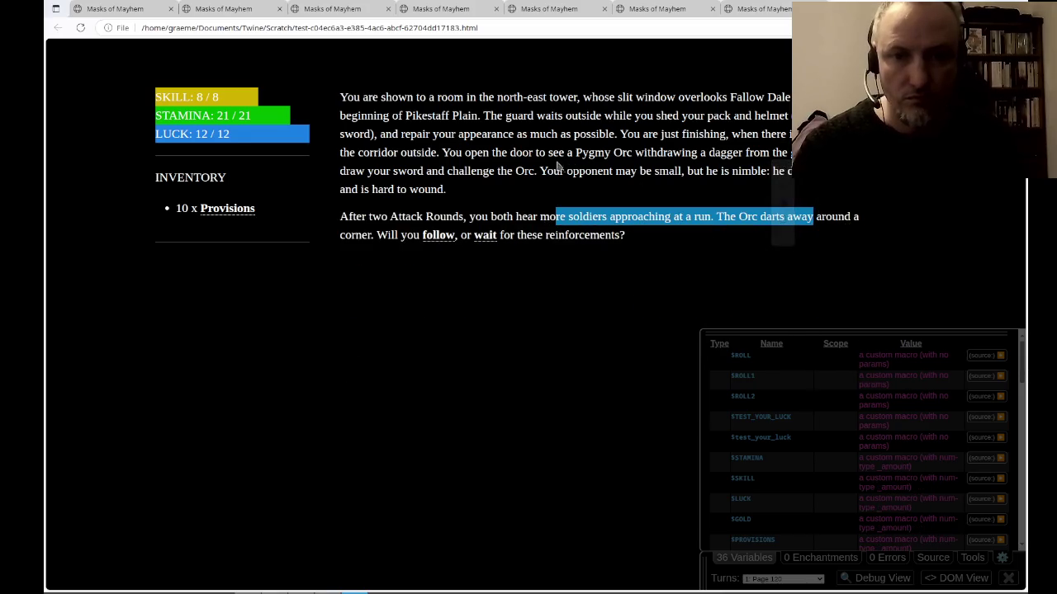
right_click(431, 154)
click(352, 173)
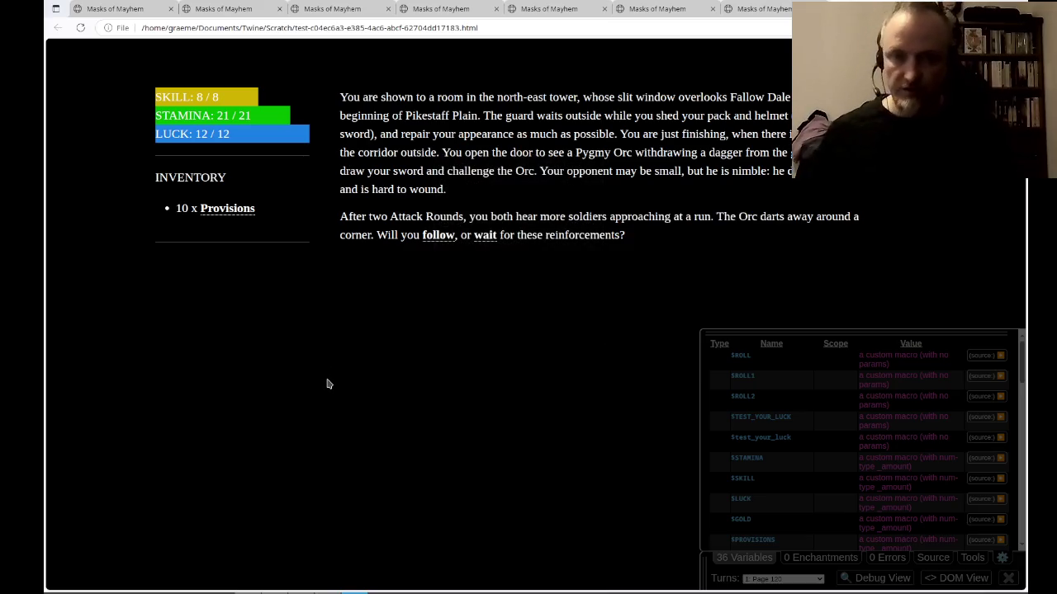
Close the extra test tabs, glance over the Twine story map, then switch to OBS Studio.
key(ctrl+w)
key(ctrl+w)
key(ctrl+w)
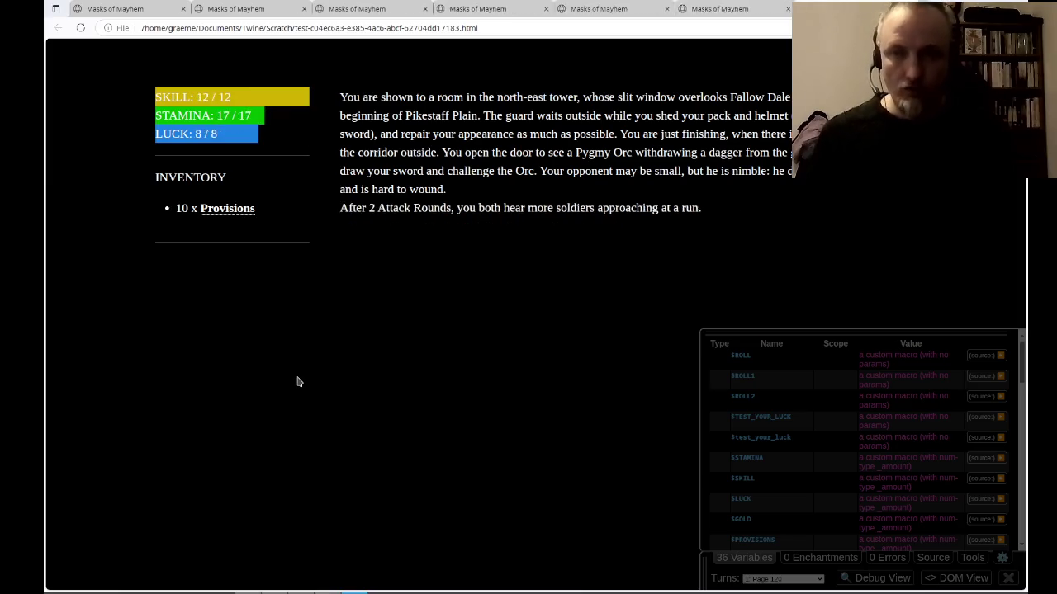
key(alt+Tab)
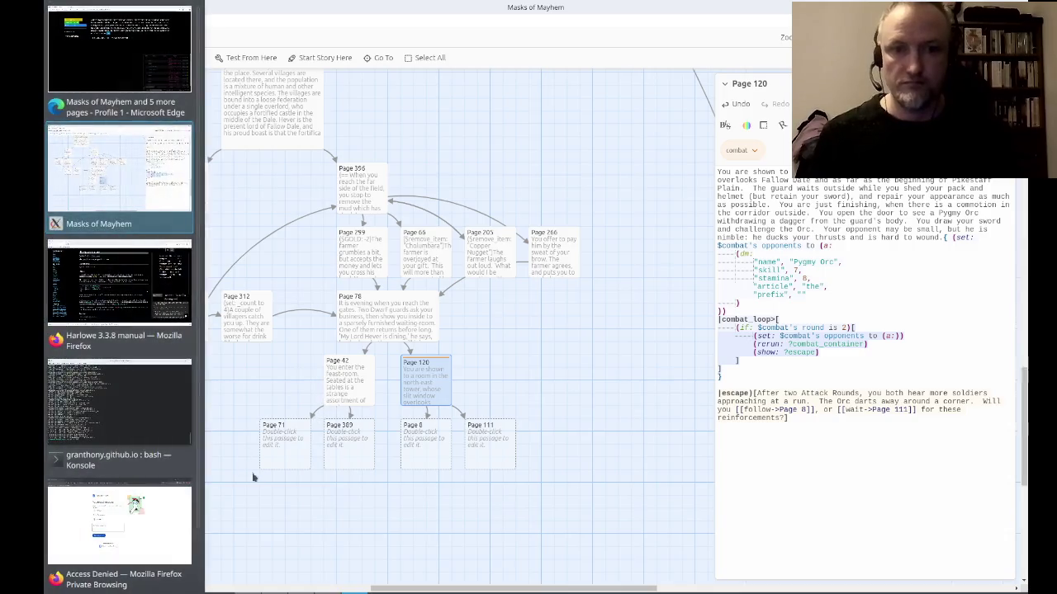
mouse_move(488, 504)
mouse_down()
mouse_move(346, 514)
mouse_move(546, 503)
mouse_move(294, 498)
mouse_up()
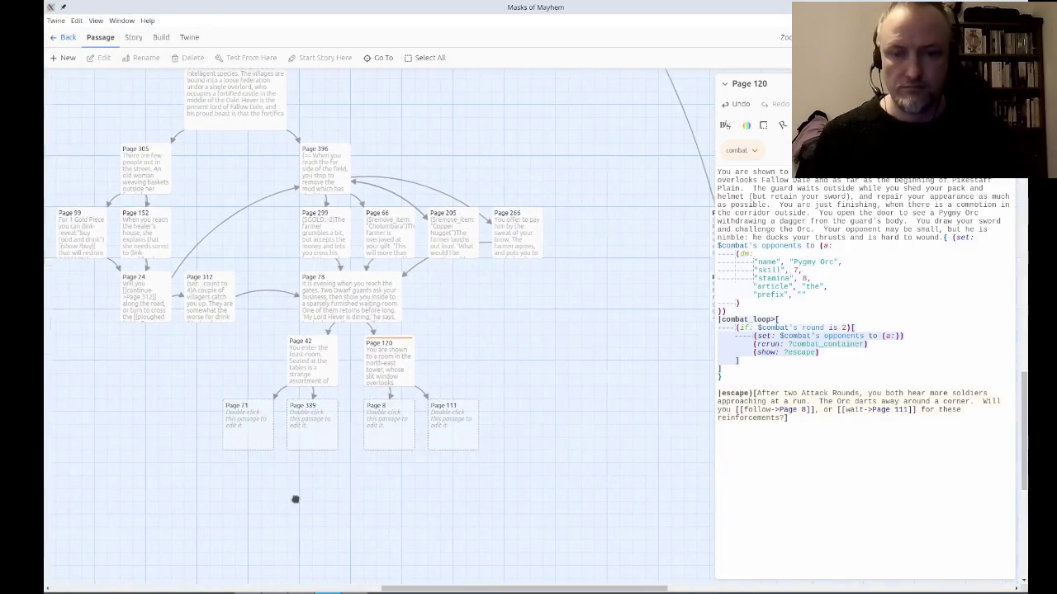
key(alt+Tab)
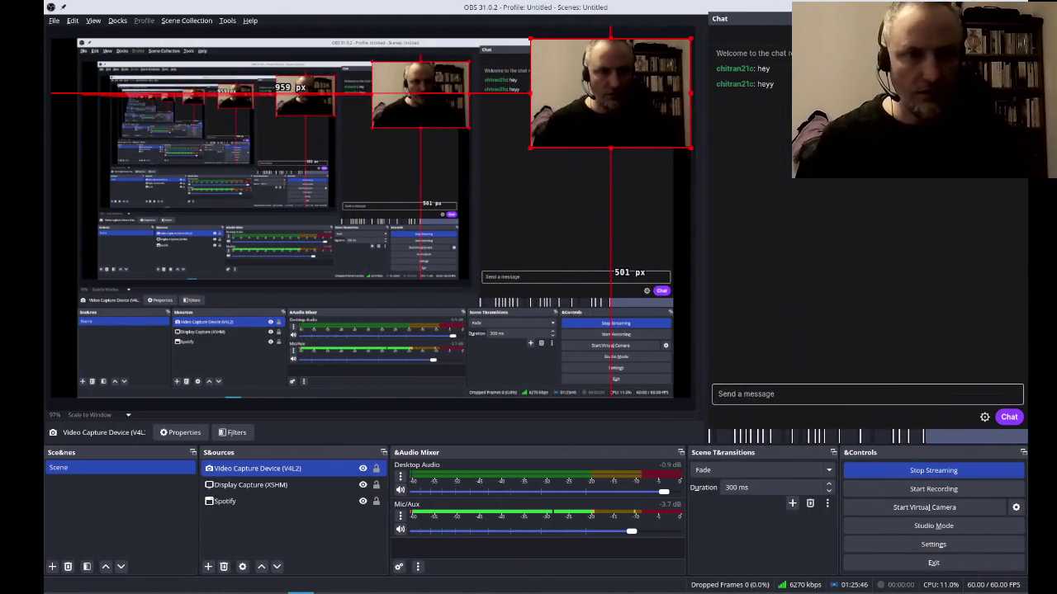
Try to send 'hey sorry' in the OBS stream chat after checking the chat settings.
key(Escape)
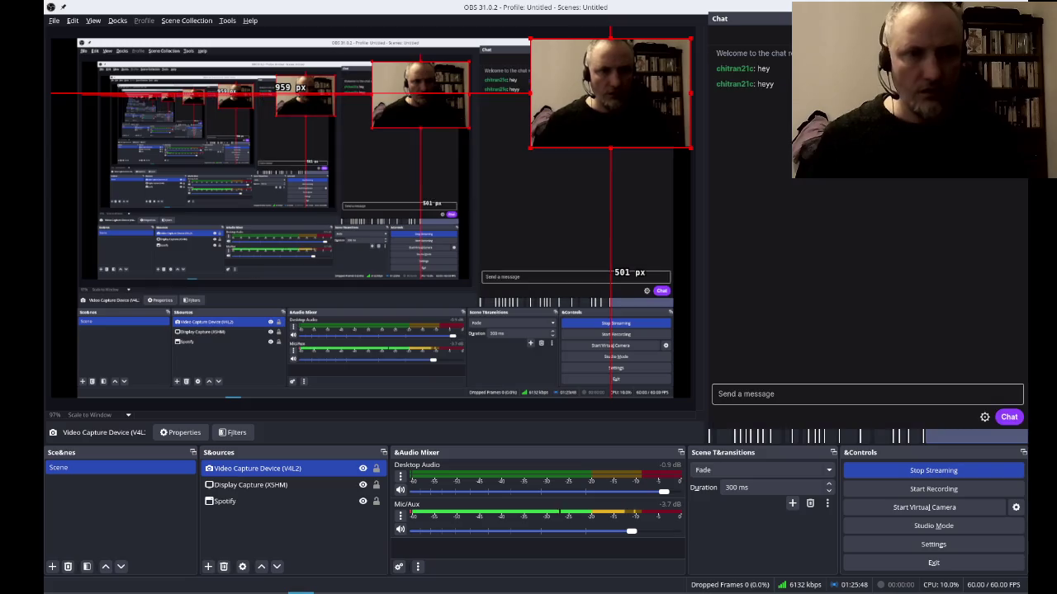
click(790, 394)
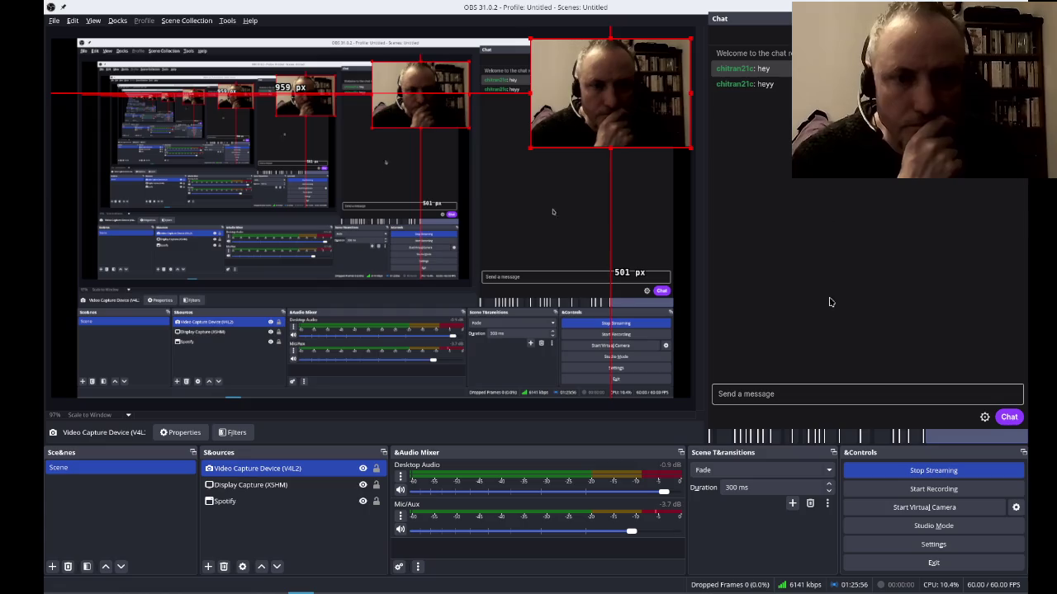
click(984, 418)
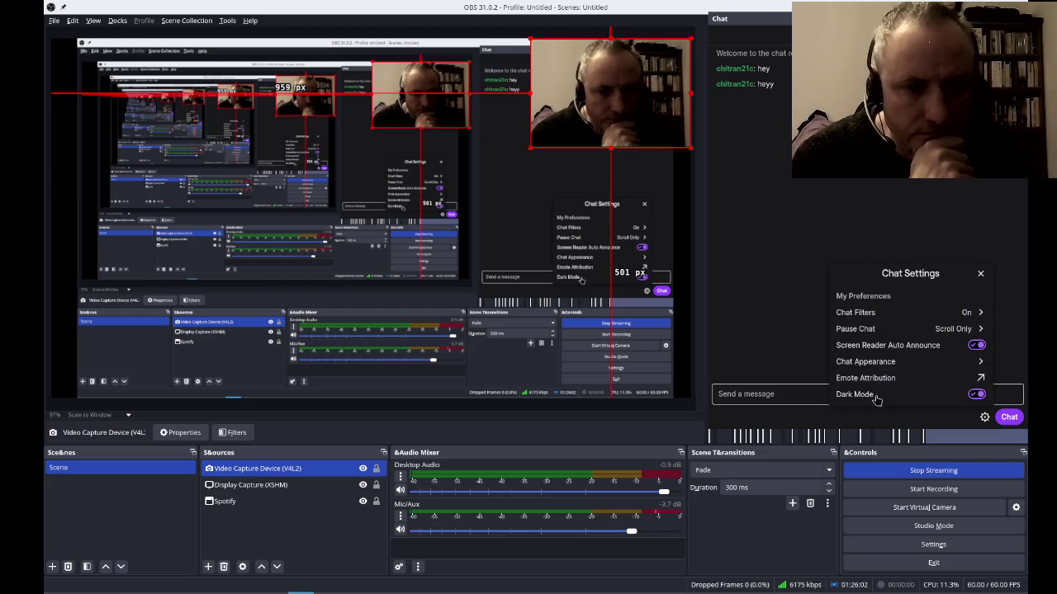
click(781, 394)
text(hey sorry)
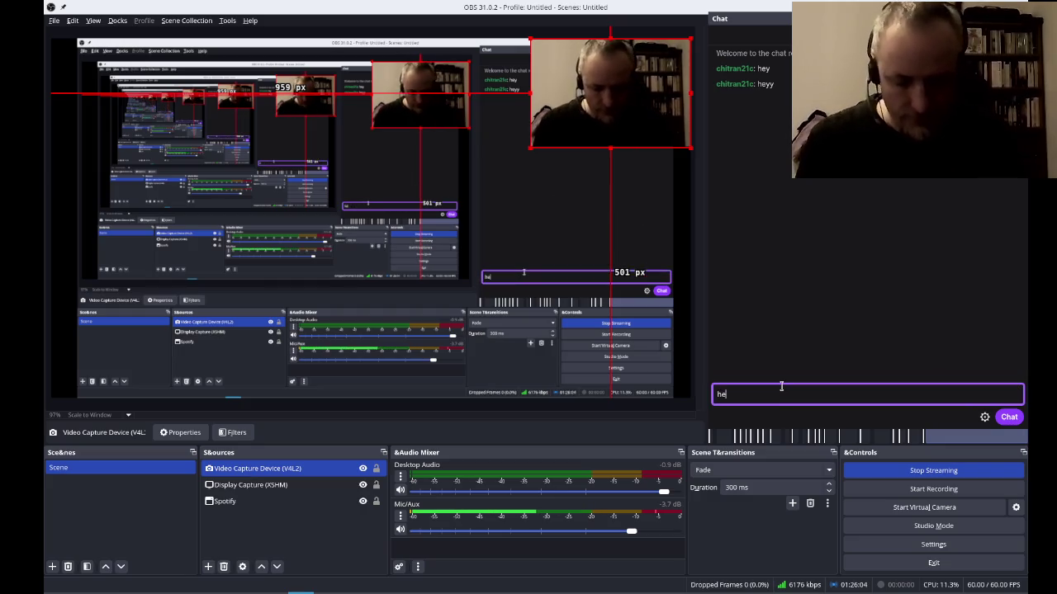
key(Return)
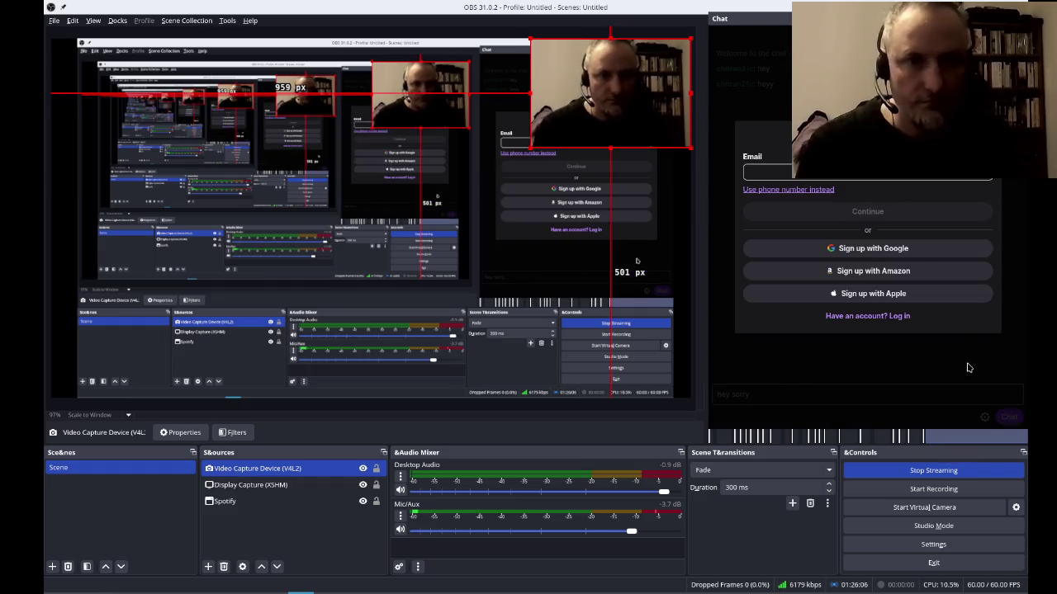
Log in to the chat account with its password and decline adding a phone number.
click(882, 316)
text(smiletolerant)
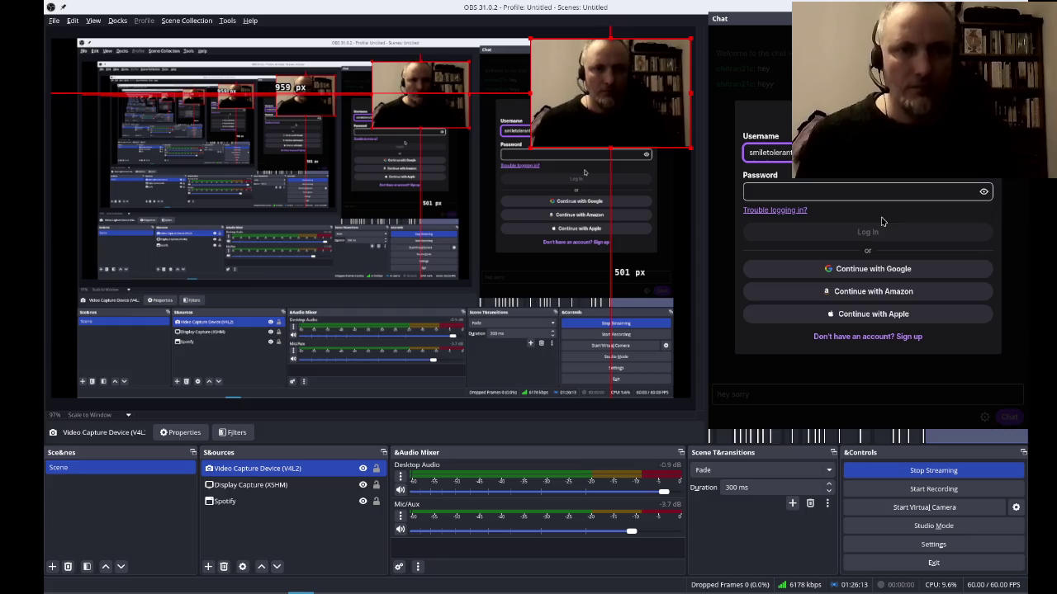
key(Tab)
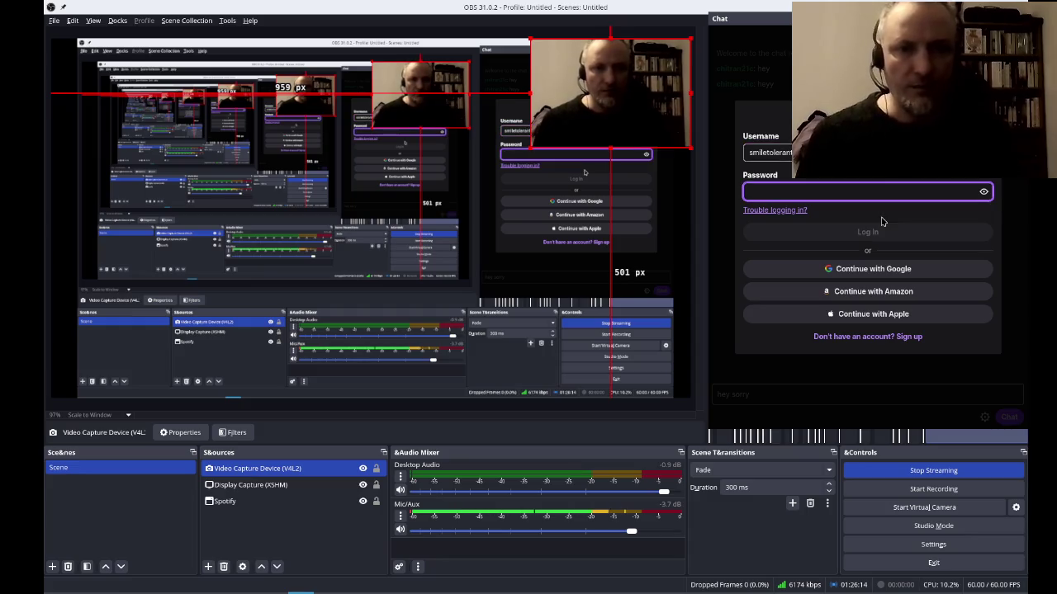
text(•••••••••)
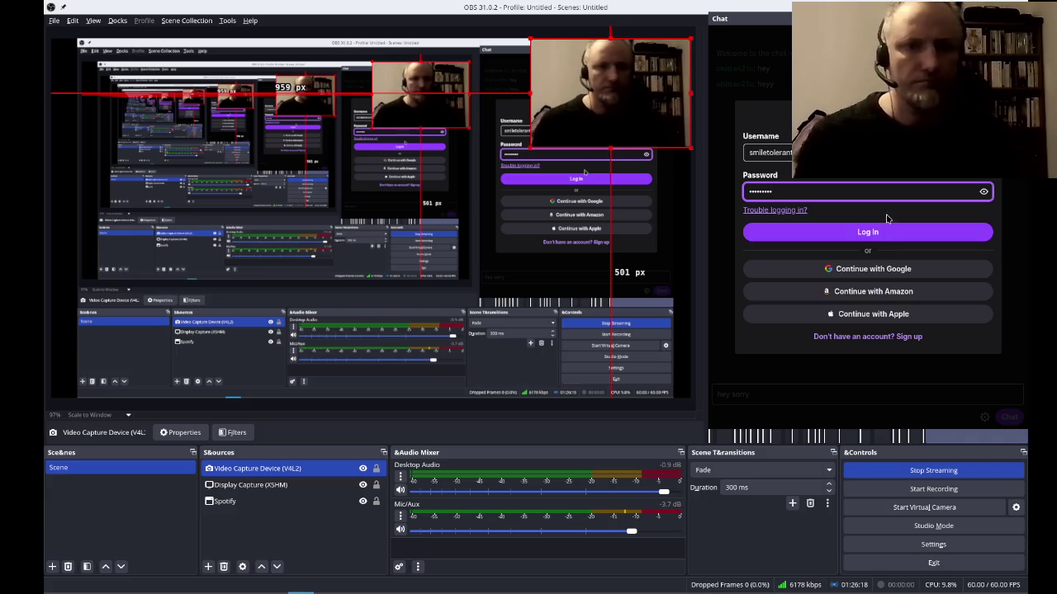
click(871, 237)
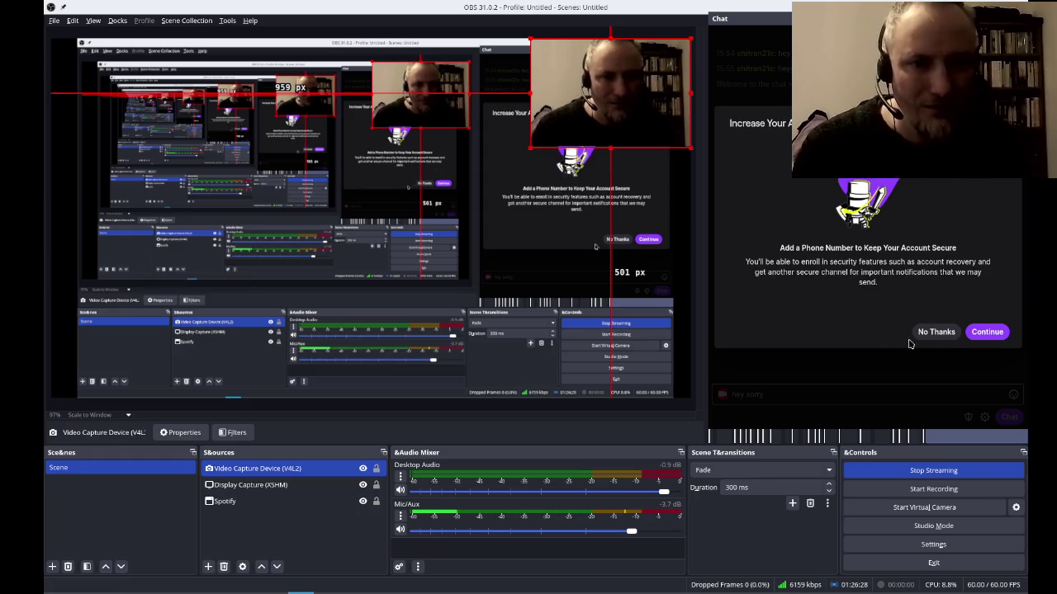
click(937, 335)
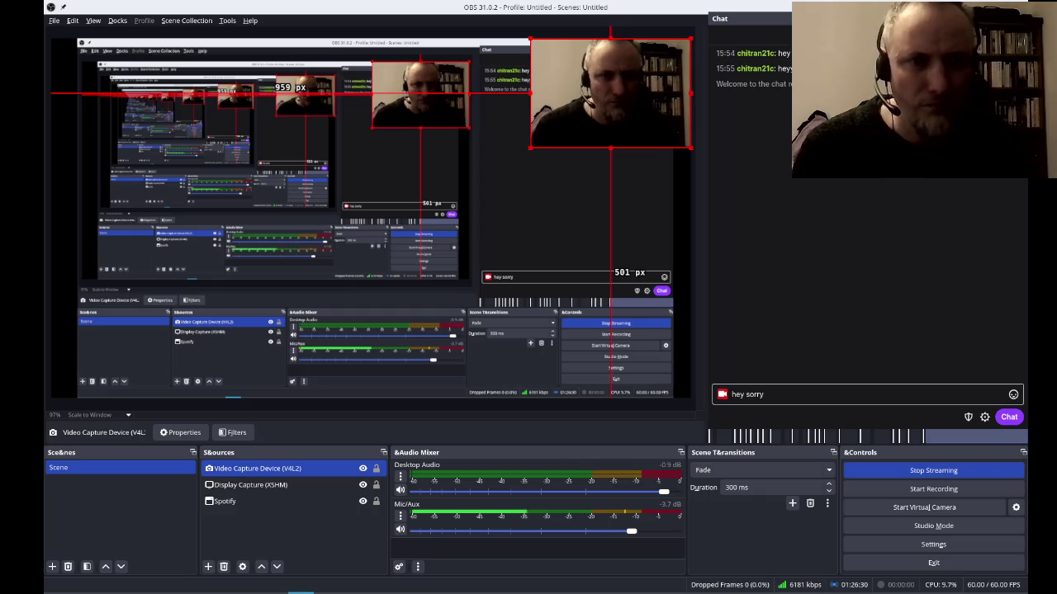
Finish and send the chat reply 'hey sorry about that'.
click(1014, 37)
click(720, 55)
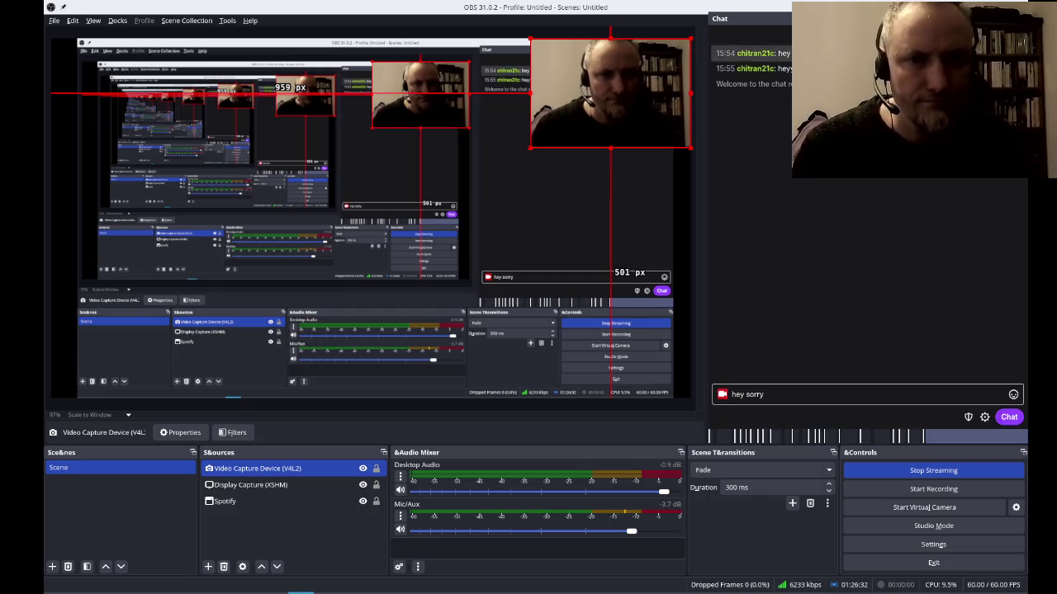
click(816, 398)
text(about that)
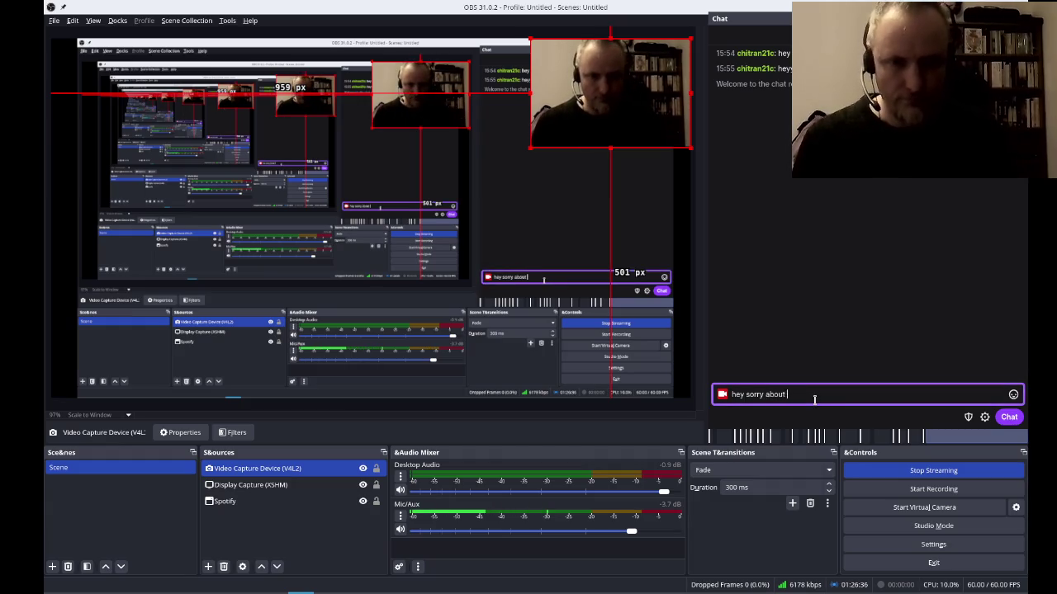
key(Return)
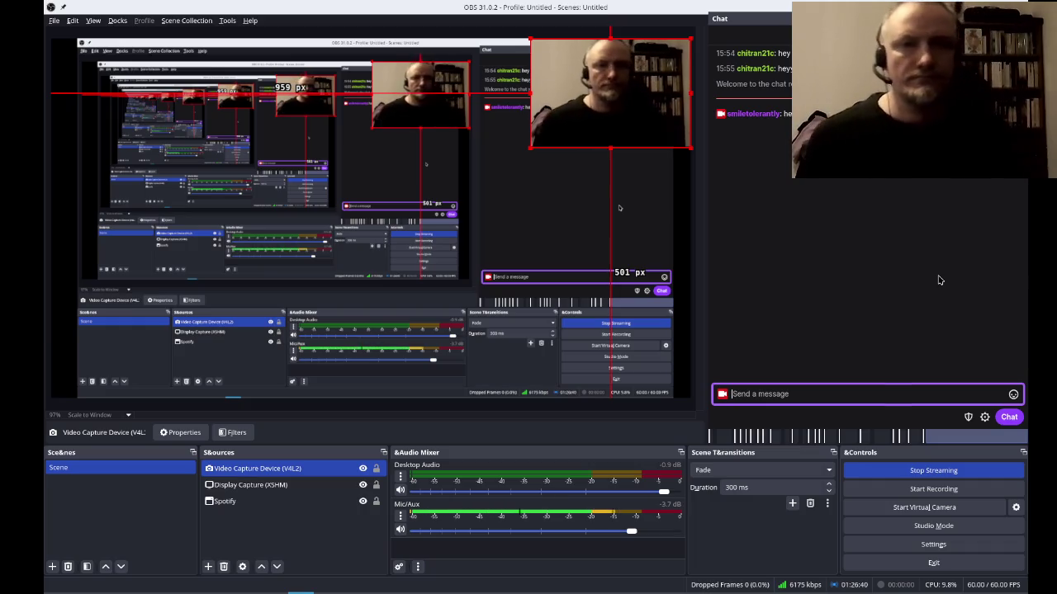
Follow the viewer who greeted from their profile card, then return to Twine.
click(756, 76)
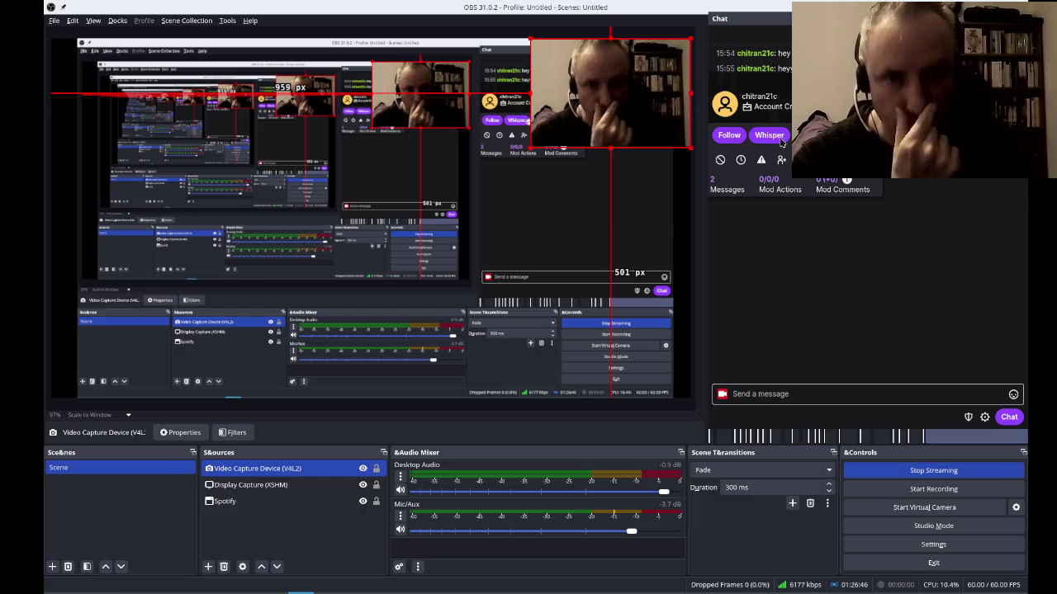
click(728, 138)
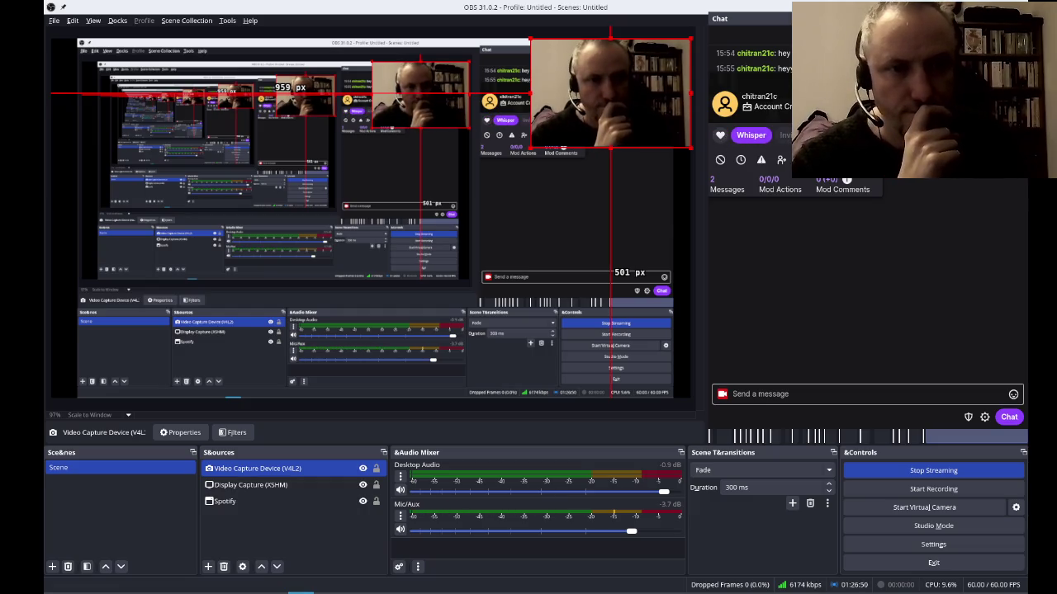
click(954, 259)
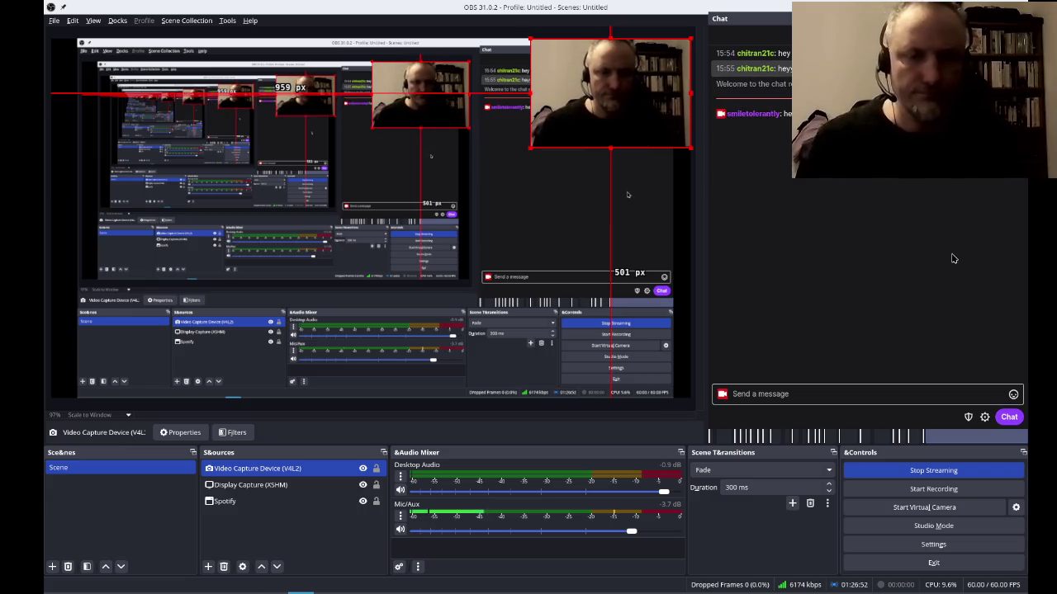
key(alt+Tab)
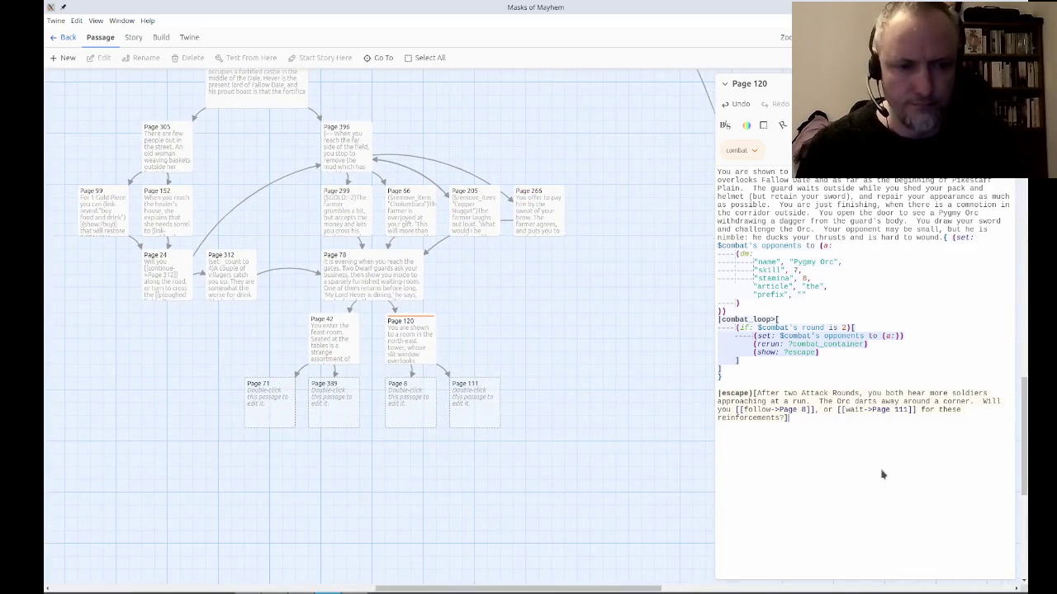
Switch back to OBS Studio and drag the Chat dock out into a floating panel.
key(alt+Tab)
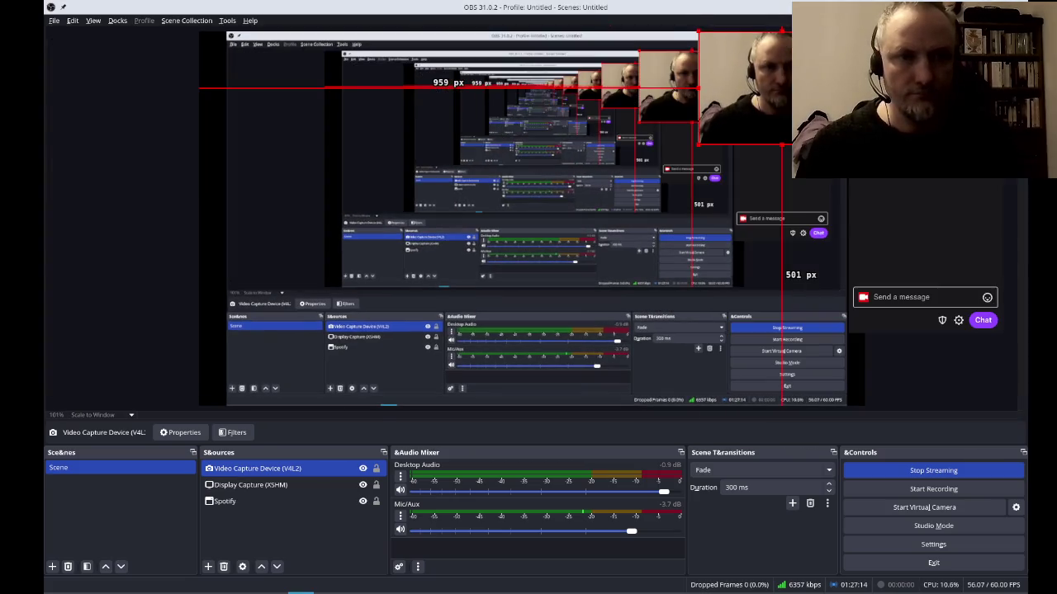
mouse_move(933, 33)
mouse_down()
mouse_move(739, 48)
mouse_move(360, 38)
mouse_move(335, 213)
mouse_move(412, 162)
mouse_move(379, 147)
mouse_up()
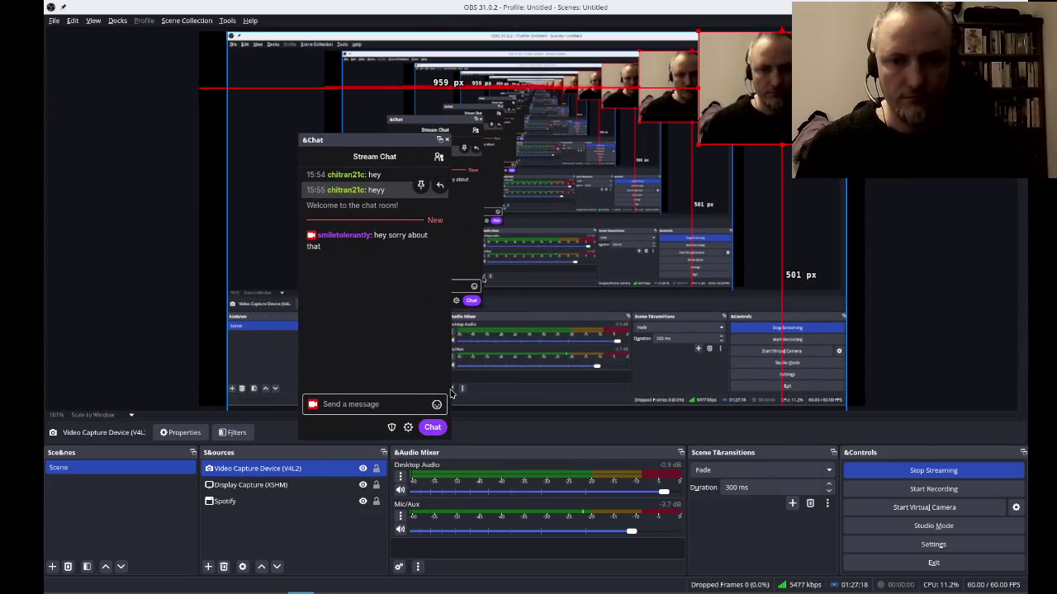
Enlarge the floating chat panel wider, taller and down over the lower panels.
mouse_move(451, 394)
mouse_down()
mouse_move(850, 401)
mouse_move(885, 413)
mouse_up()
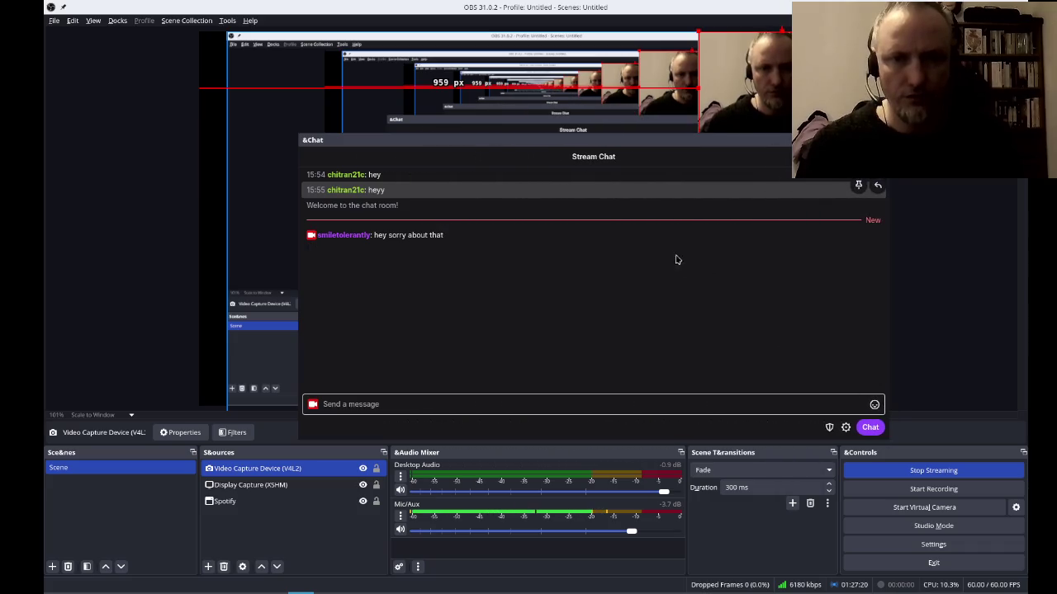
drag(615, 133, 588, 17)
mouse_move(299, 245)
mouse_down()
mouse_move(70, 238)
mouse_move(98, 239)
mouse_up()
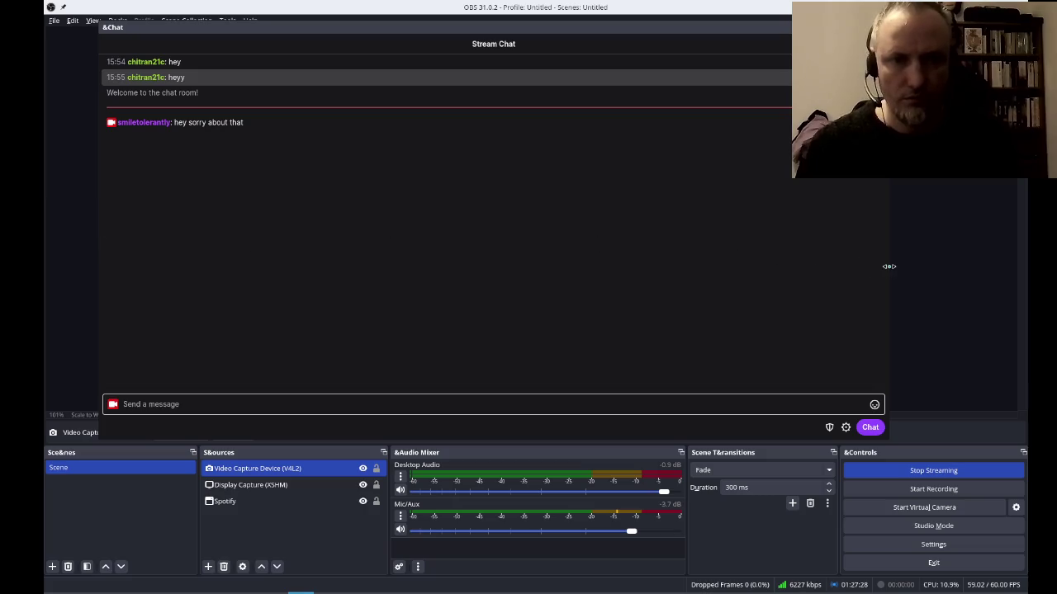
mouse_move(547, 30)
mouse_down()
mouse_move(573, 30)
mouse_move(571, 90)
mouse_move(573, 25)
mouse_up()
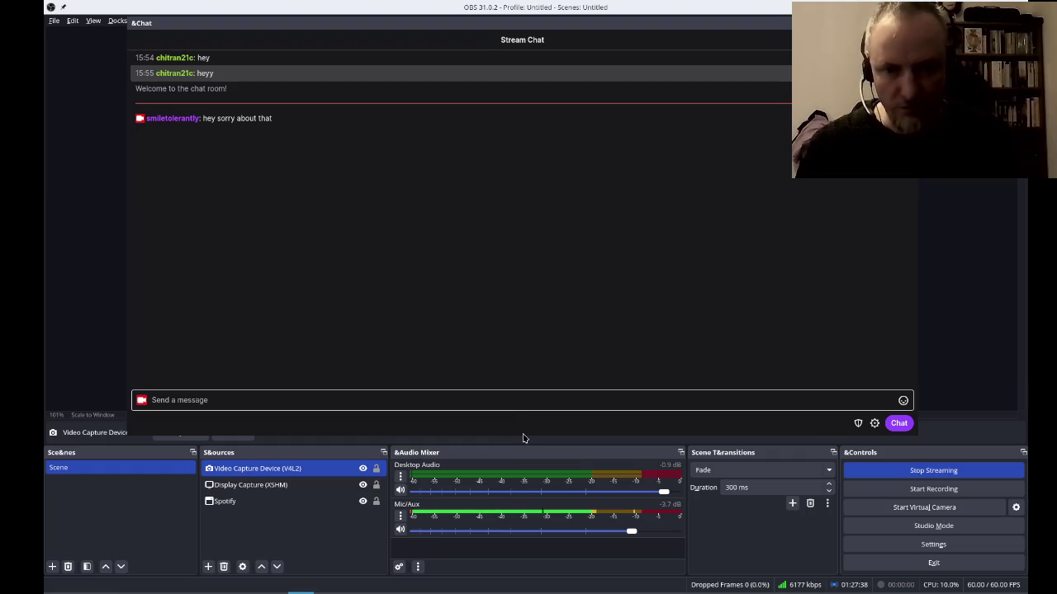
drag(526, 439, 517, 540)
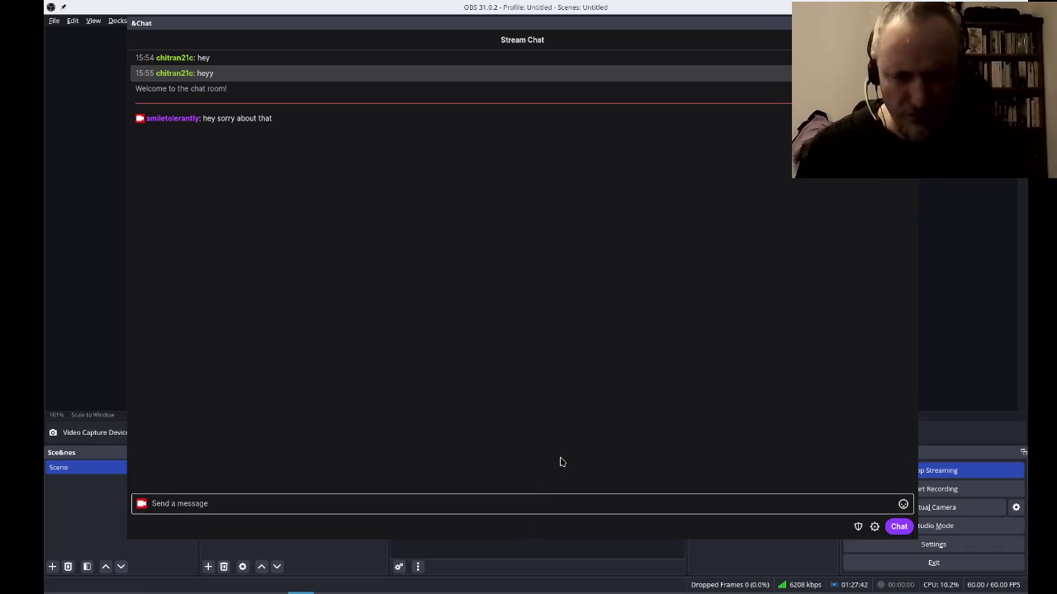
Reposition the floating chat panel and bring up the chat settings menu.
mouse_move(511, 45)
mouse_down()
mouse_move(542, 49)
mouse_move(545, 88)
mouse_up()
click(512, 35)
mouse_move(507, 27)
mouse_down()
mouse_move(540, 48)
mouse_move(520, 24)
mouse_up()
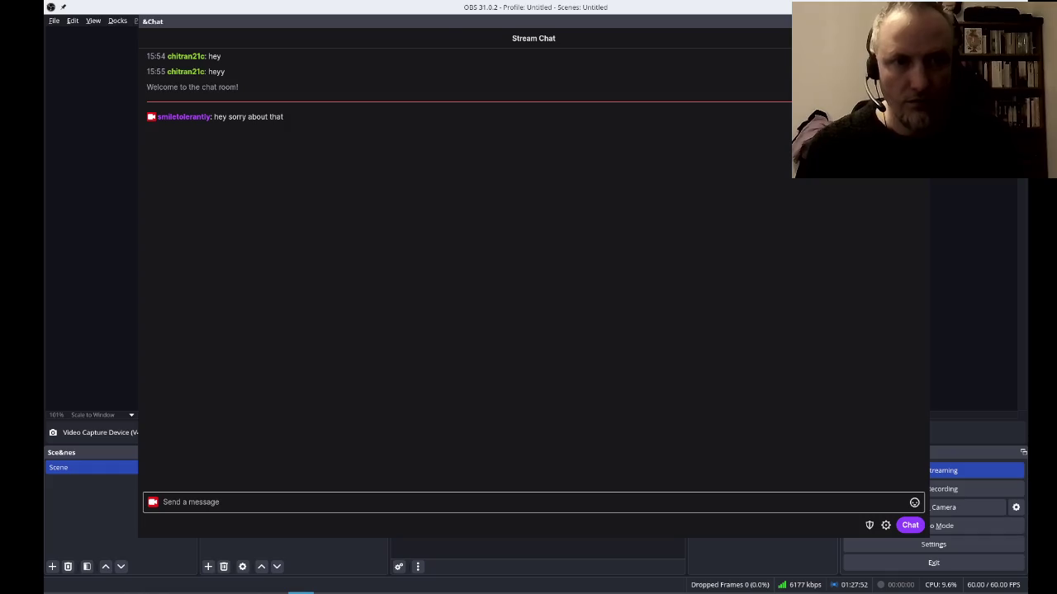
drag(520, 24, 950, 248)
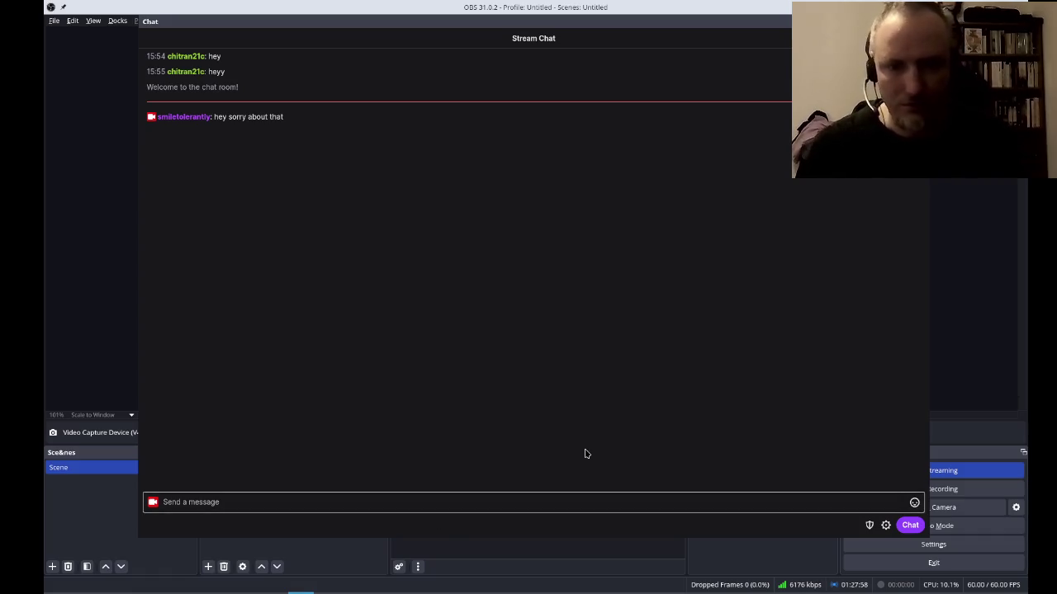
click(885, 525)
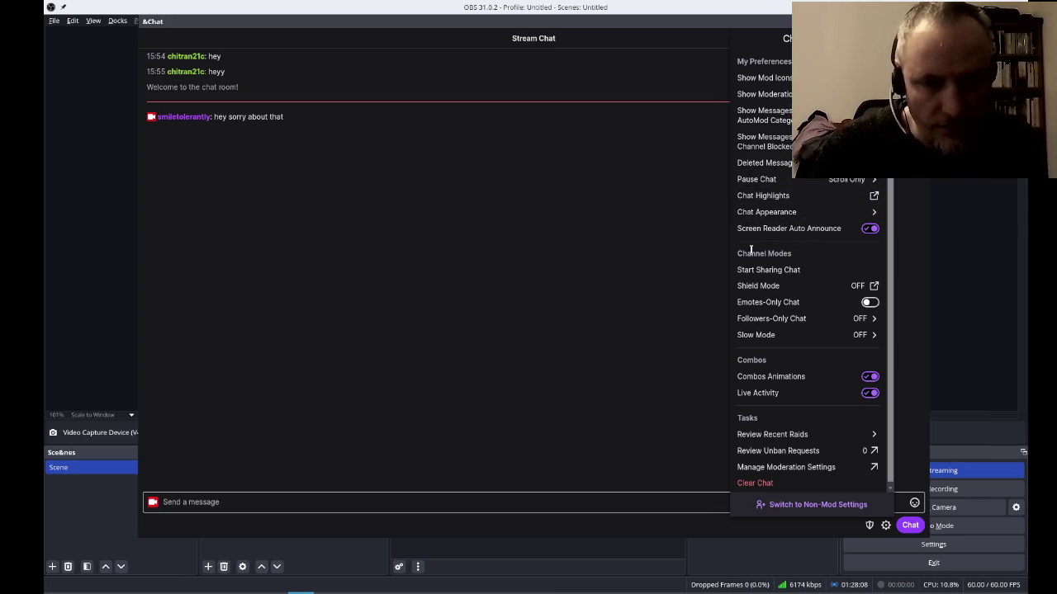
Dismiss the chat settings menu and switch back to the Twine story map.
scroll(818, 250, down, 1)
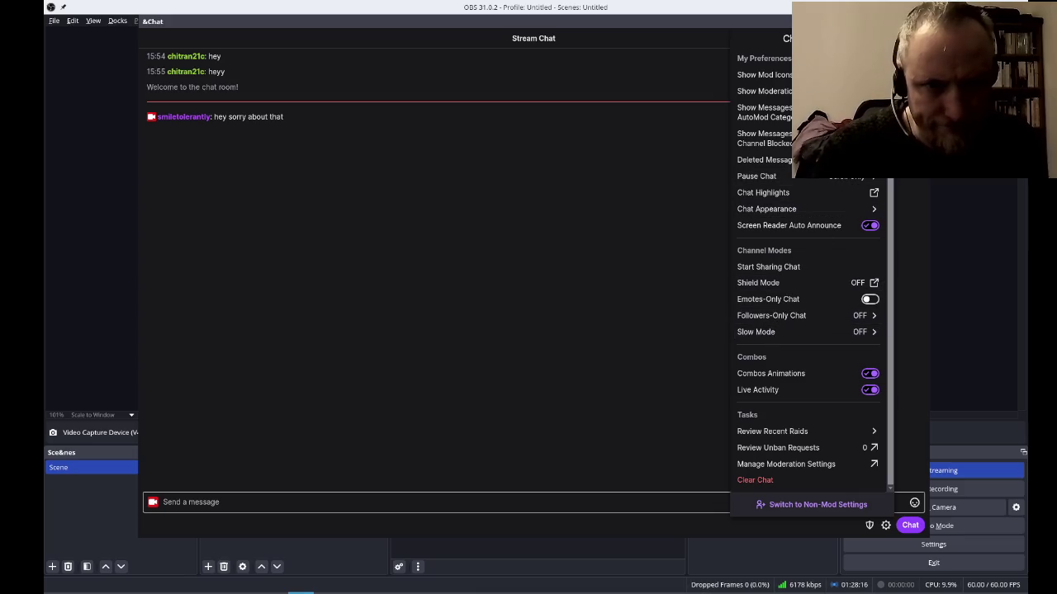
click(578, 180)
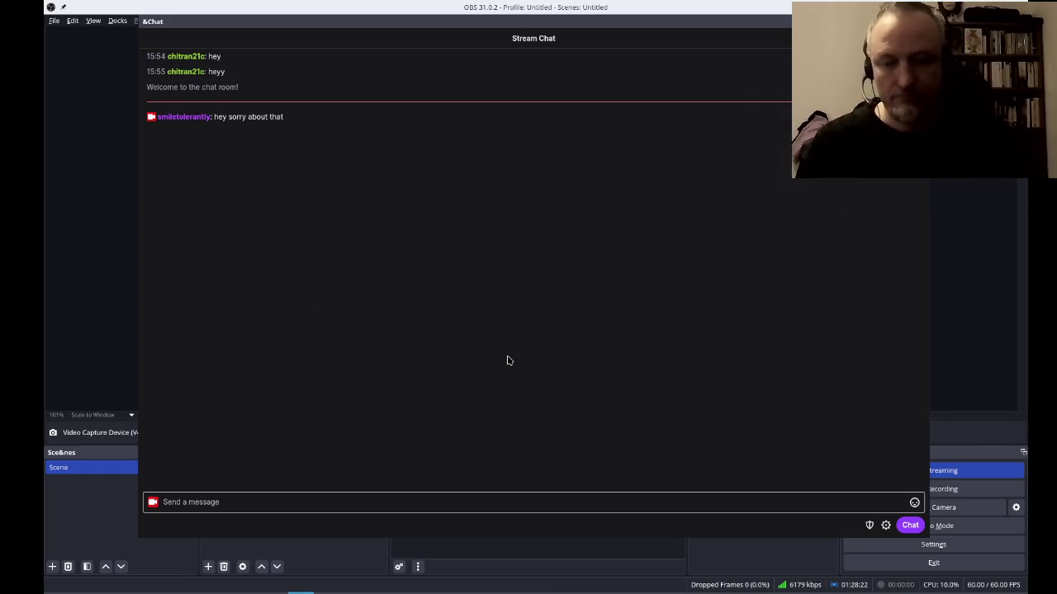
key(alt+Tab)
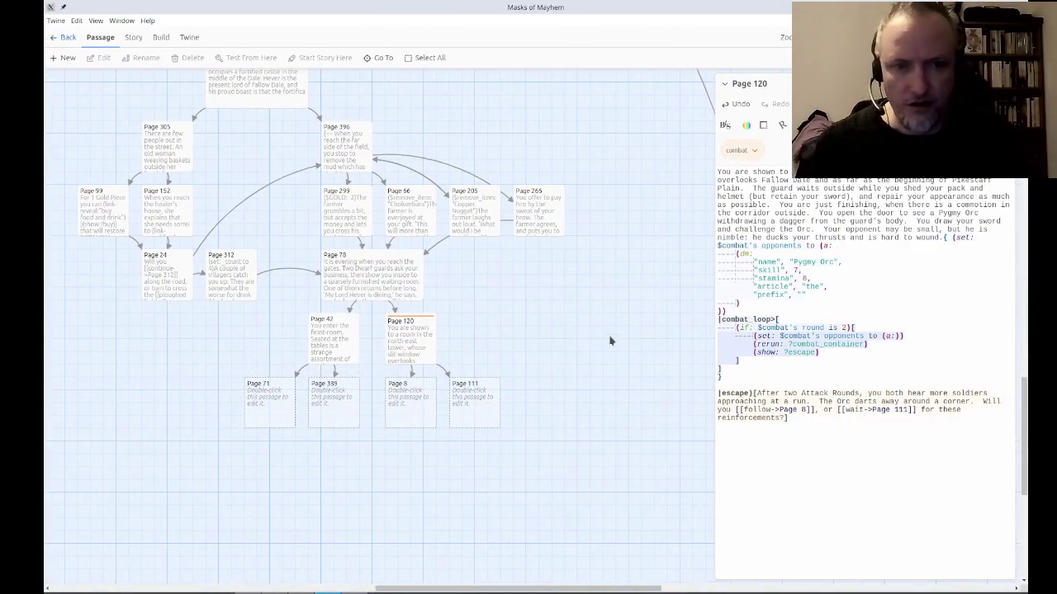
Open Page 71 and write 'The meal is well in progress when the guard returns with a worrying tale.'.
drag(608, 342, 642, 388)
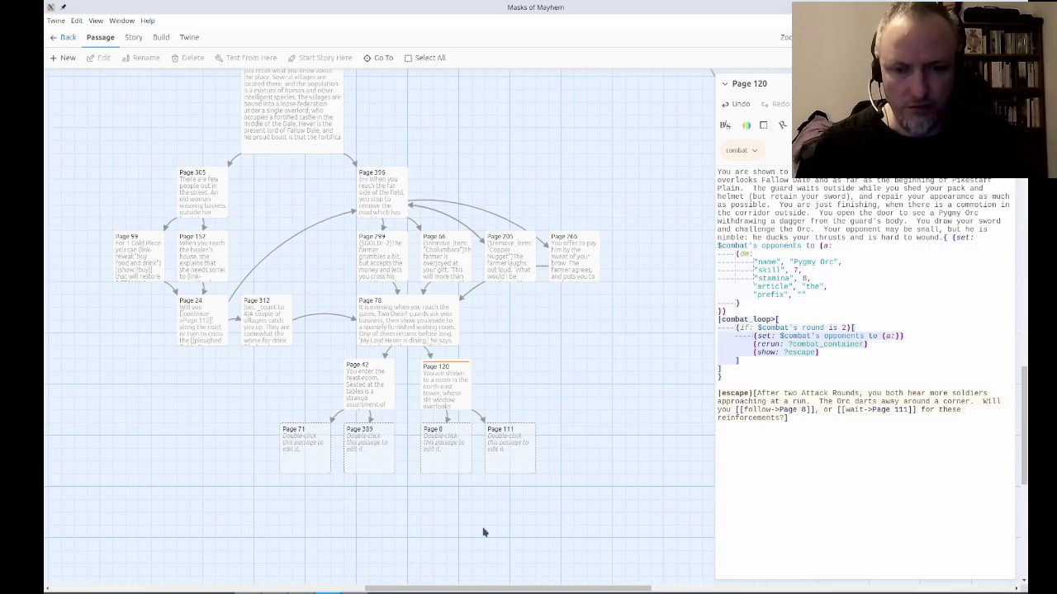
drag(488, 532, 560, 393)
click(378, 327)
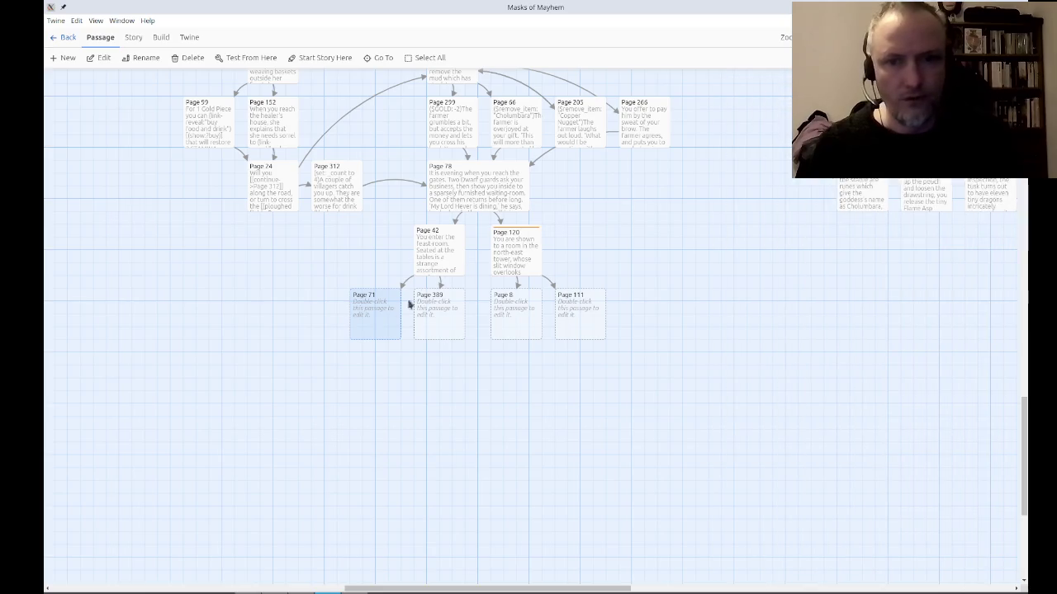
double_click(353, 328)
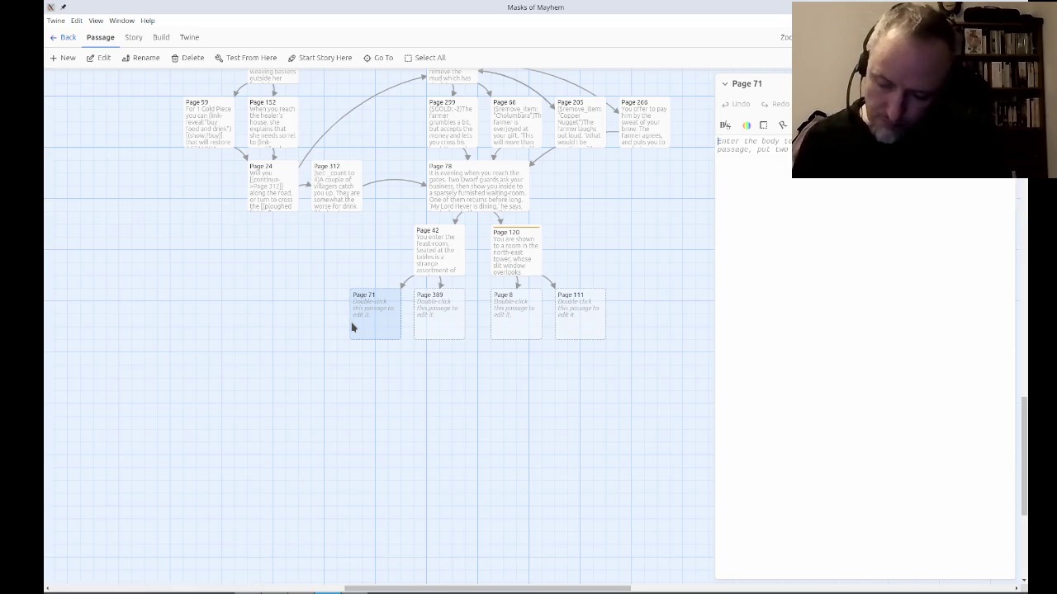
text(The meal is well)
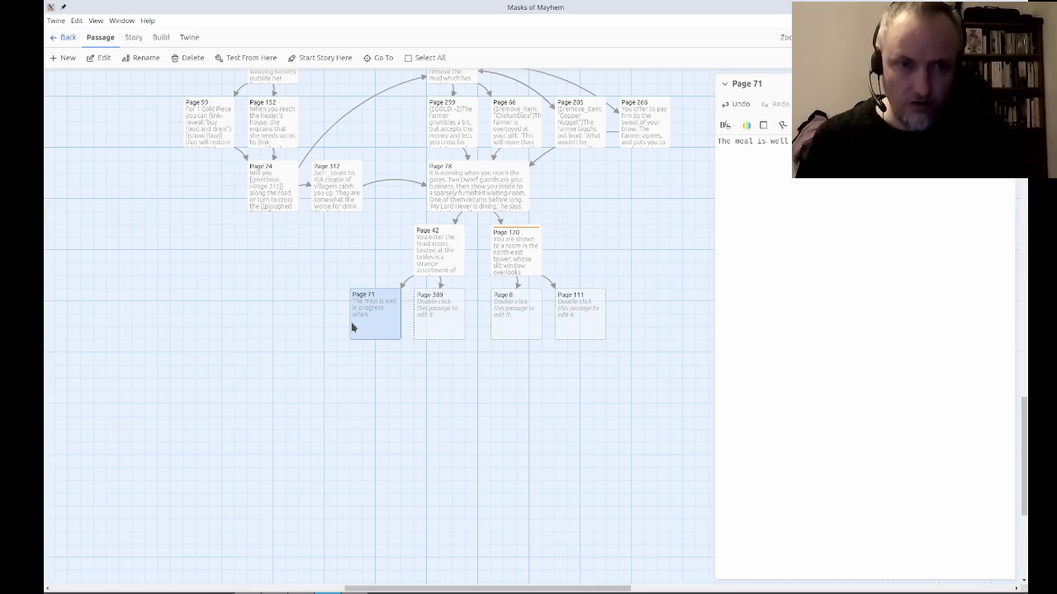
text(worrying tale.)
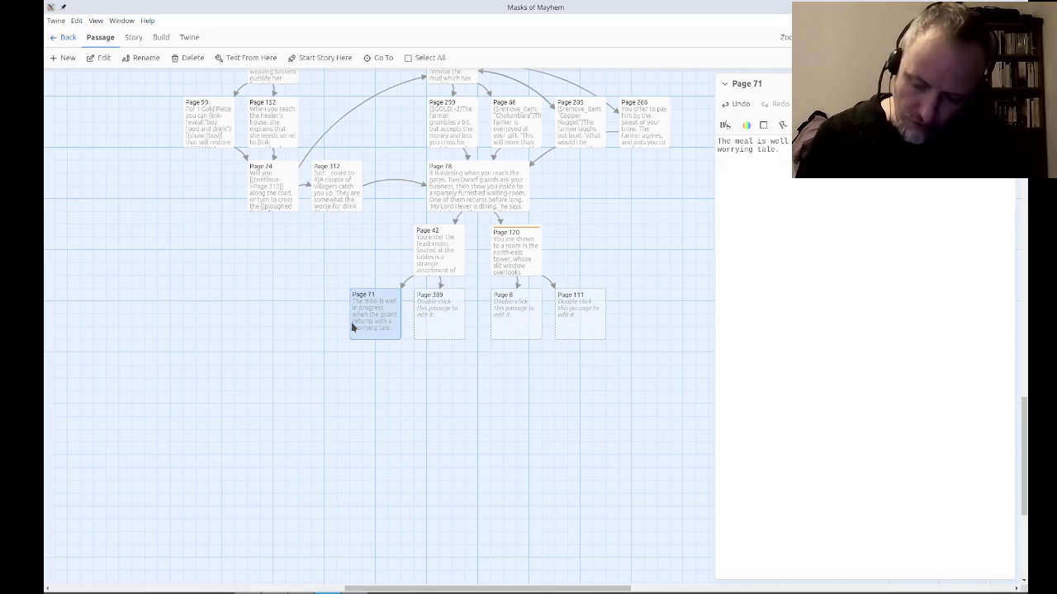
text(Hever i)
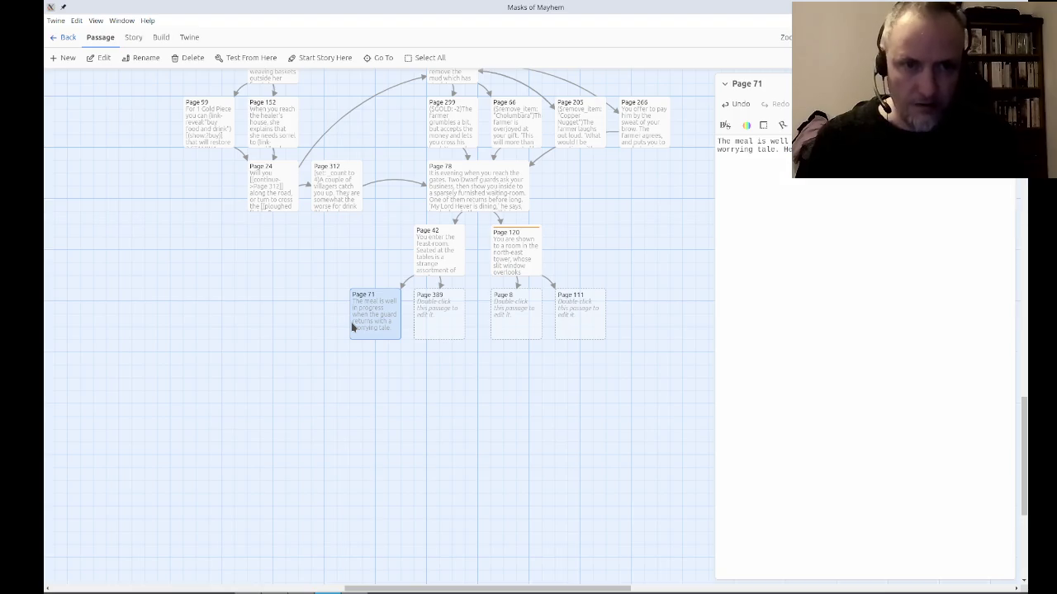
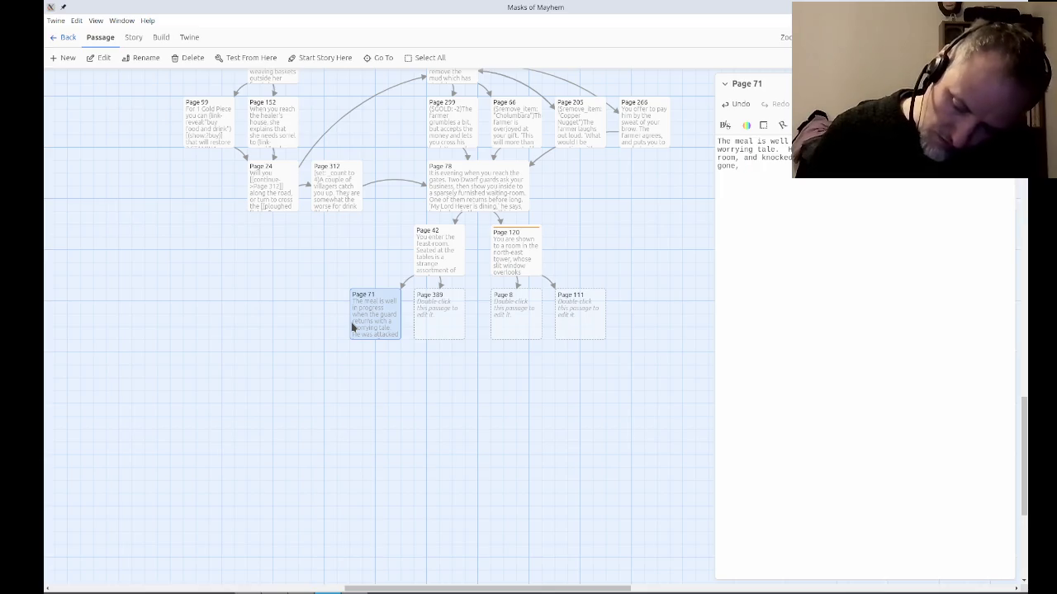
Continue Page 71 with '(restore 4 STAMINA points)' and the line that Hever is busy organizing a search party.
text(d there wa)
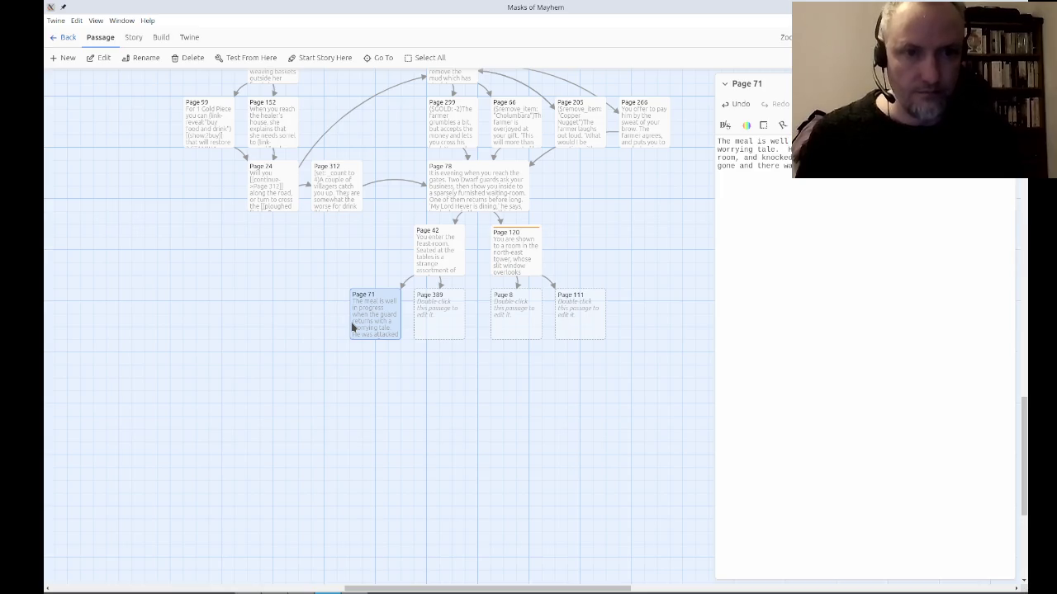
text(well )
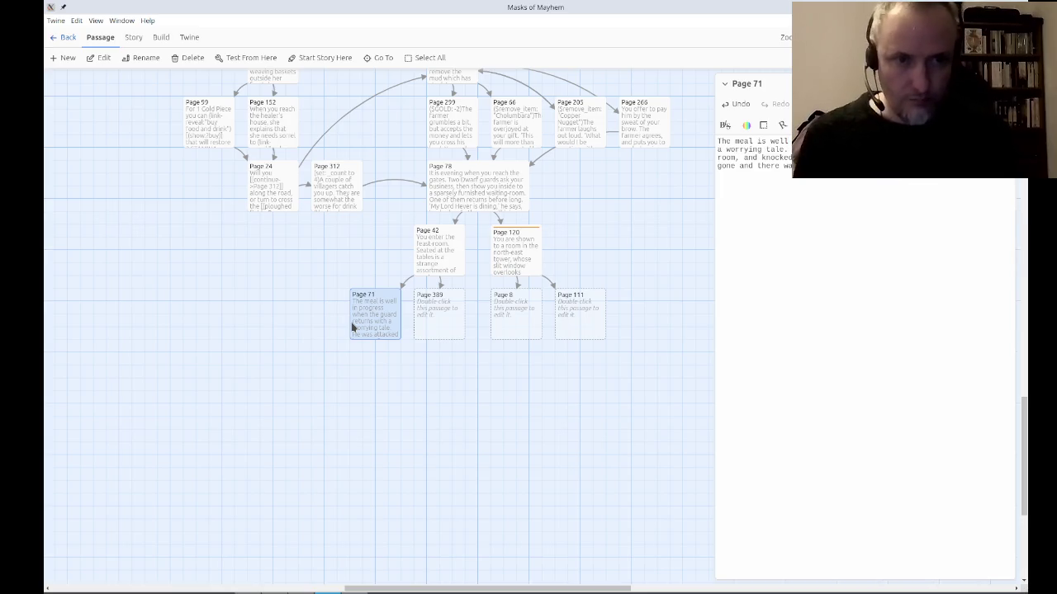
text(in still )
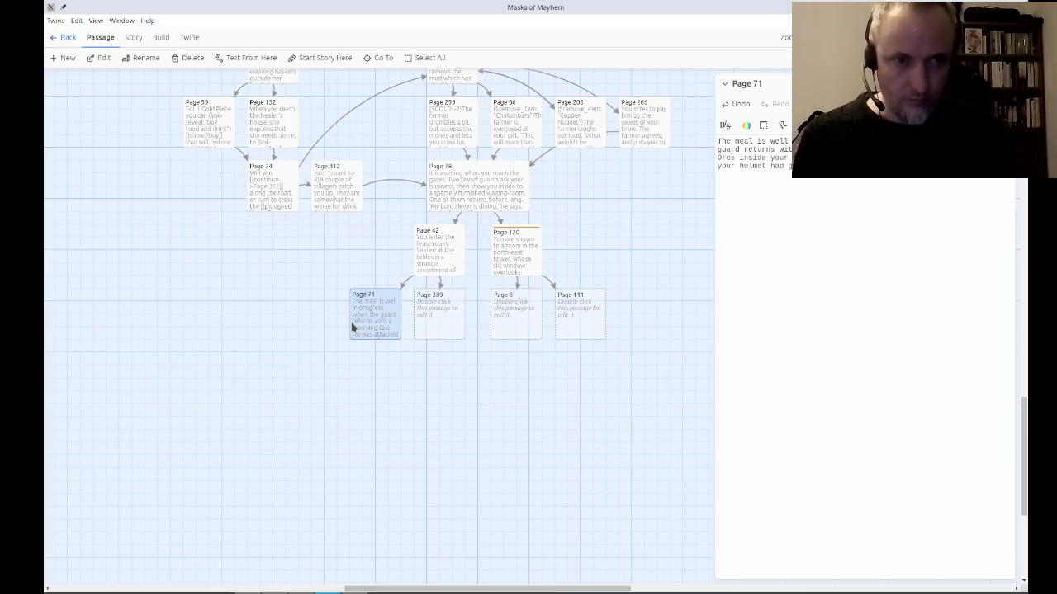
text((restore 4 STAMINA points) (STAMINA: 4)
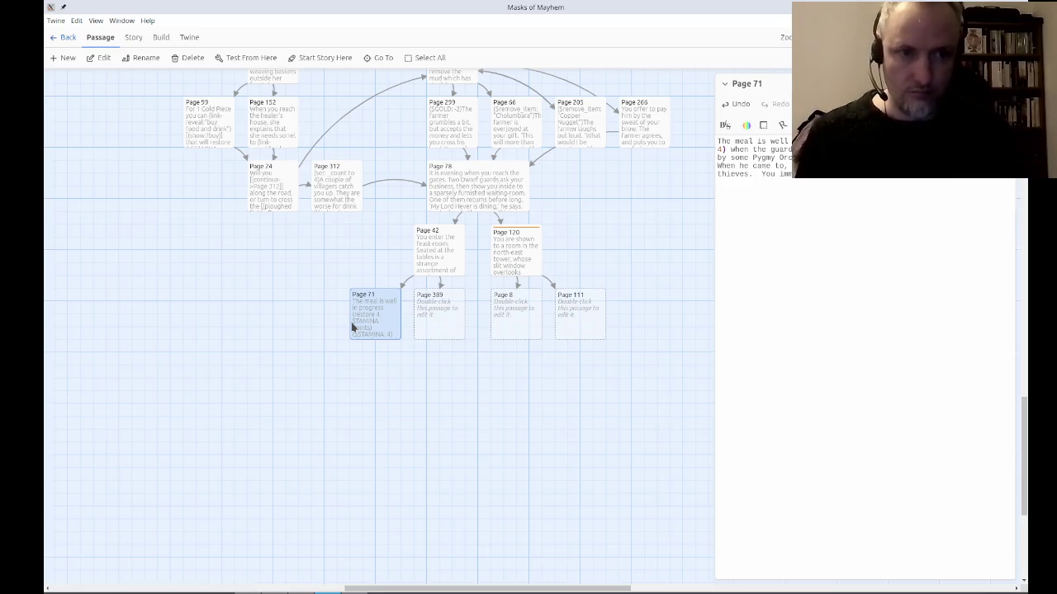
text(Hever)
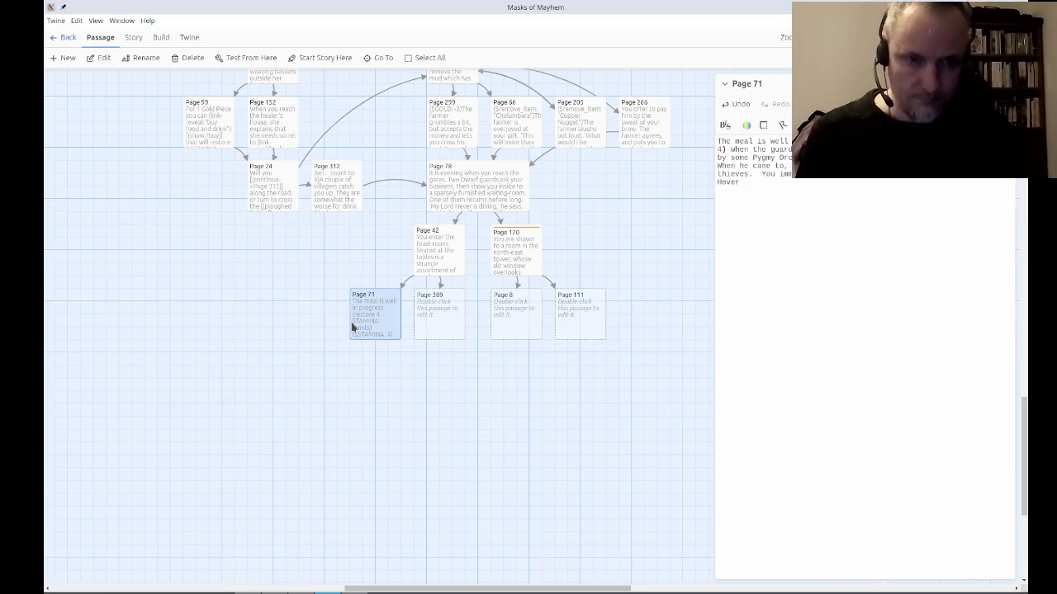
text( is busy )
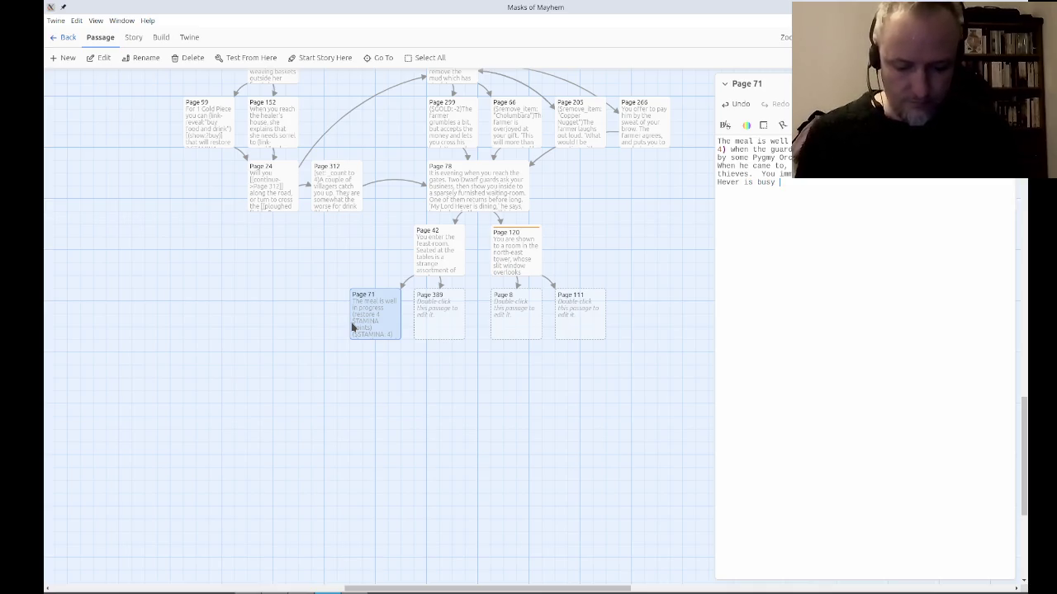
text(search party)
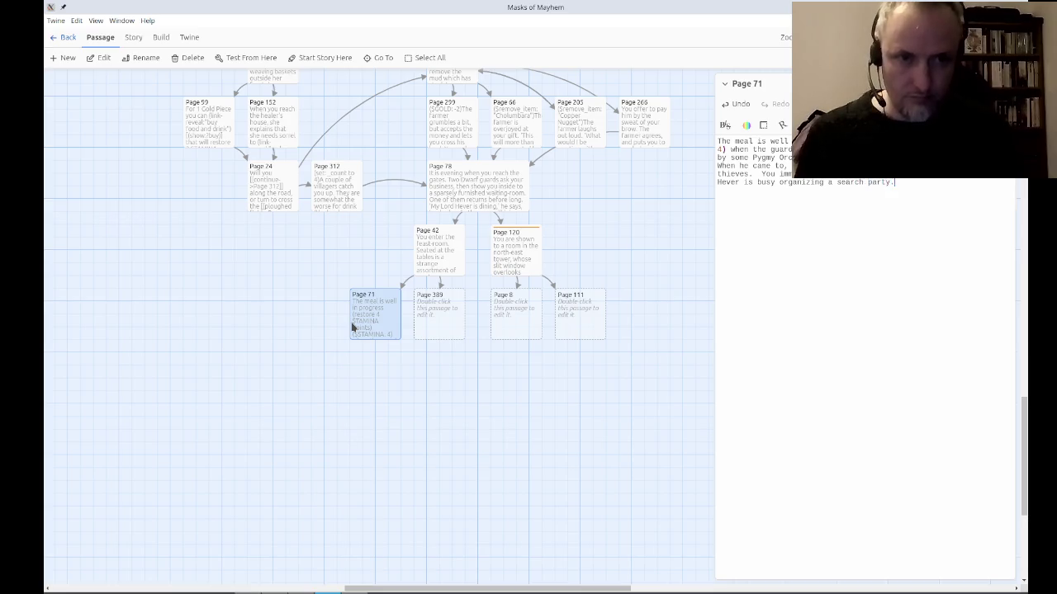
text(.)
key(ctrl+Left)
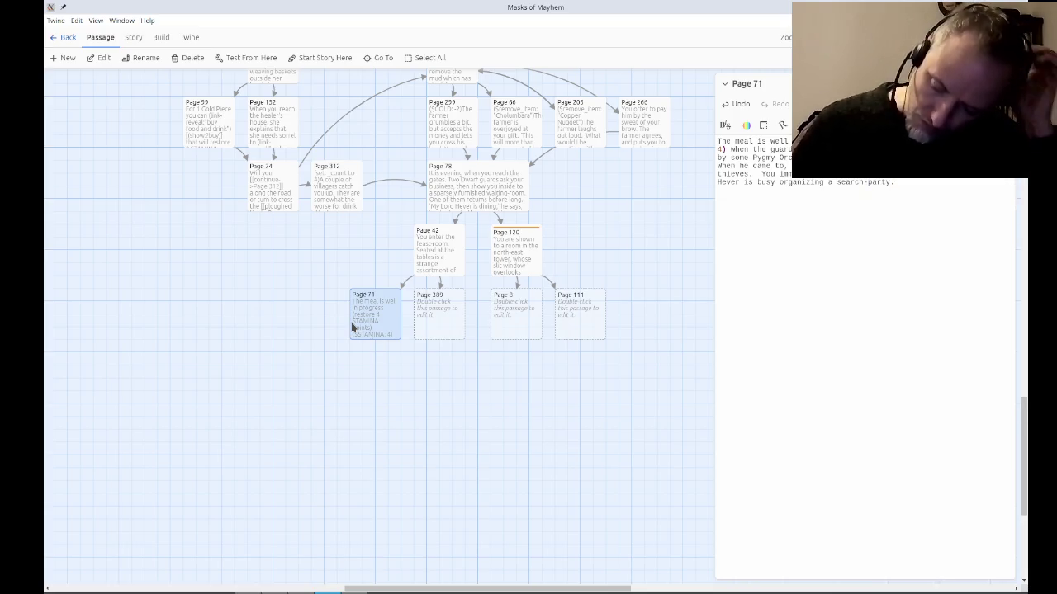
Describe a rope dangling outside the castle walls and ask: pursue the thieves alone, or wait for Hever?
key(End)
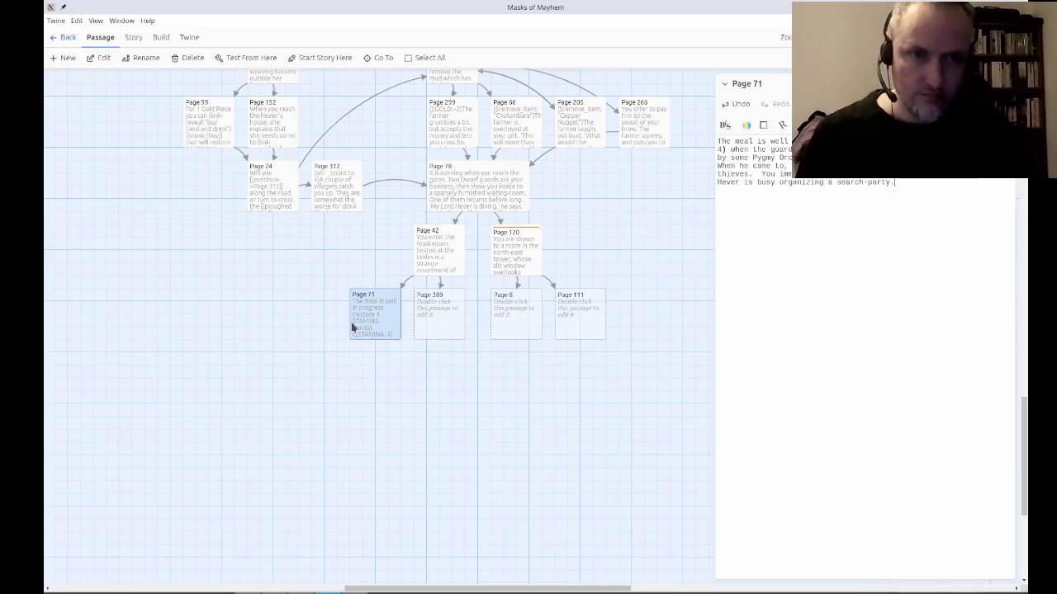
text(  When yo)
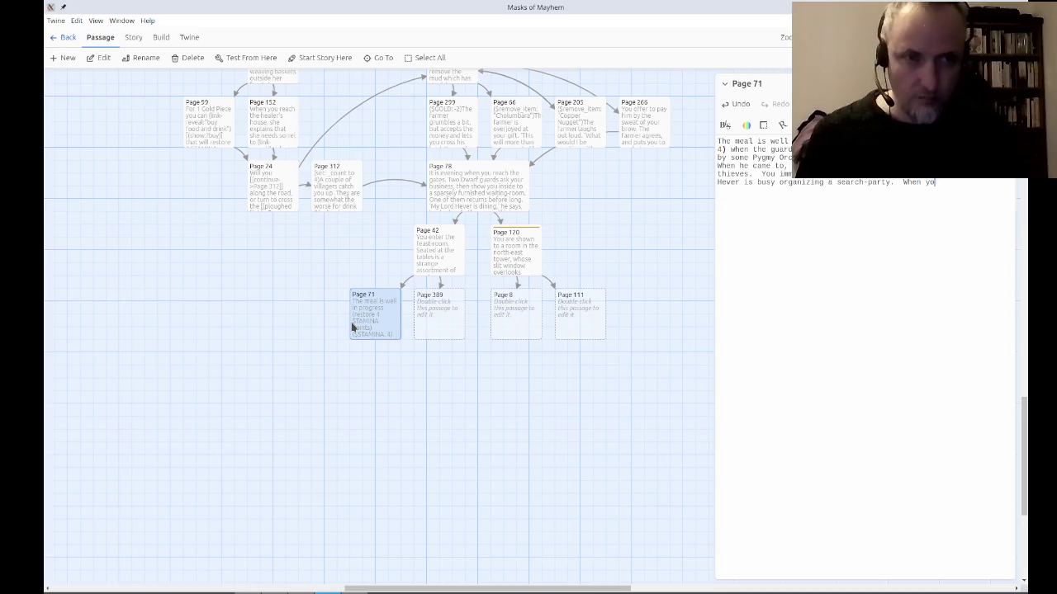
text(u get there, you soon a)
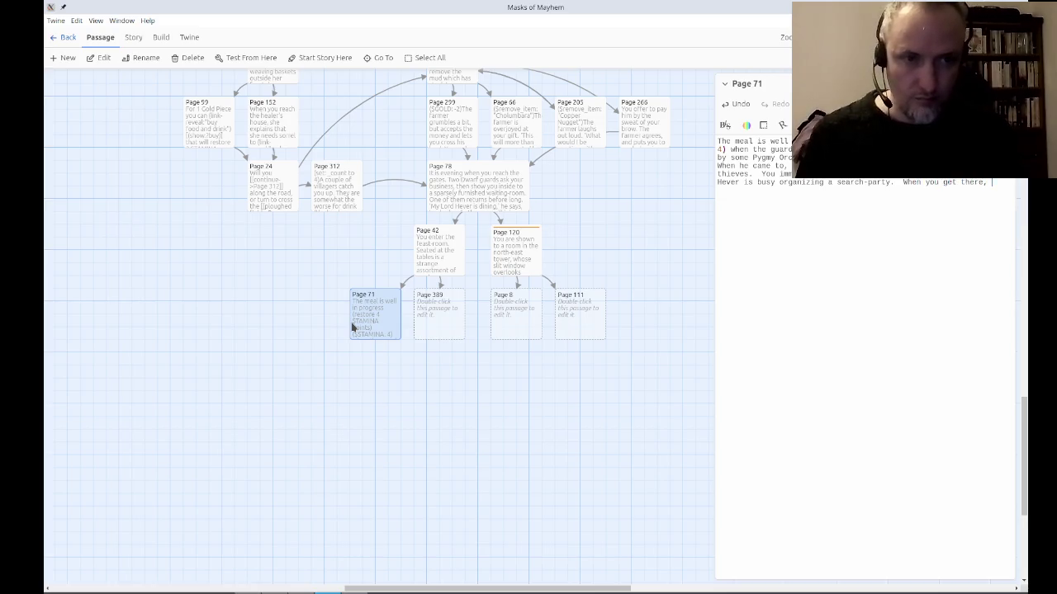
key(BackSpace)
text(find a rope )
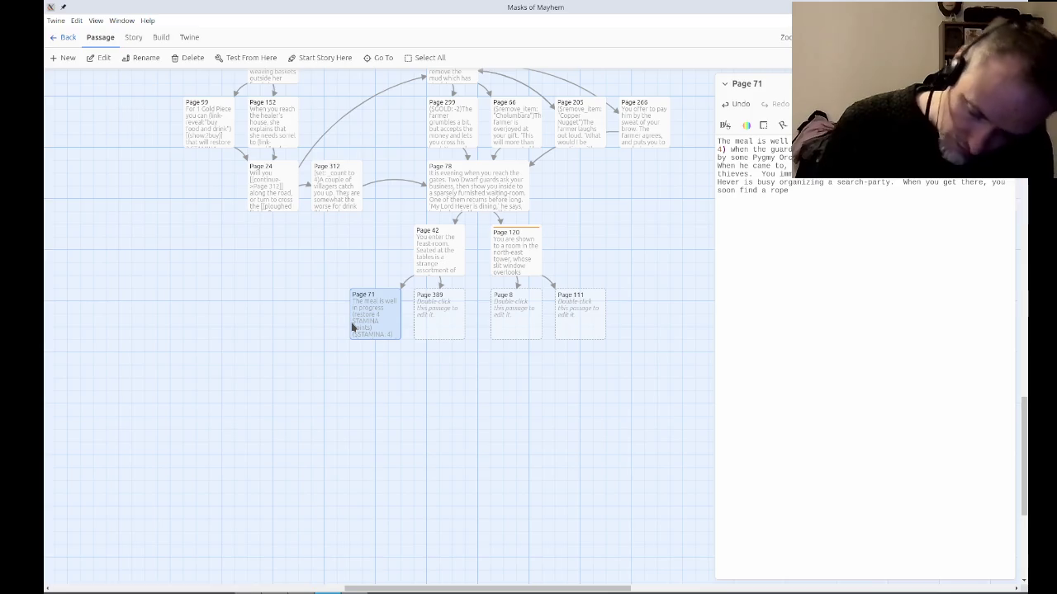
text(dangling)
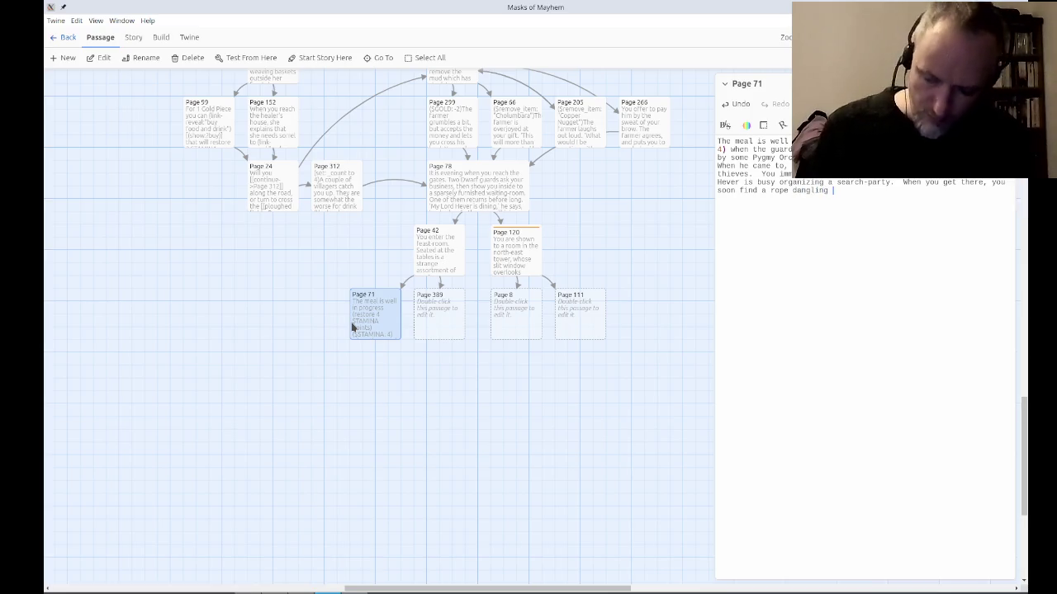
text( o)
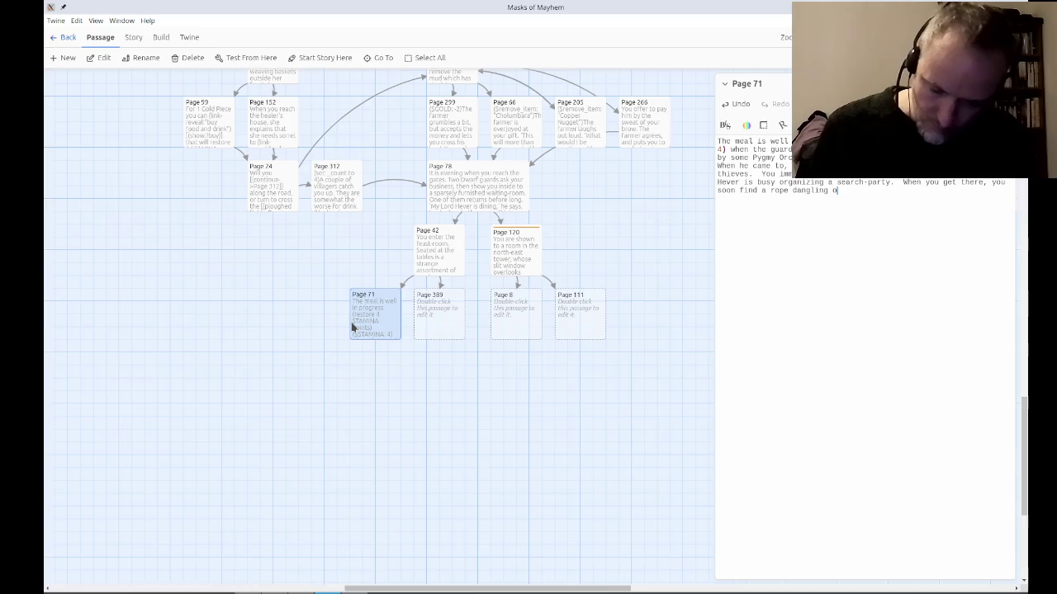
text(ut of the windo)
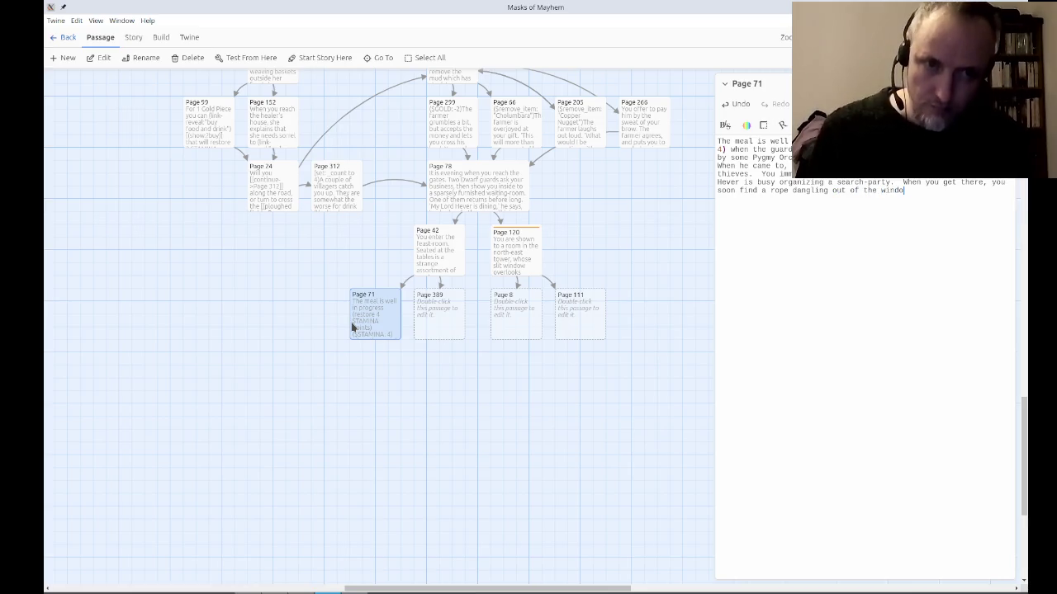
text(w to the ground be)
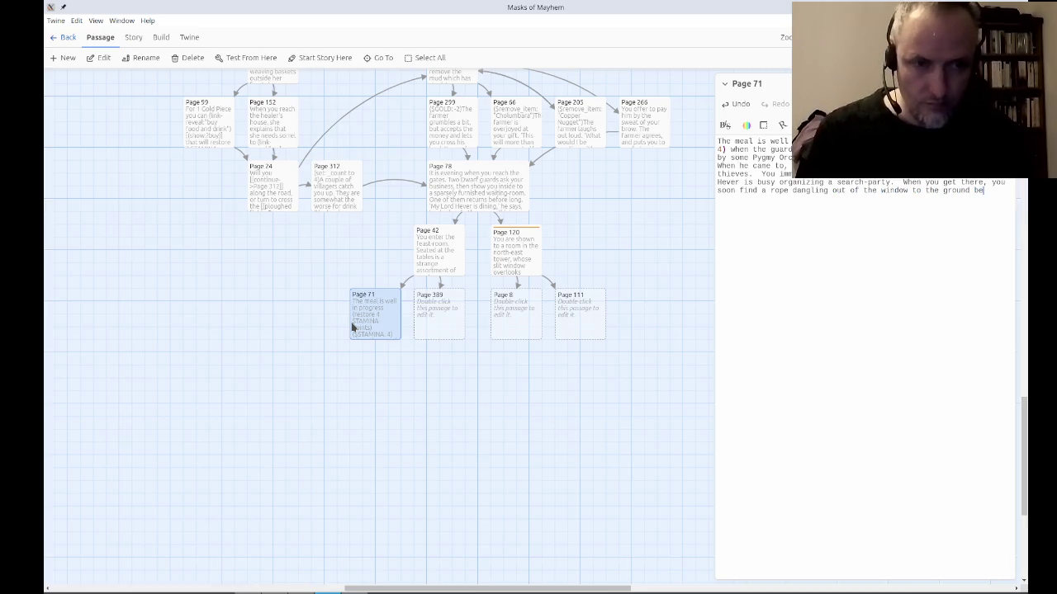
text(low, which is ou)
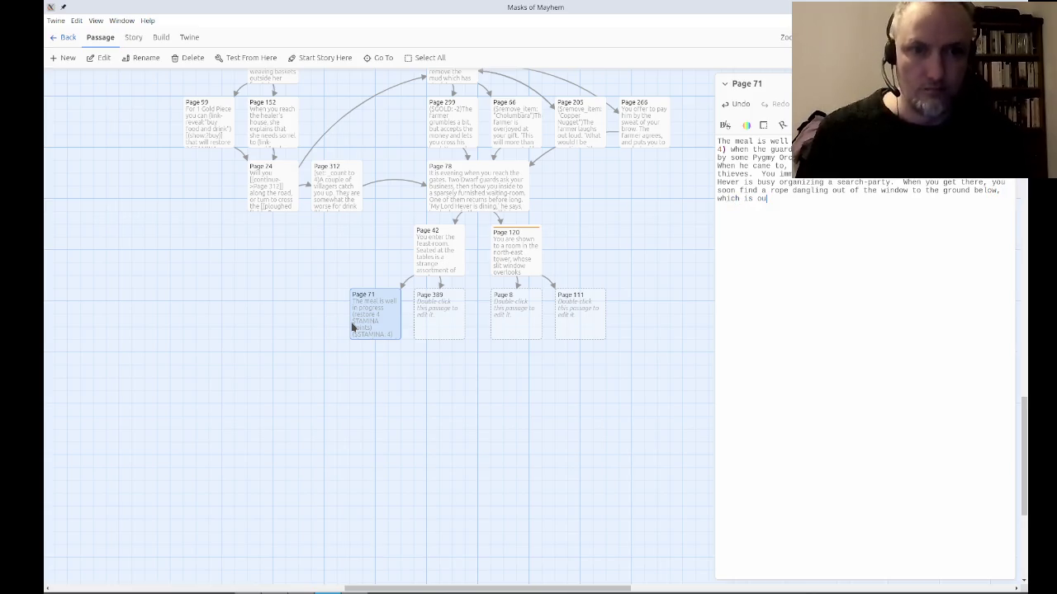
text(tside of the casty)
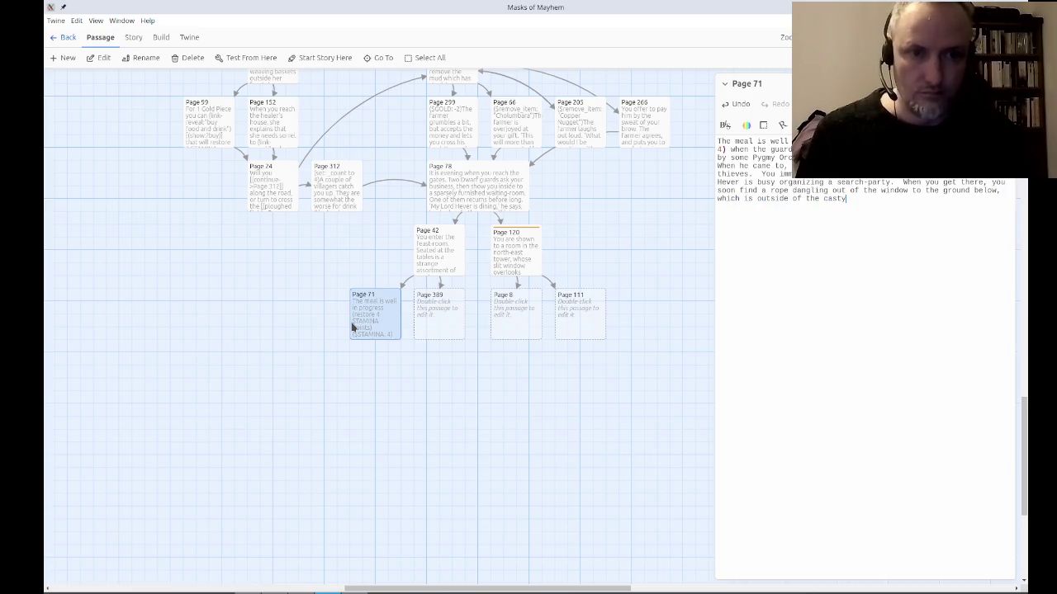
key(BackSpace)
text(le walls.)
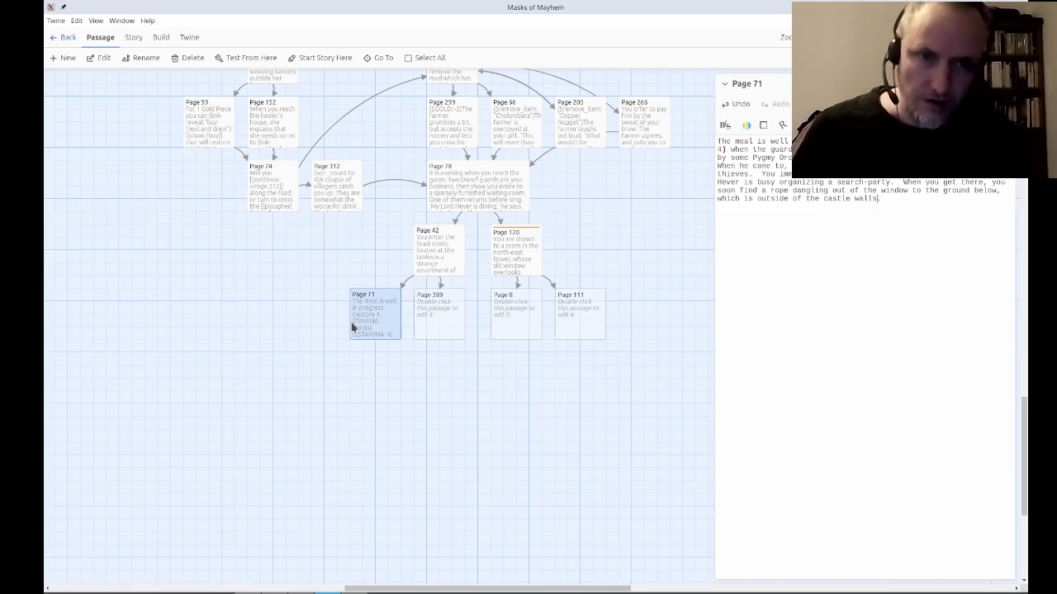
key(ctrl+Left)
key(ctrl+Left)
key(ctrl+Left)
key(BackSpace)
key(BackSpace)
key(BackSpace)
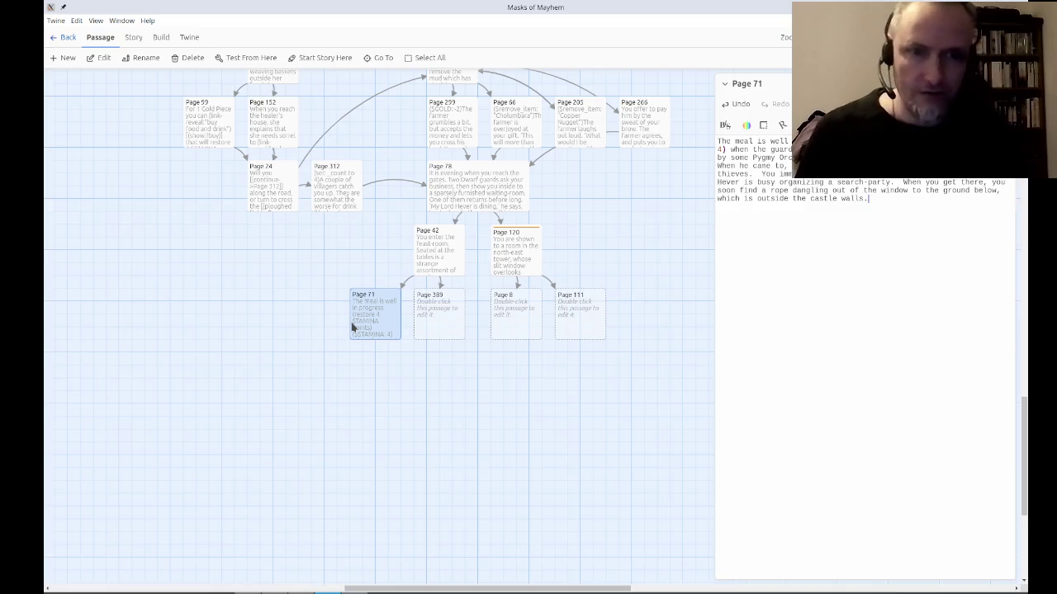
text(Will you grab your be)
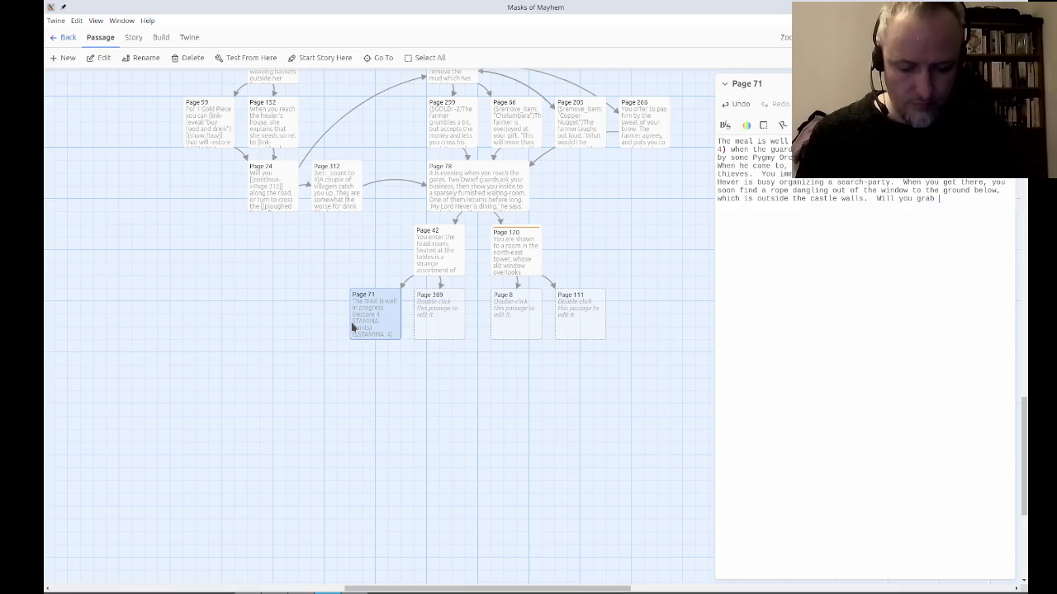
text(longs and go alone down the rope)
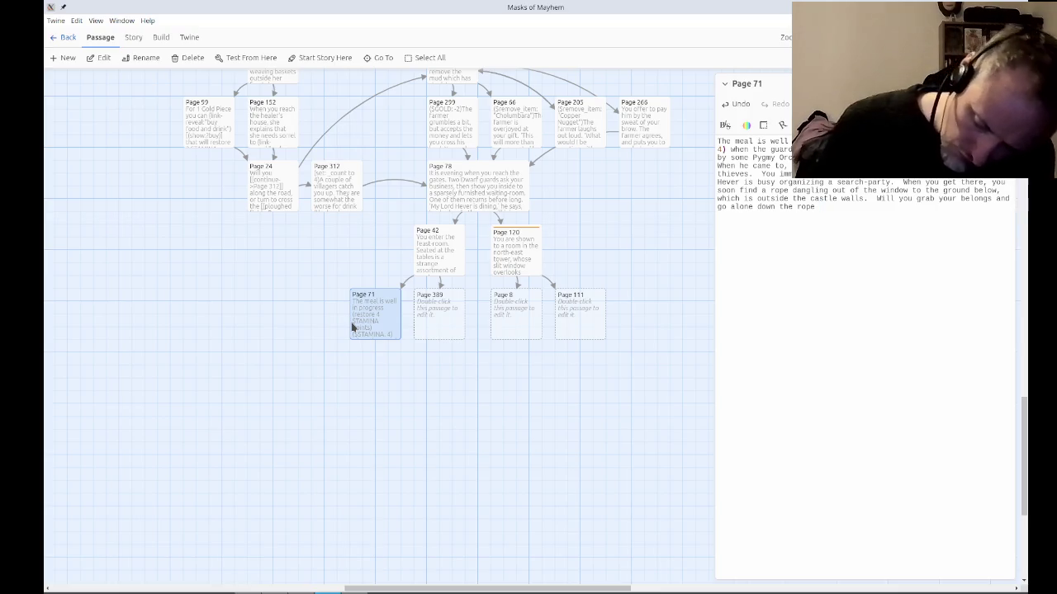
text(in pursuit)
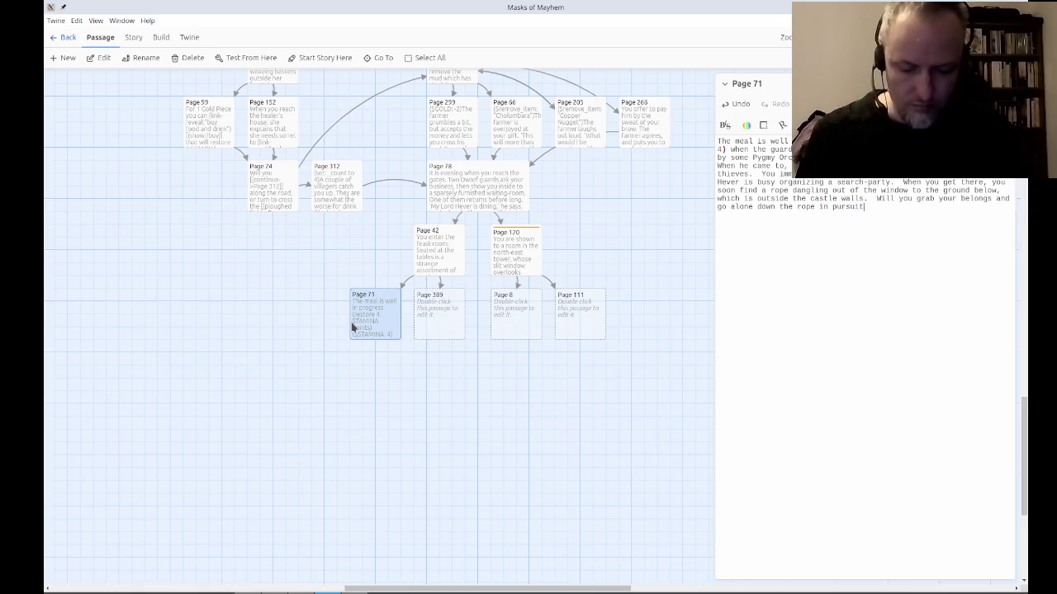
text( of the thieves, )
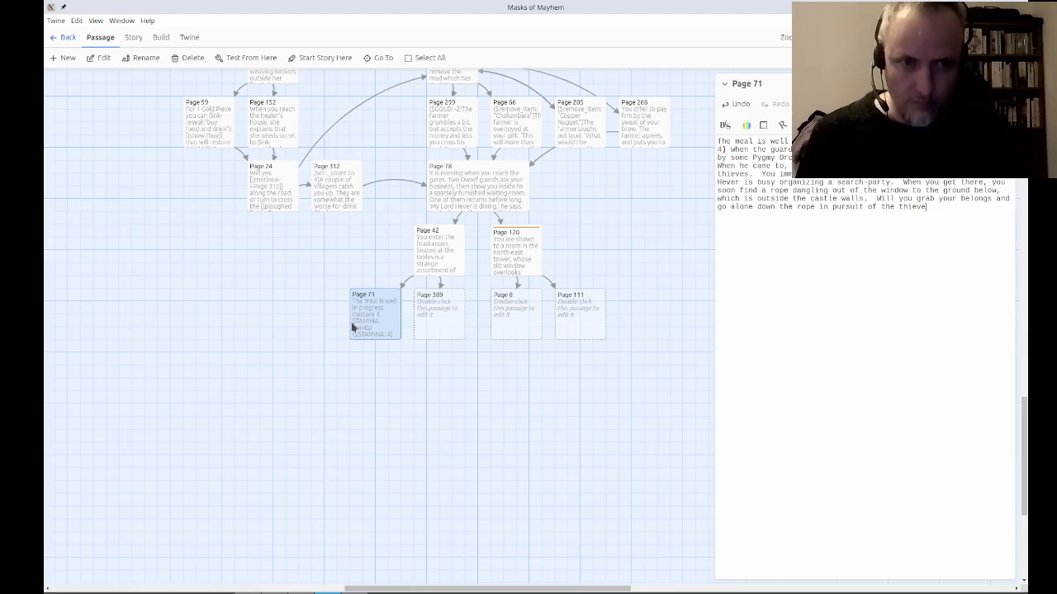
text(or wait for )
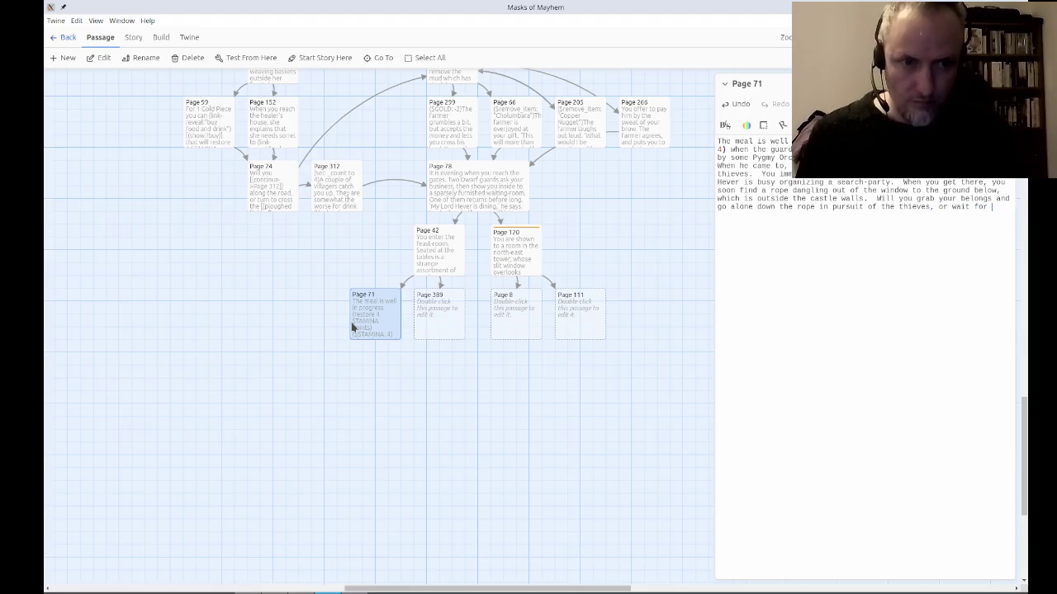
text(Hever?)
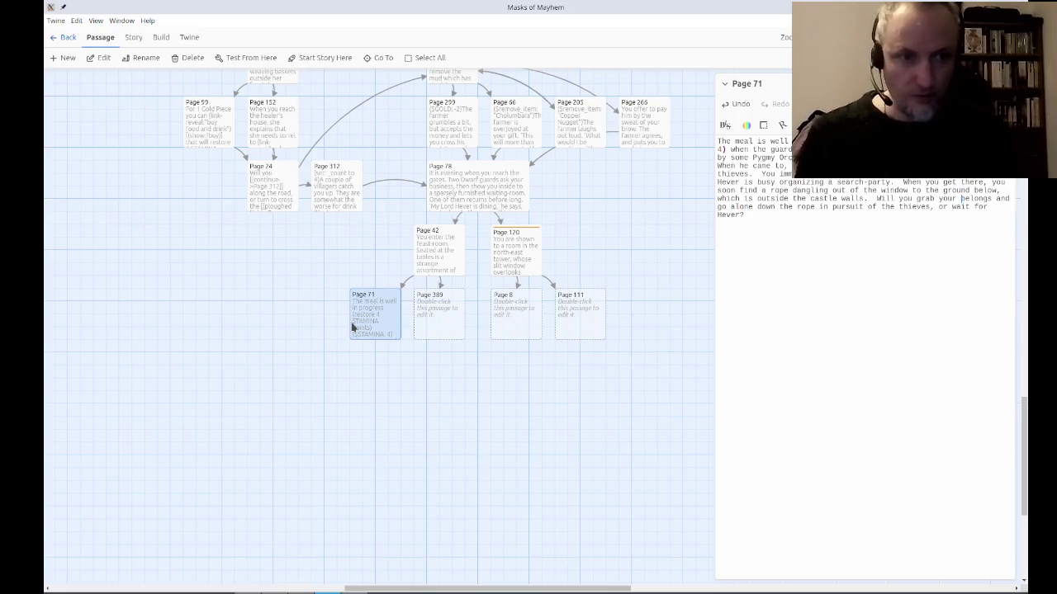
Fix 'belongings', link the choices to new Page 166 and Page 137, and place both under Page 71.
click(985, 199)
text(ing)
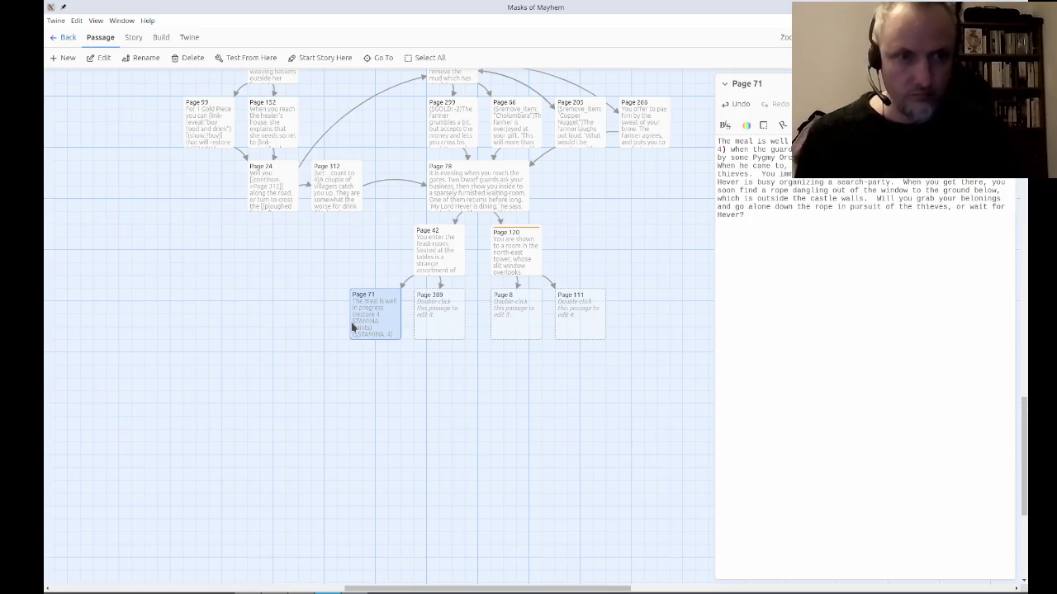
text(g)
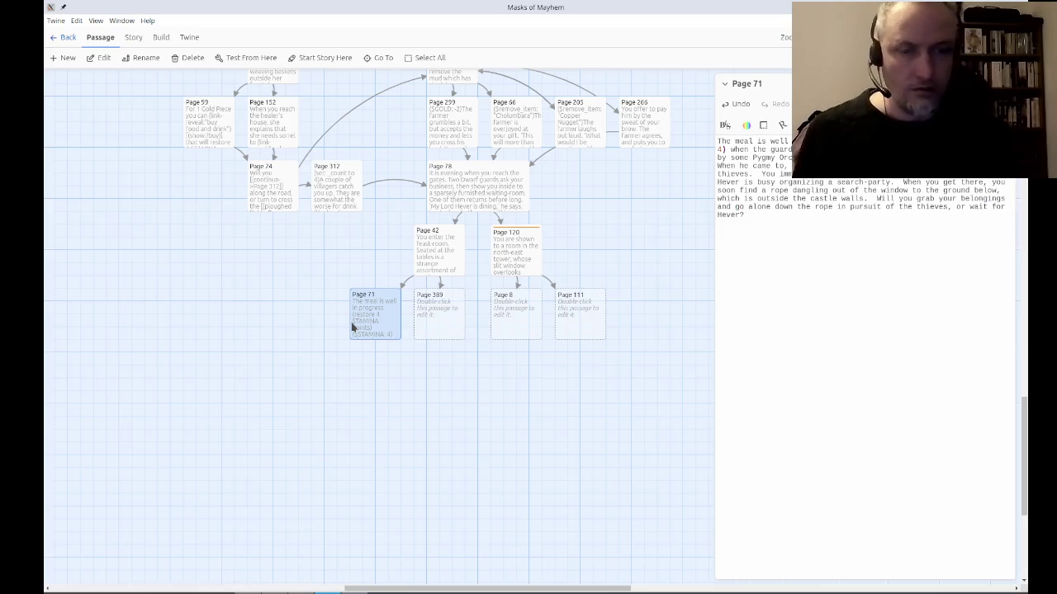
text([[)
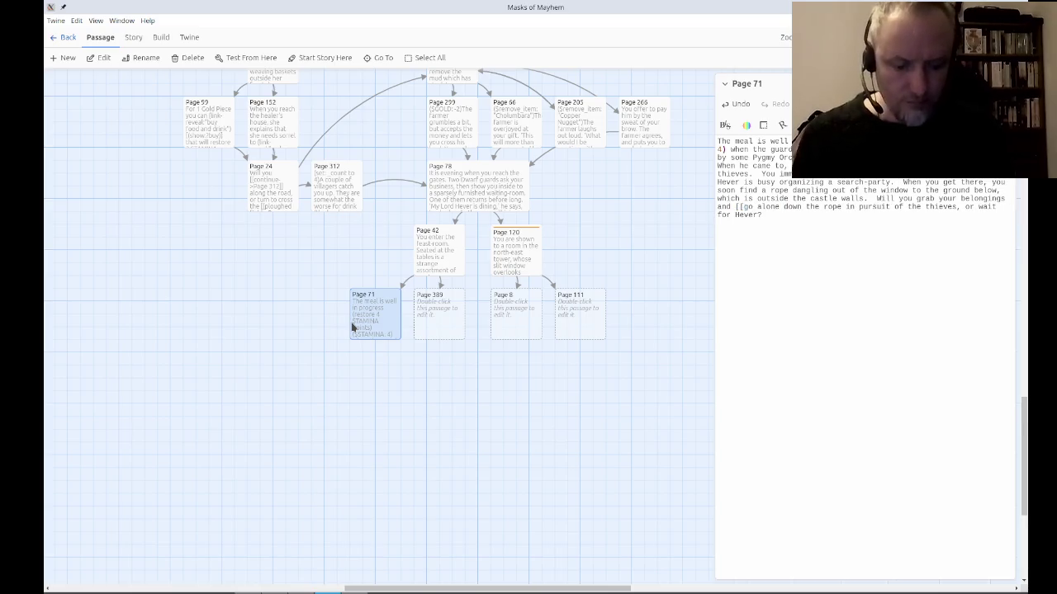
text(->Page )
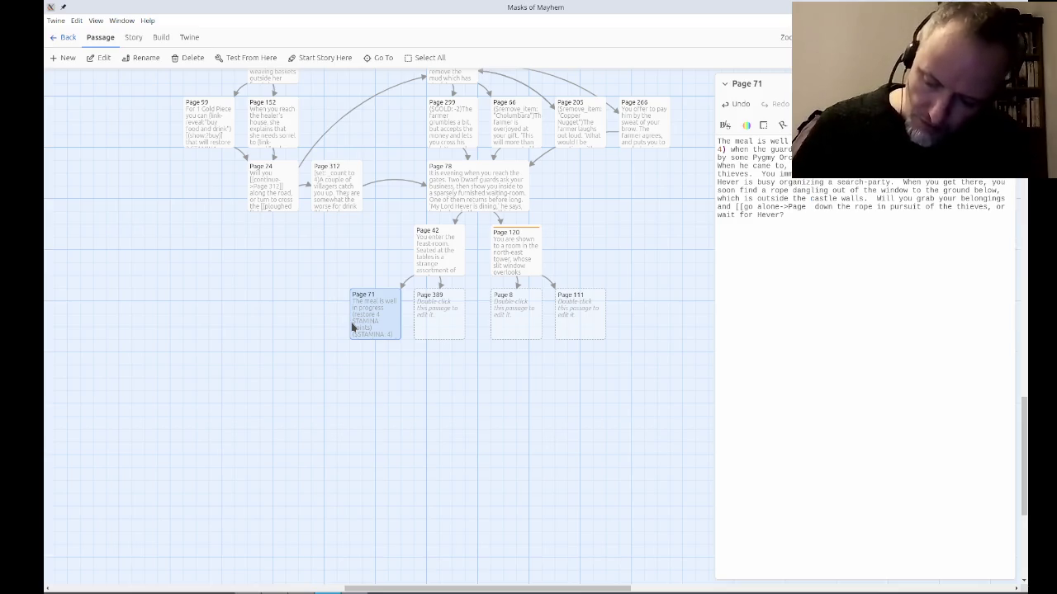
text(166]])
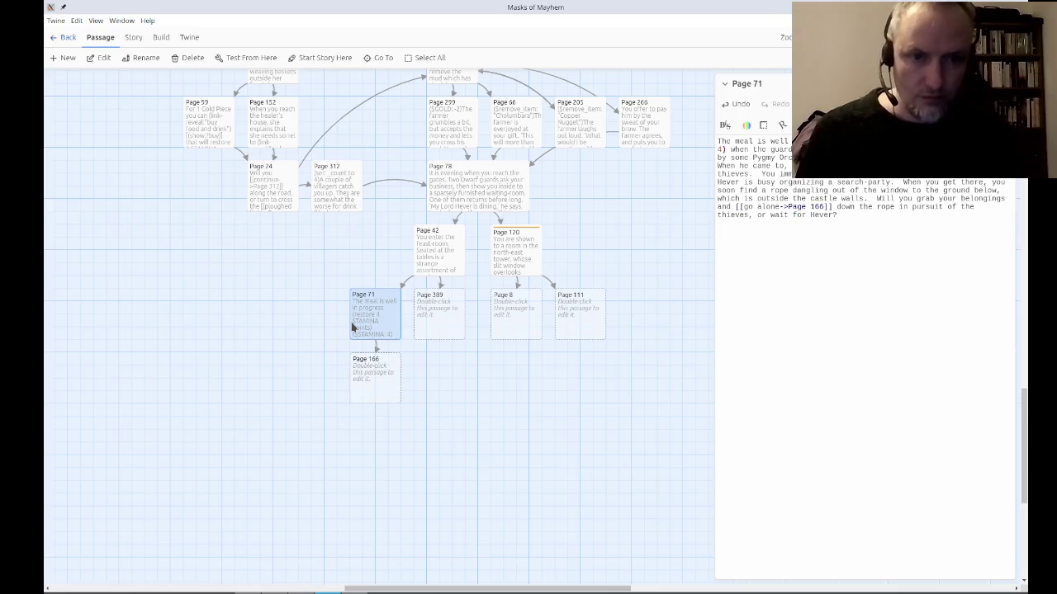
text([[)
text(->Page )
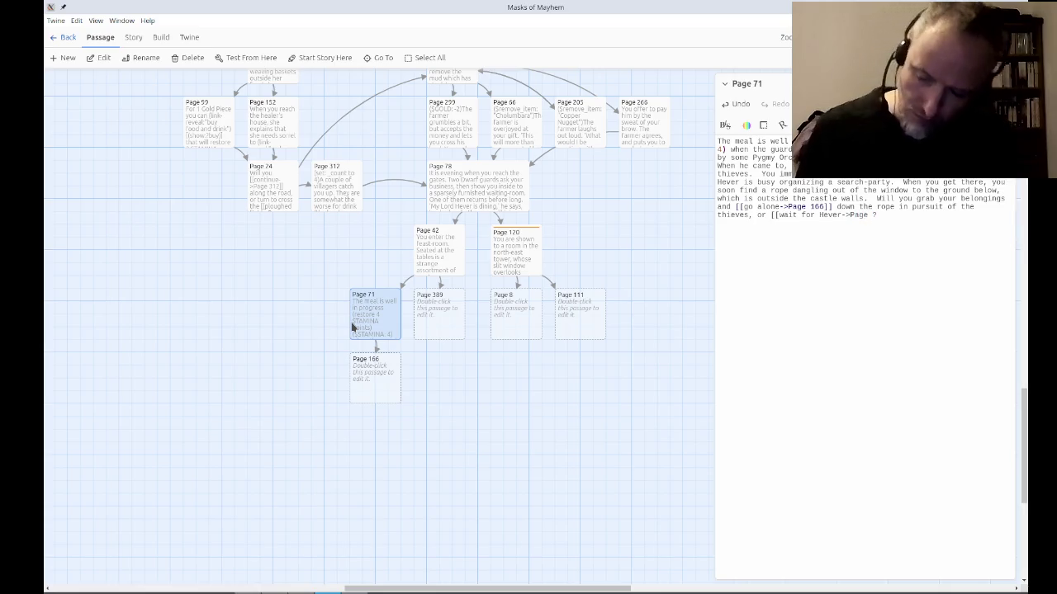
text(137]])
mouse_move(476, 474)
mouse_down()
mouse_move(413, 448)
mouse_move(300, 352)
mouse_up()
drag(427, 378, 377, 385)
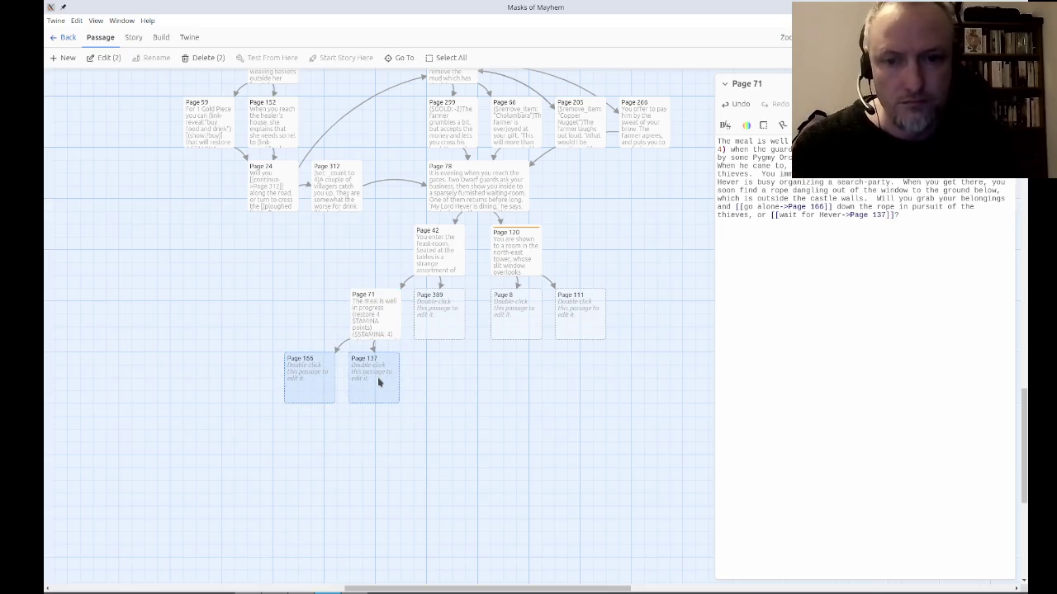
Close the Page 71 editor and open Page 389 for editing.
click(525, 397)
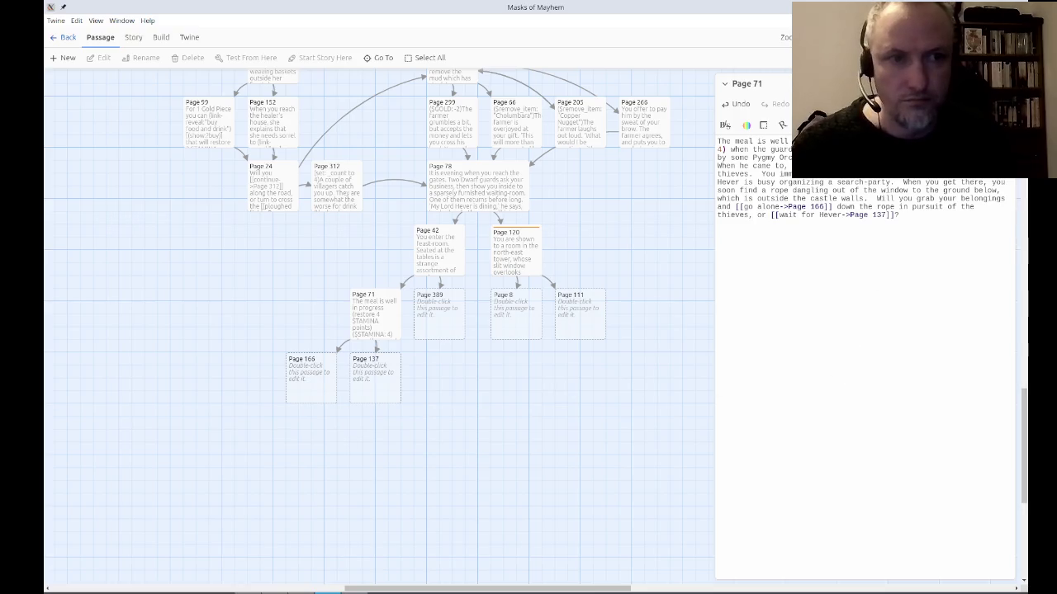
click(1007, 83)
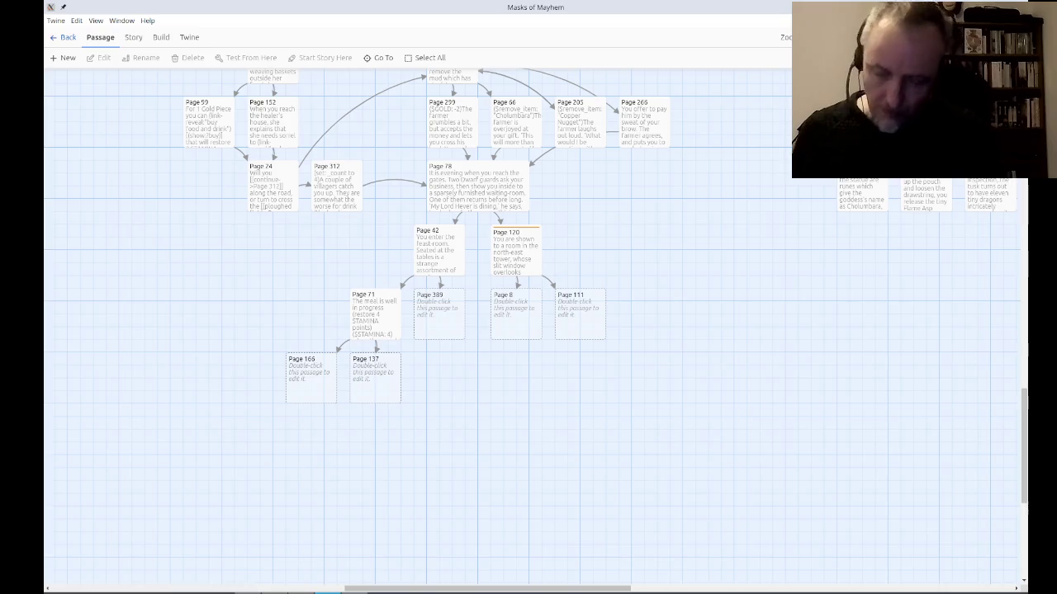
double_click(439, 304)
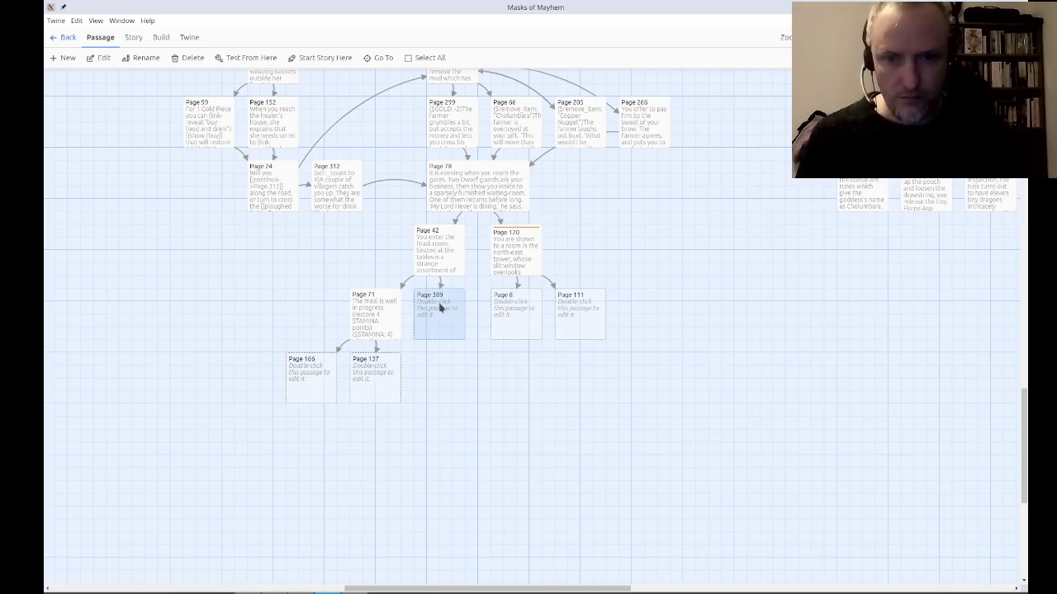
Write Page 389's opening: Hever's 'No matter' about sitting at the table, and the feast under way.
text('No matter, no ma)
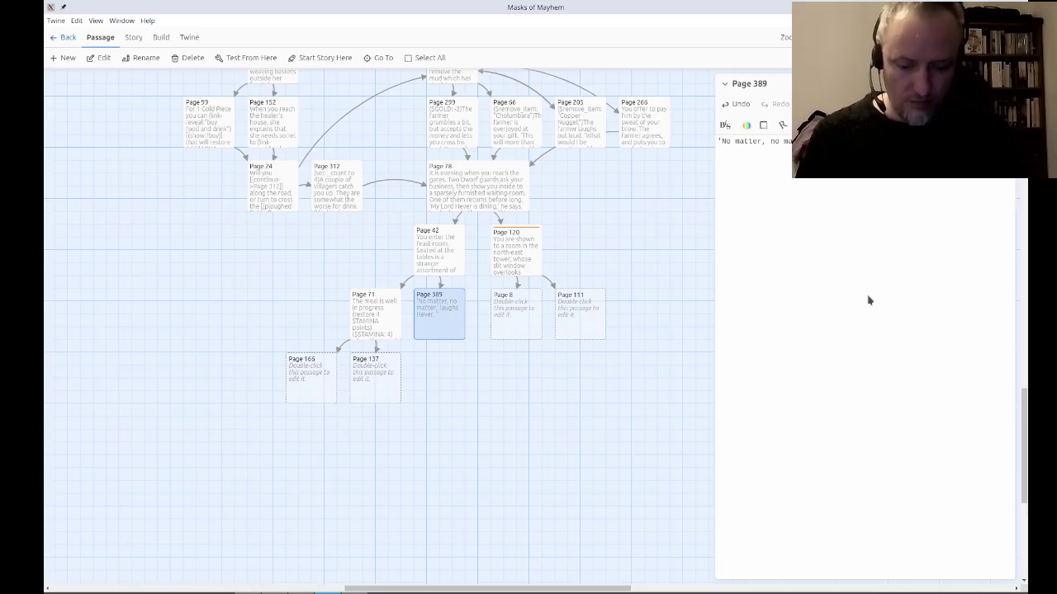
text(sit at )
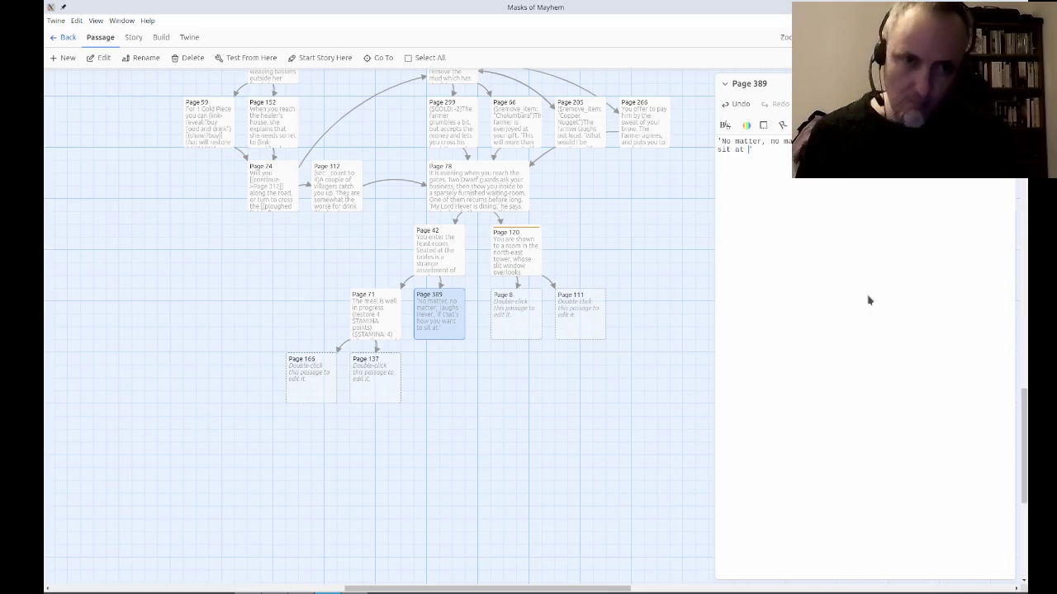
text(the table.)
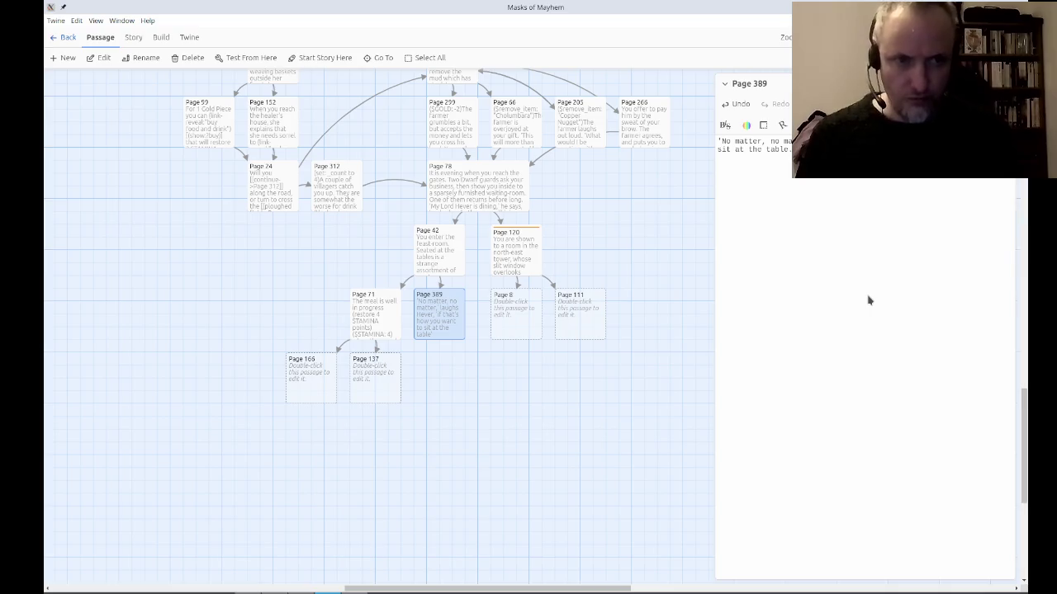
text(the feast, althou)
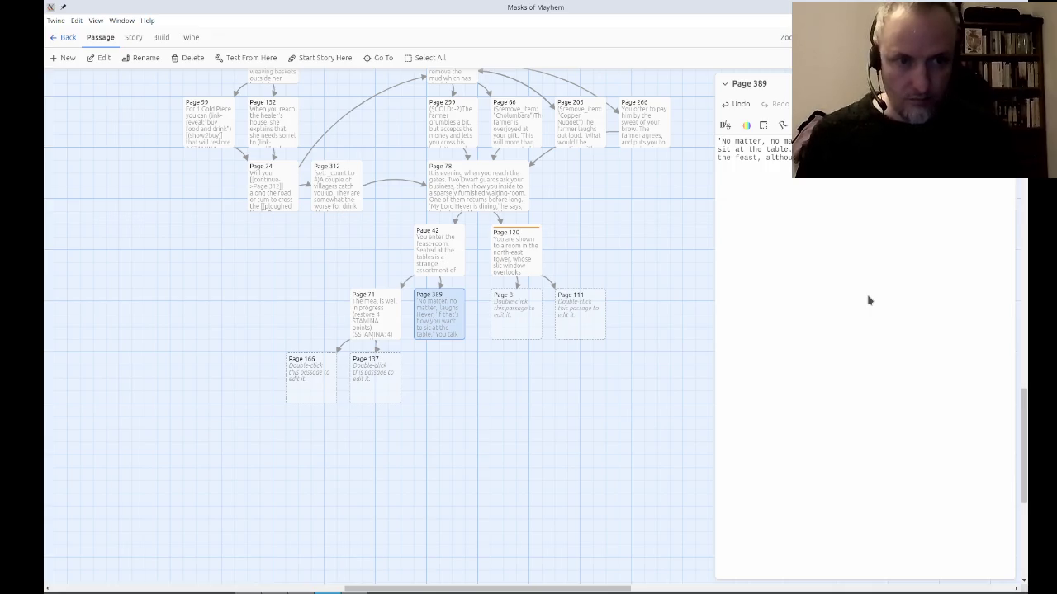
text(Hever)
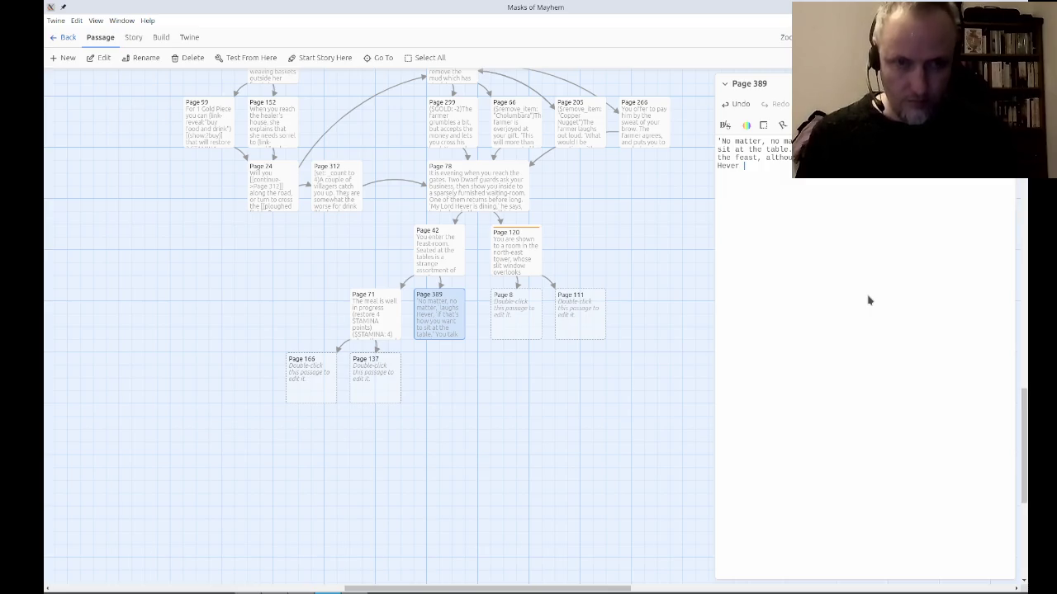
text('s horn and)
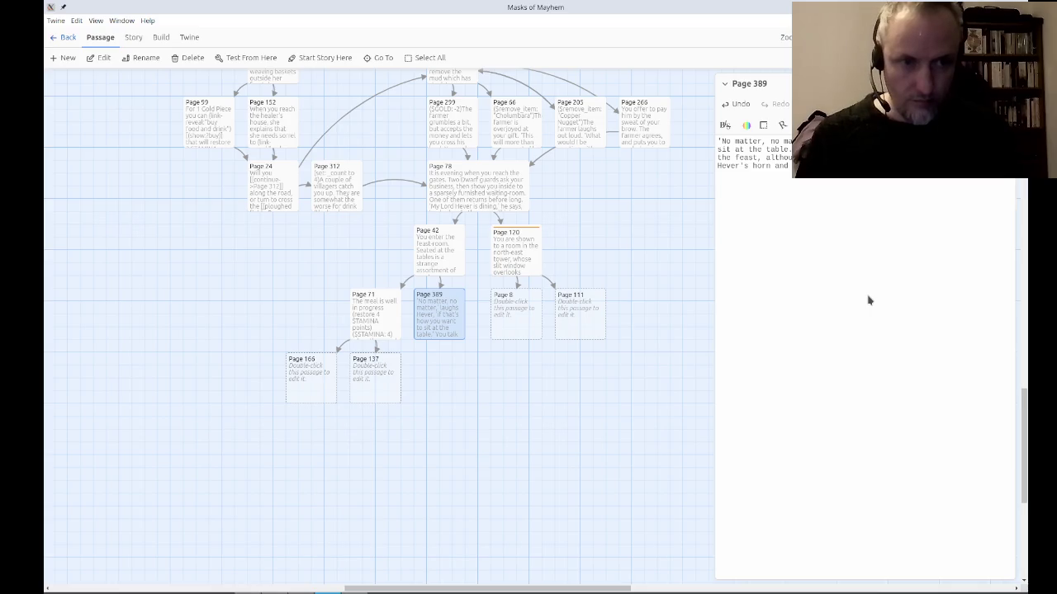
Add the restore 4 STAMINA note, the Privy Chamber bard invitation, and wine-heavy limbs needing refreshing sleep.
text((restore )
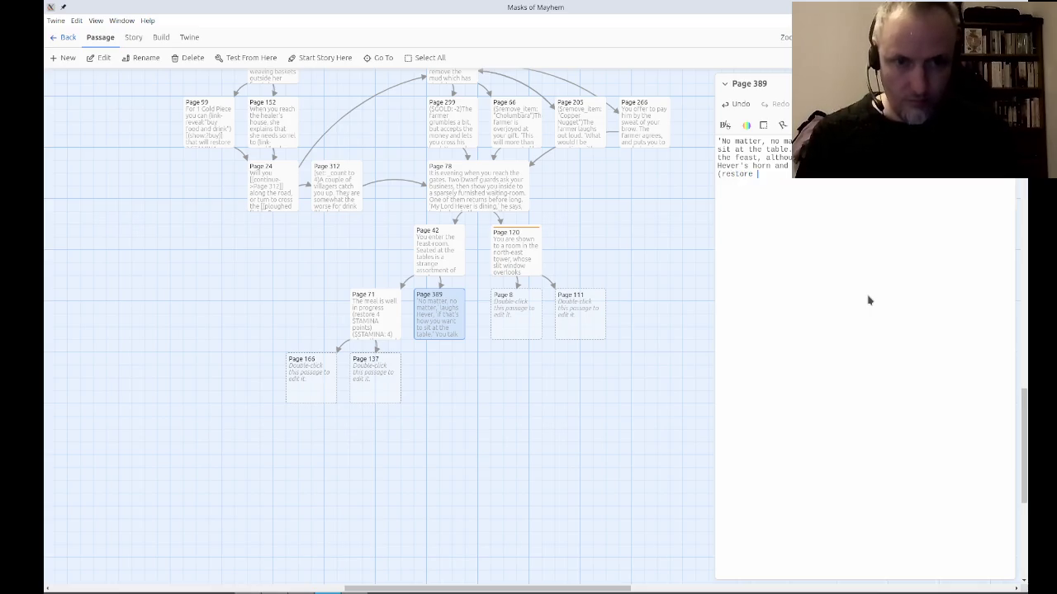
text(4 STAMIN)
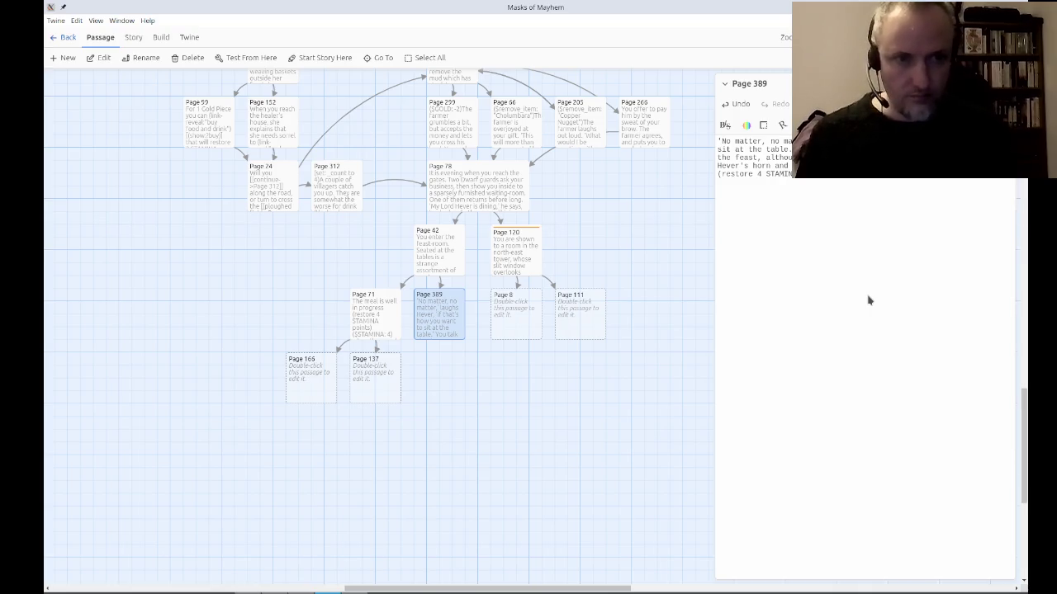
text(him in his Privy Chamber)
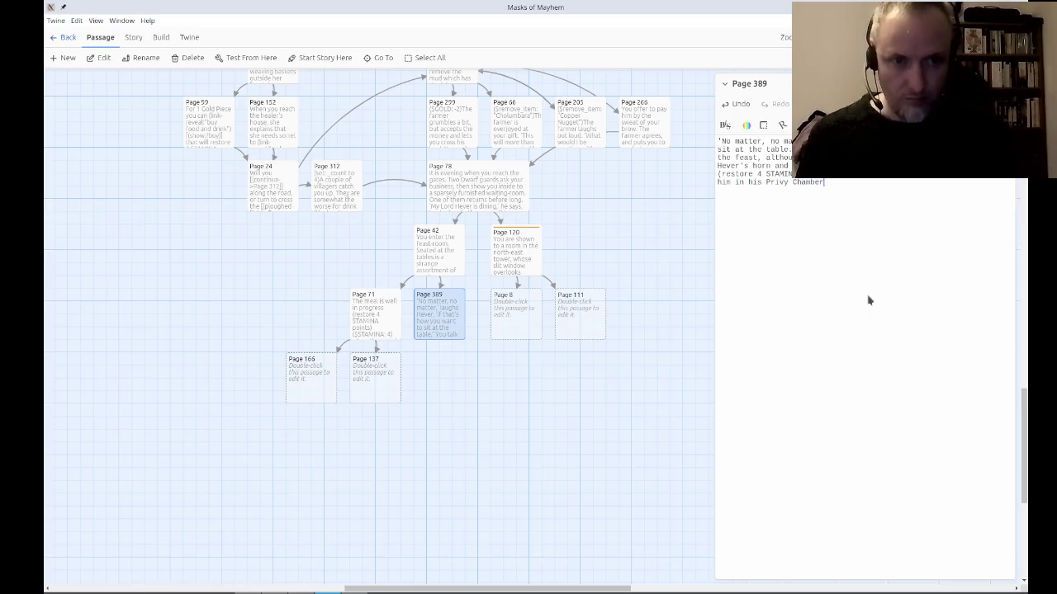
text( to listen to th)
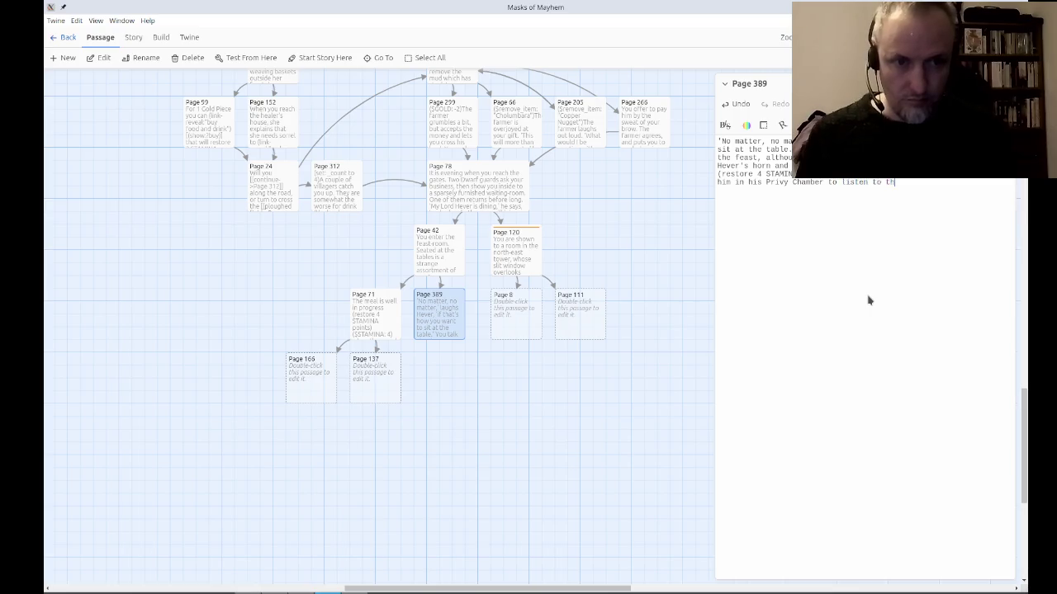
text(e castle bard.)
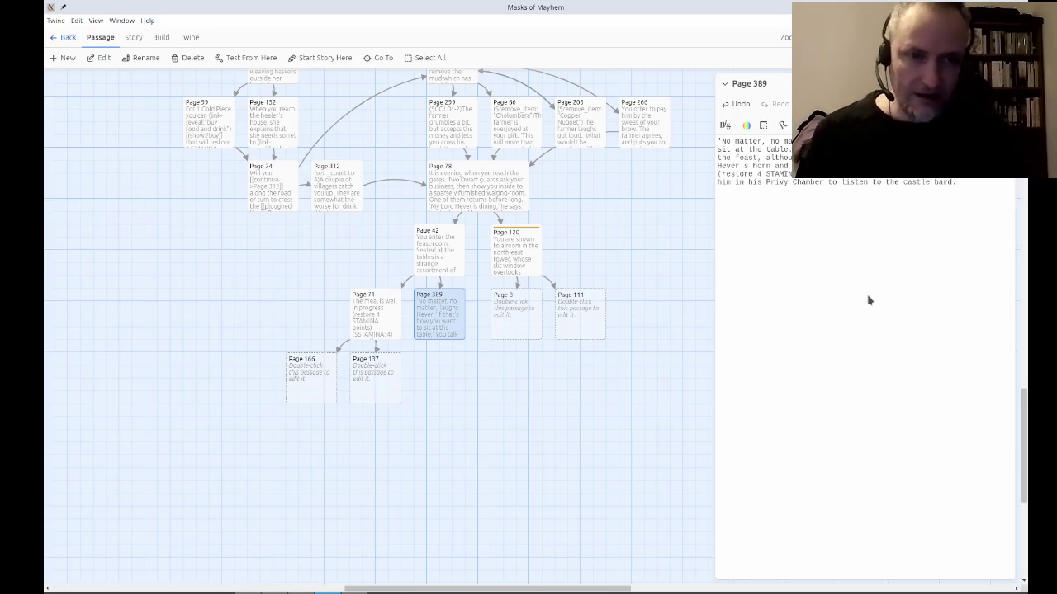
text(  The wine)
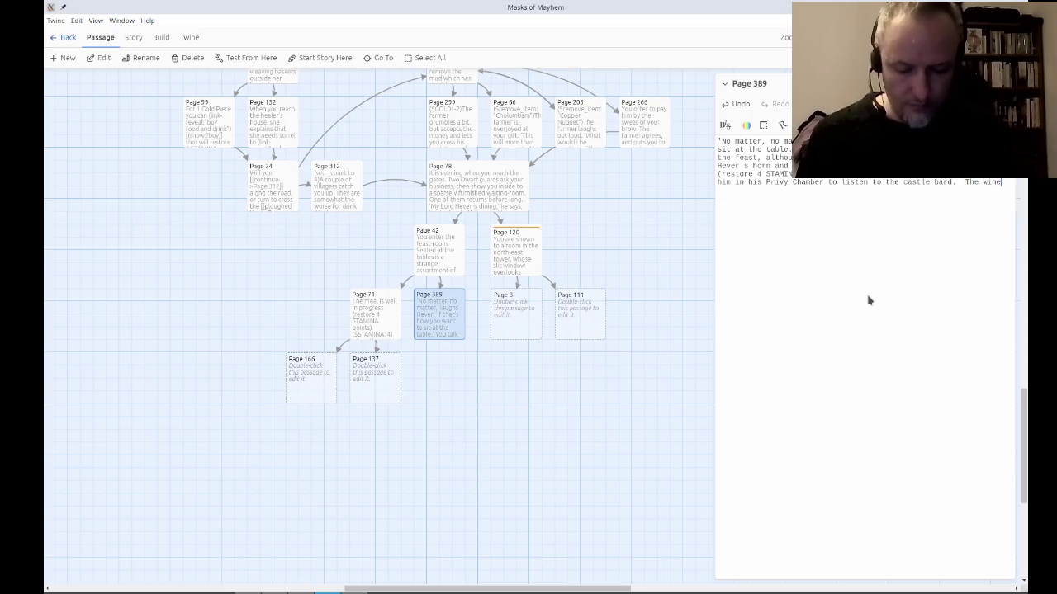
text( you drank at t)
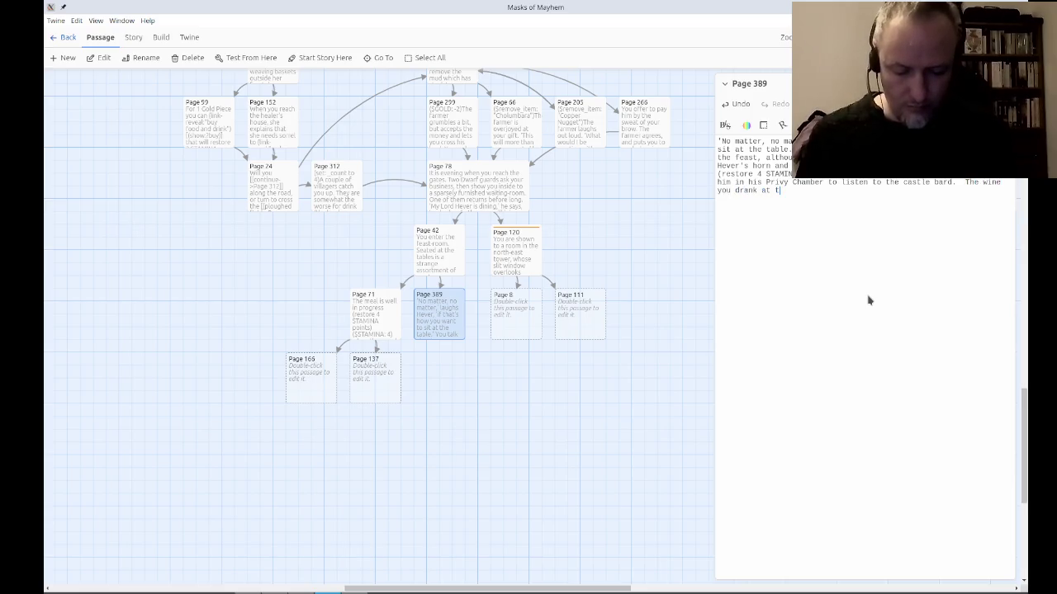
text(he fea)
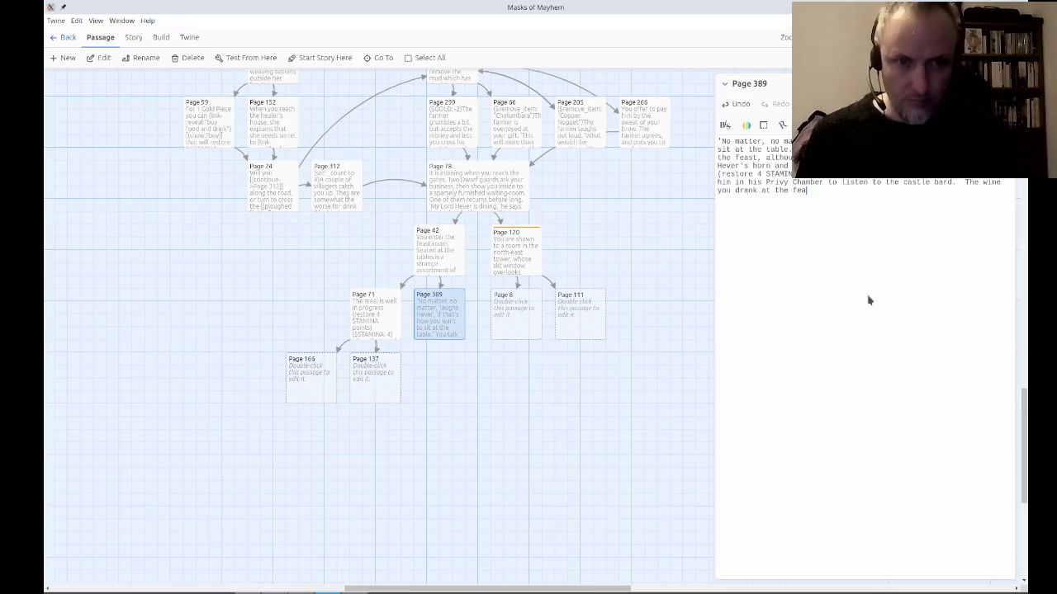
text(st is already )
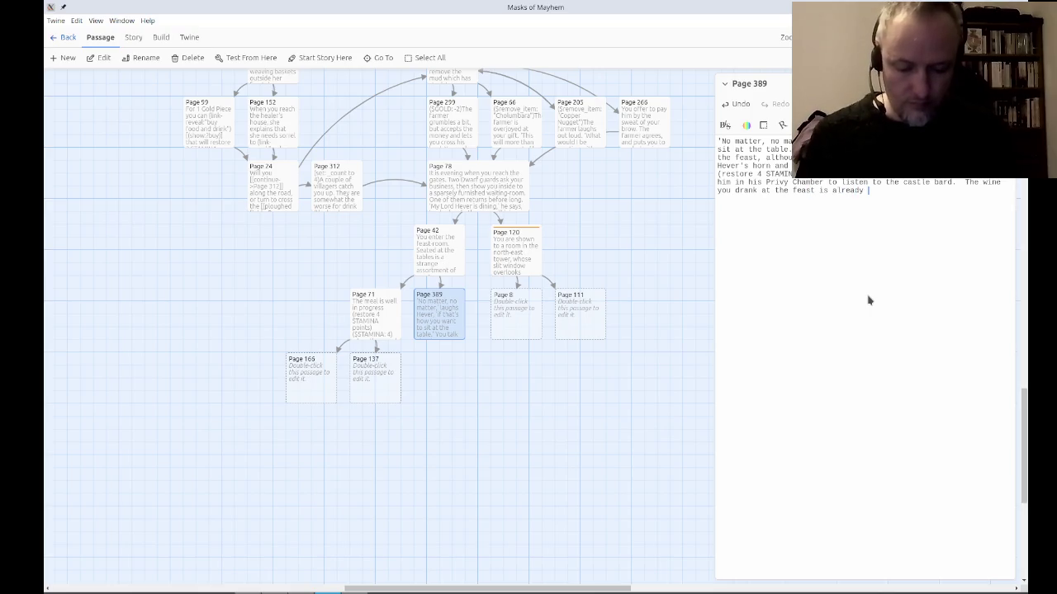
text(making your limb)
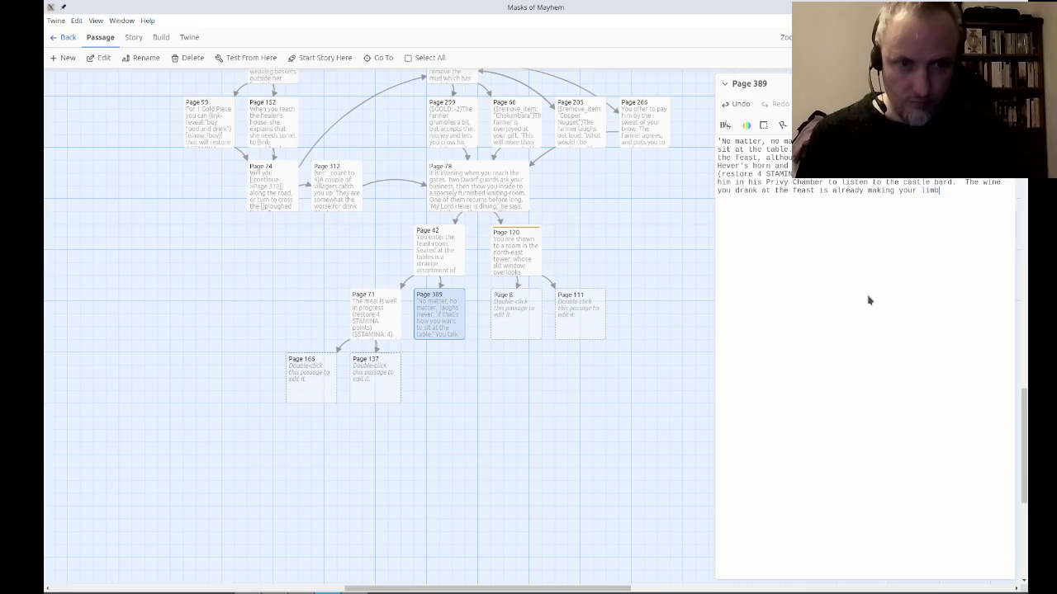
text(s feel like leasd)
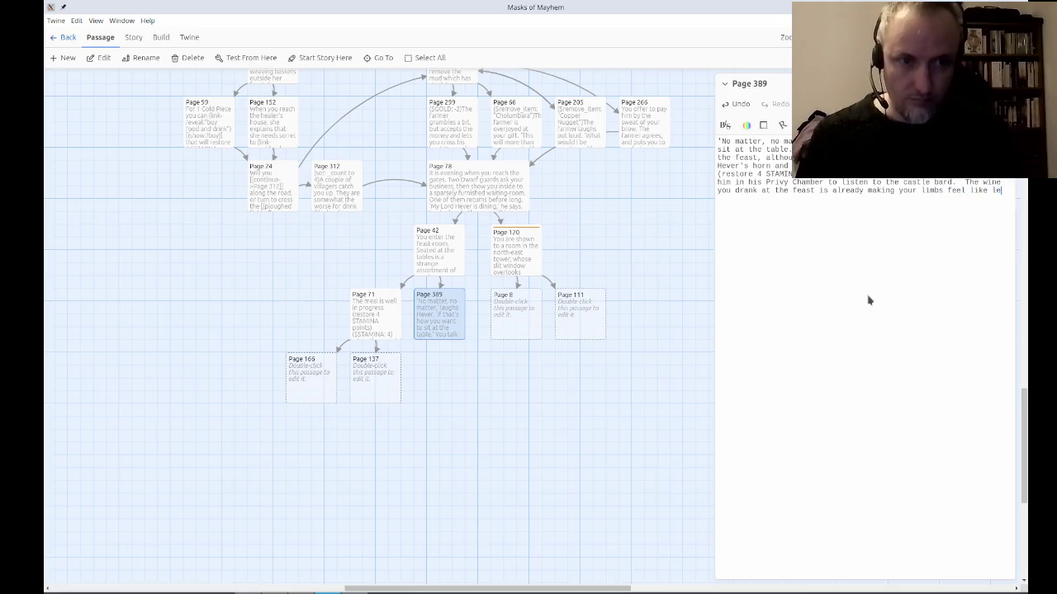
key(BackSpace)
key(BackSpace)
text(d,)
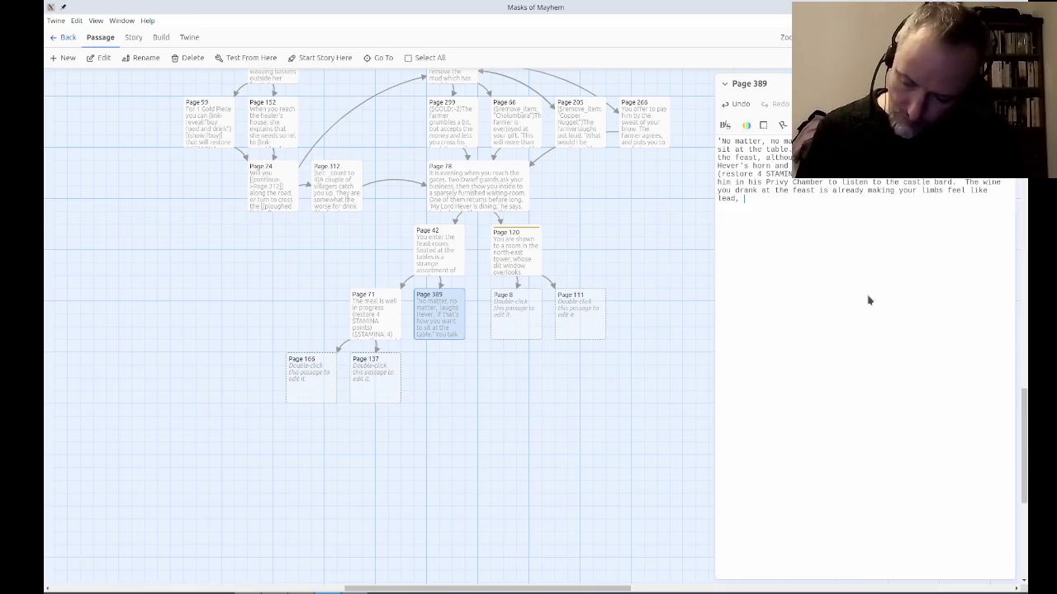
key(BackSpace)
key(BackSpace)
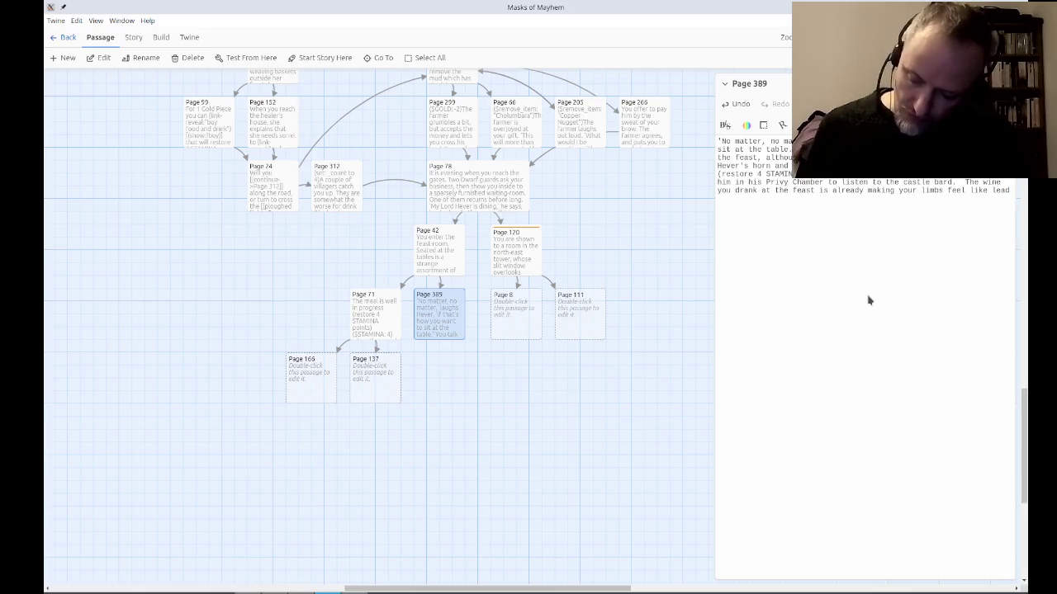
text(.  Refreshinh)
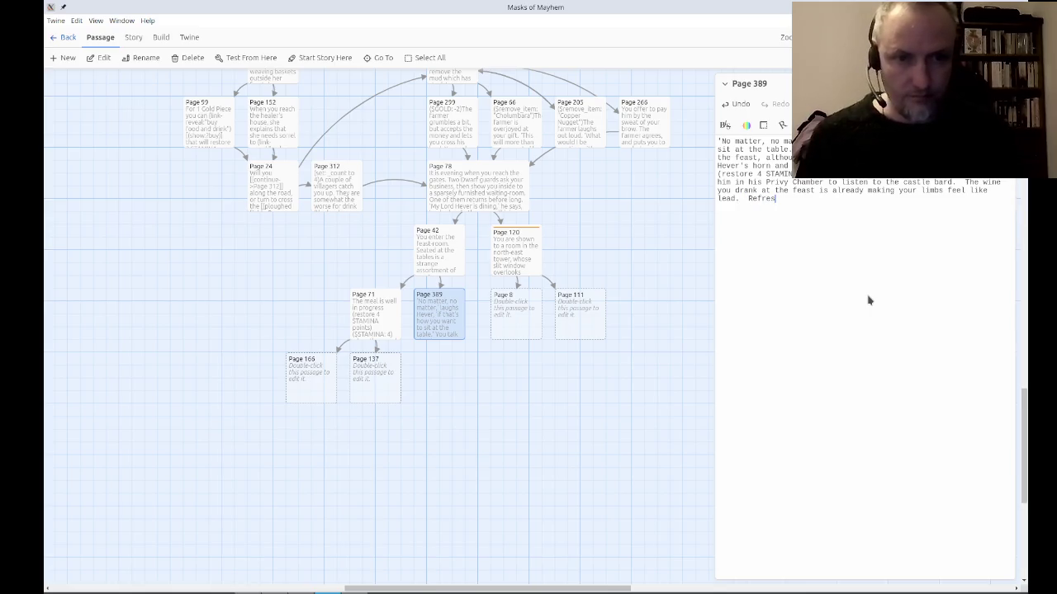
key(BackSpace)
key(BackSpace)
text(g sleep)
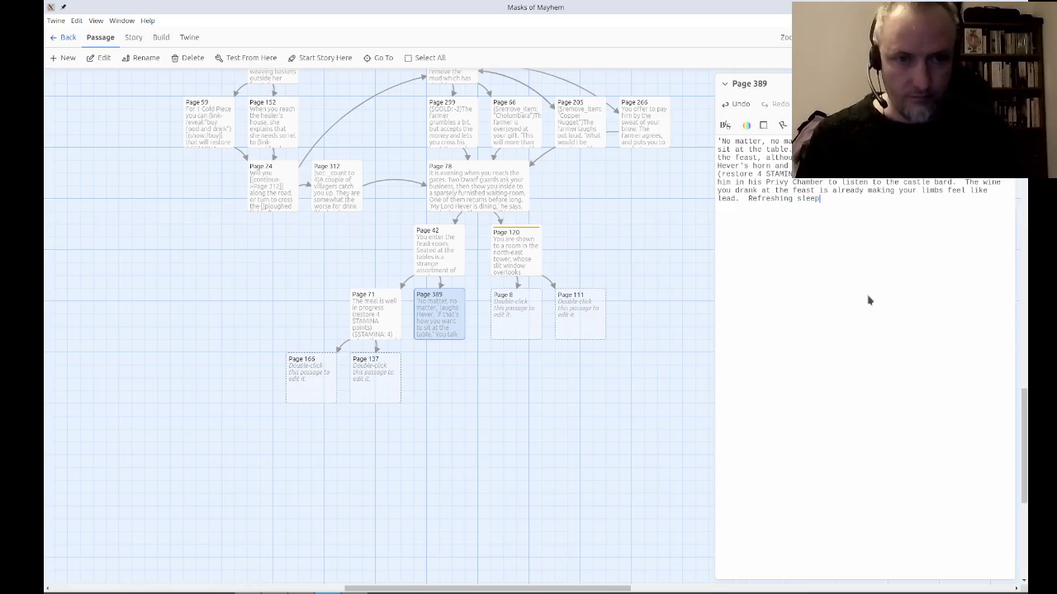
text( seems not jus)
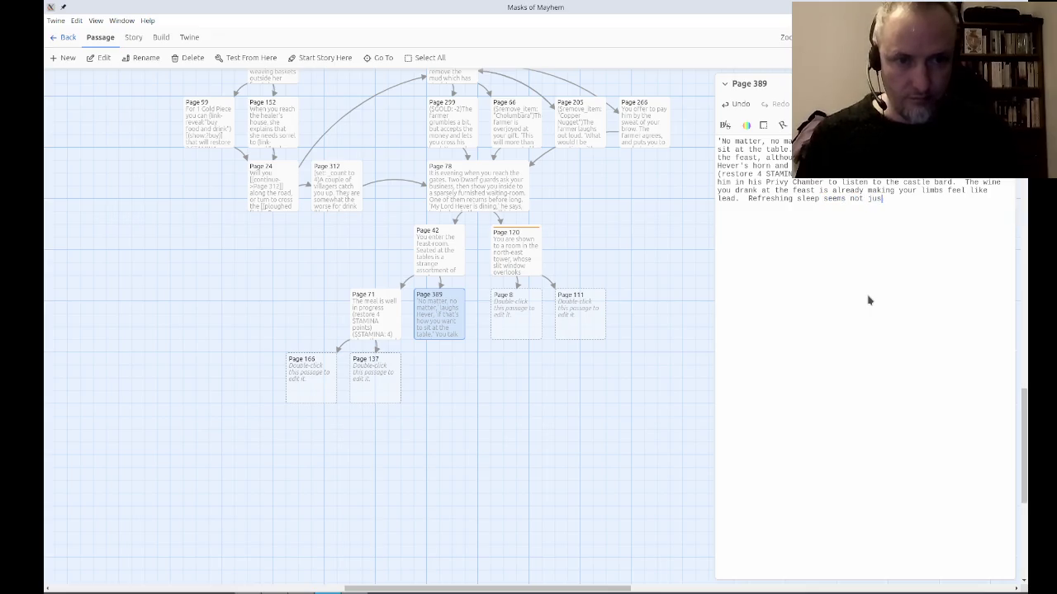
text(t desirable, )
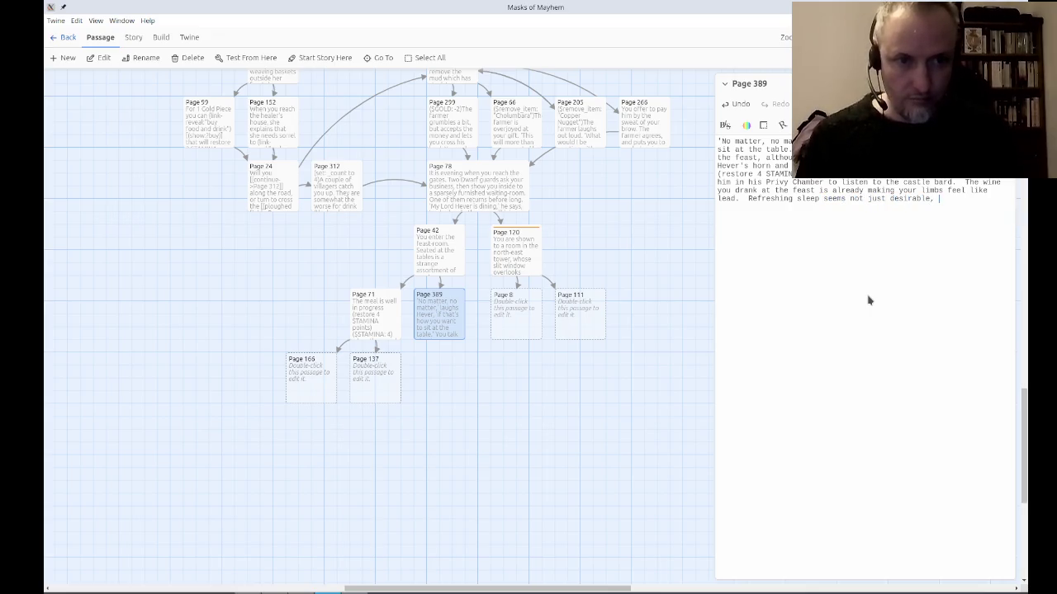
text(but necessary.)
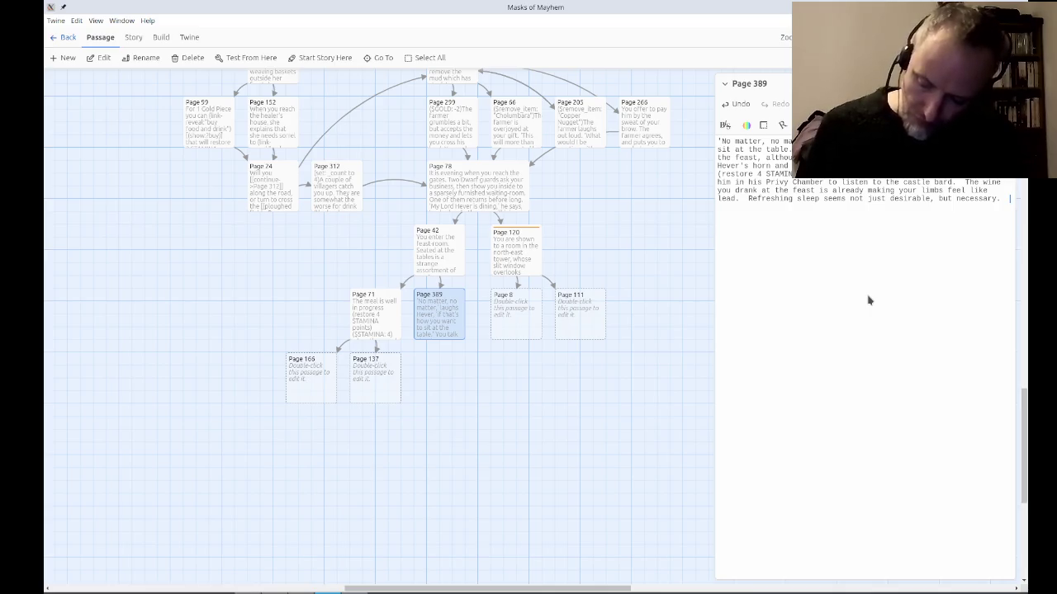
text(  W)
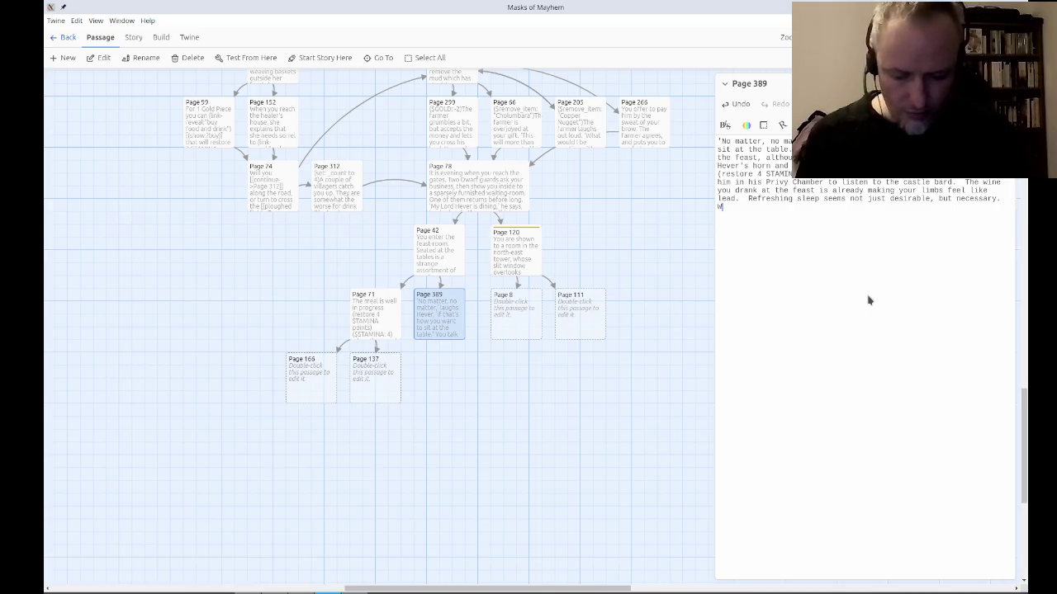
text(ill you pol)
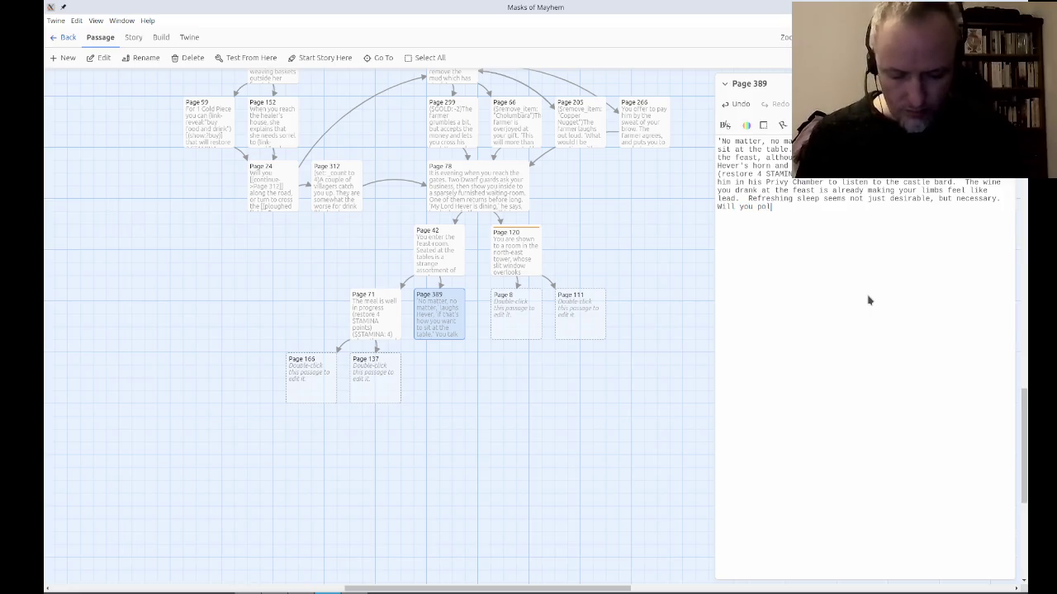
text(itely refuse H)
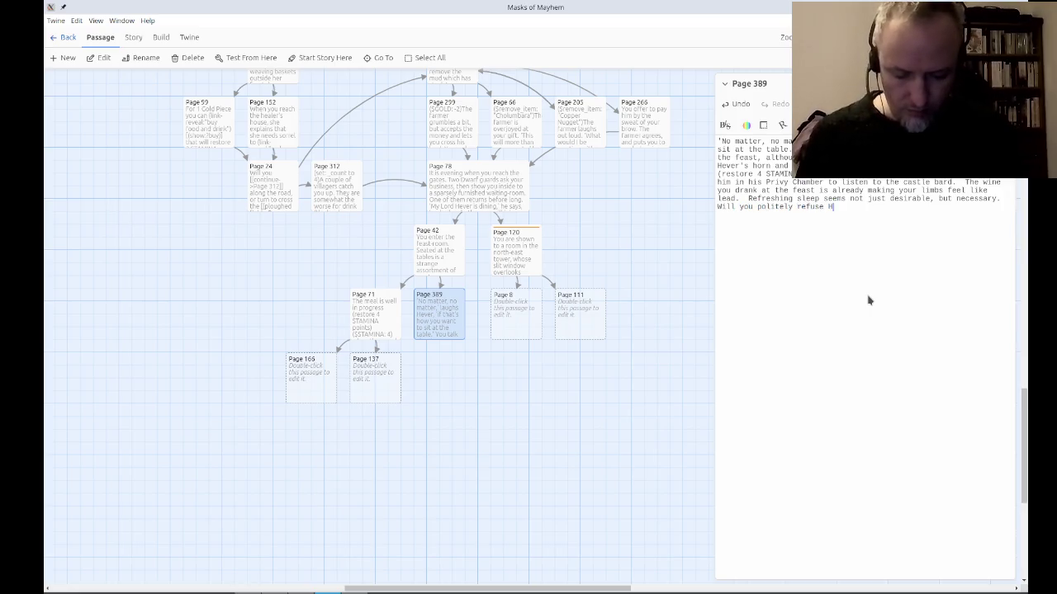
text(ever's invitation)
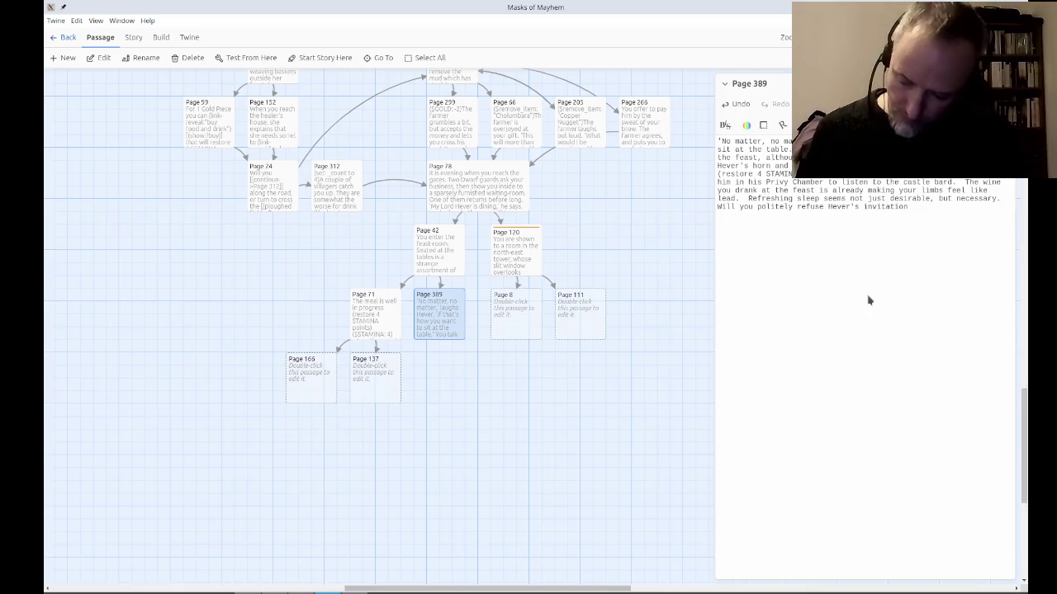
text( a)
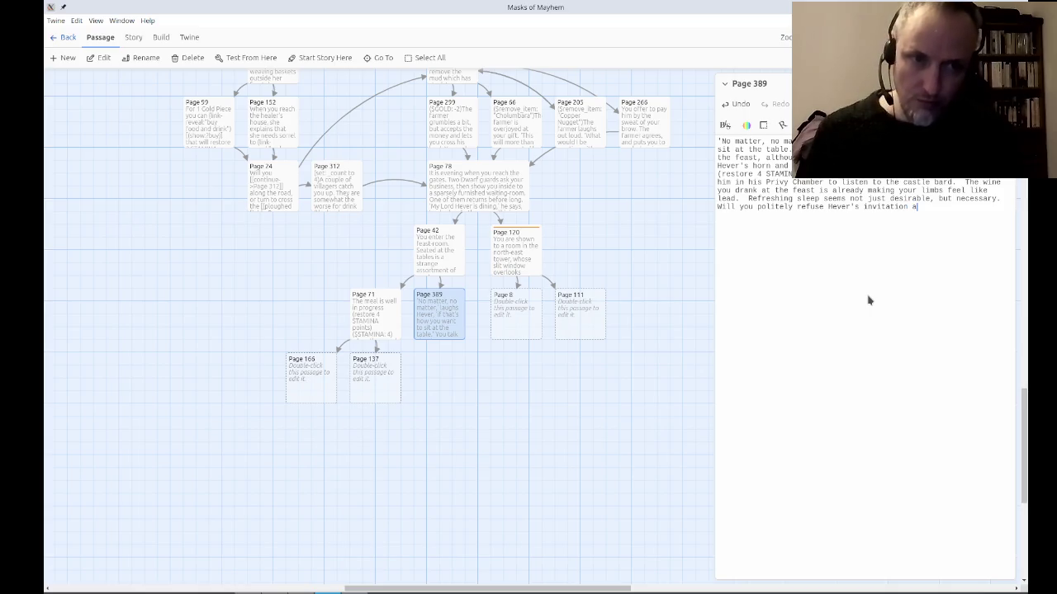
text(nd as)
Finish Page 389's question, linking 'politely refuse' to Page 26 and 'go with him' to Page 184.
key(BackSpace)
text(k to be s)
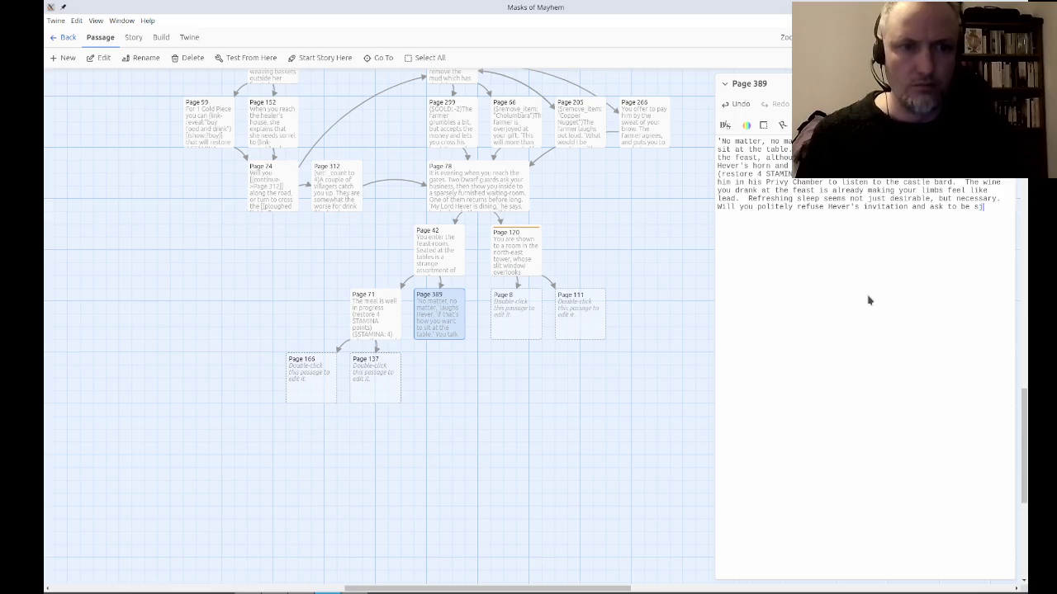
text(hown to )
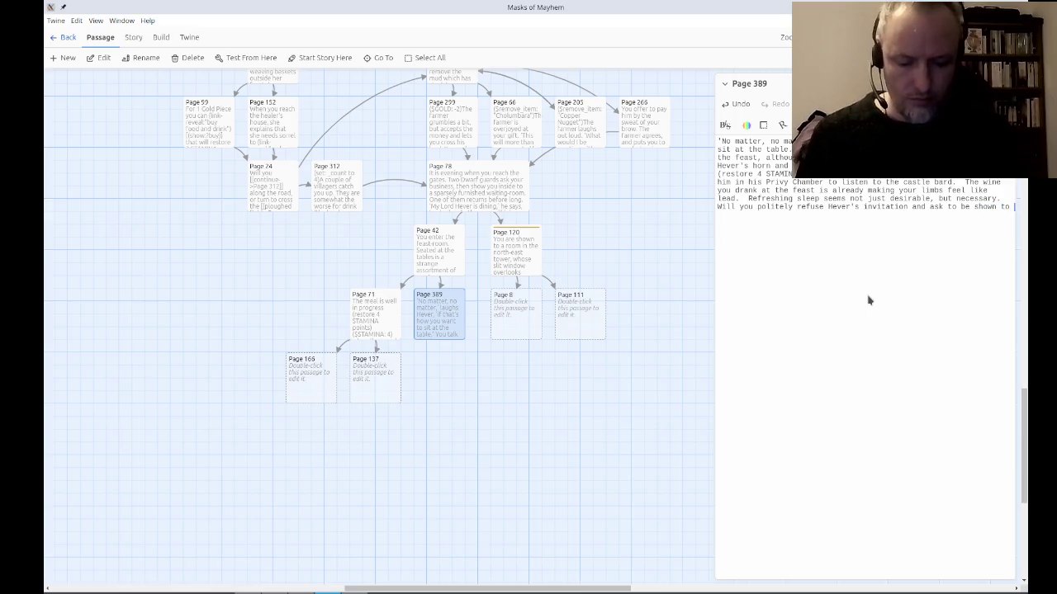
text(your room.,)
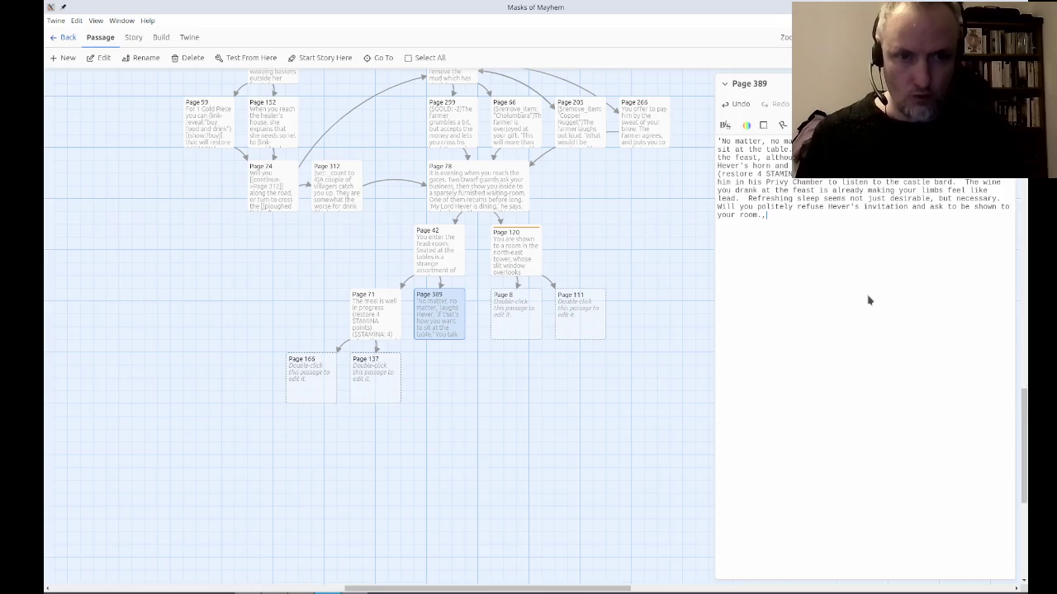
key(BackSpace)
key(BackSpace)
text(, or )
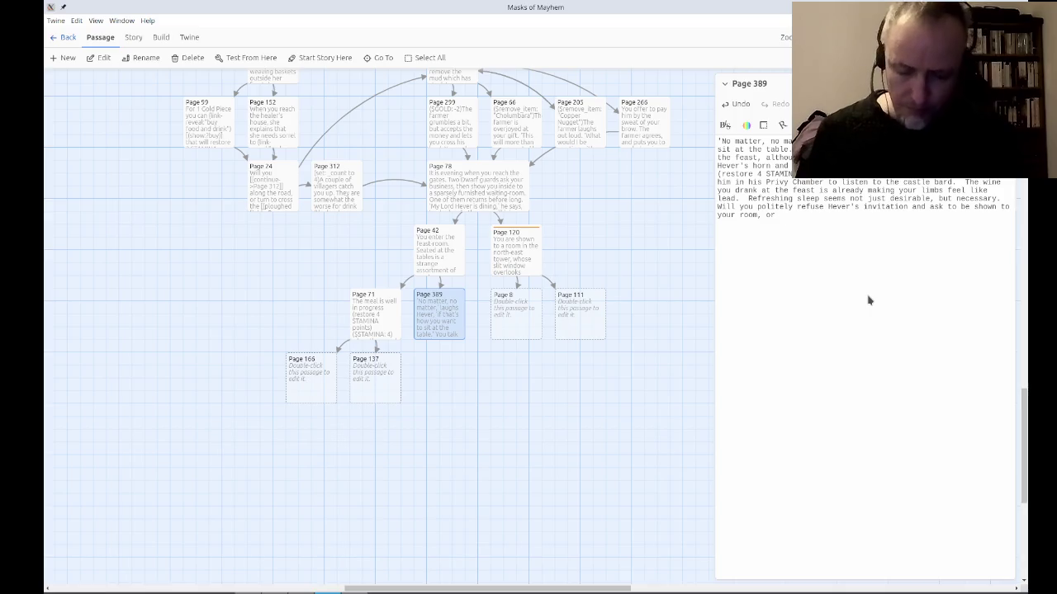
text(will you go with him)
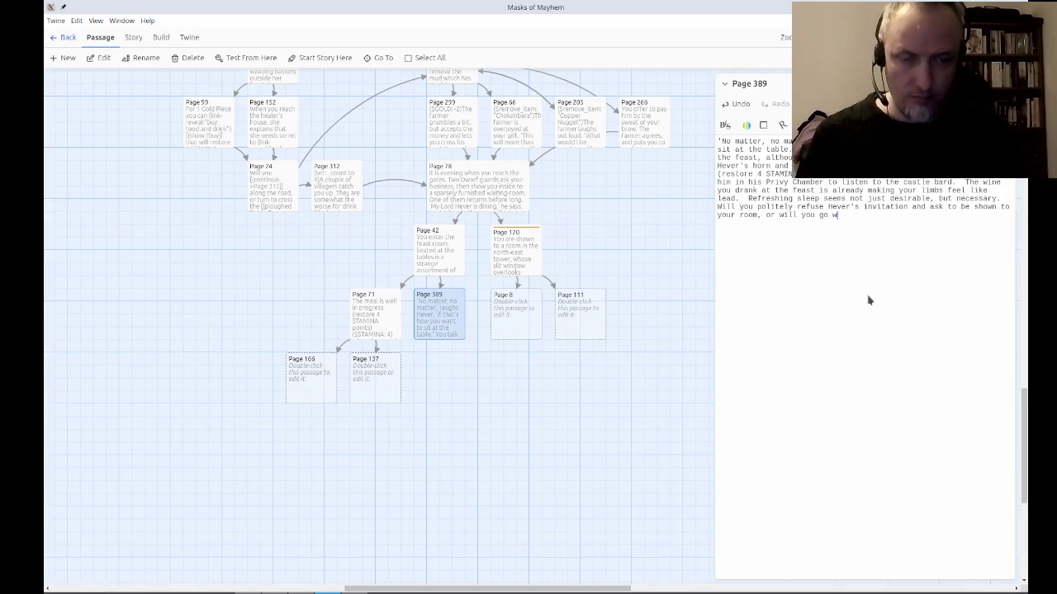
text(?)
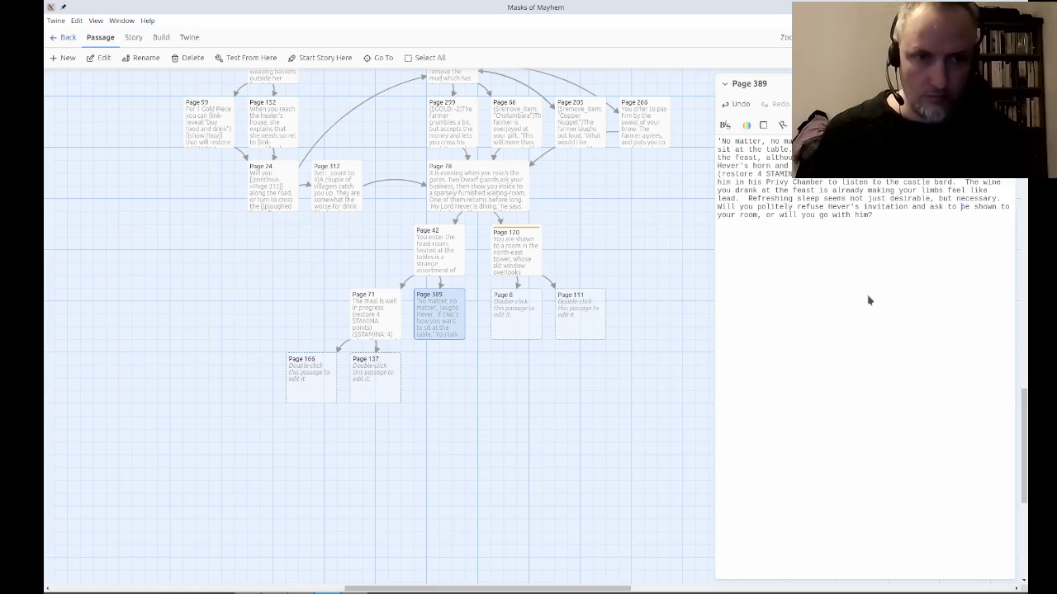
key(ctrl+Left)
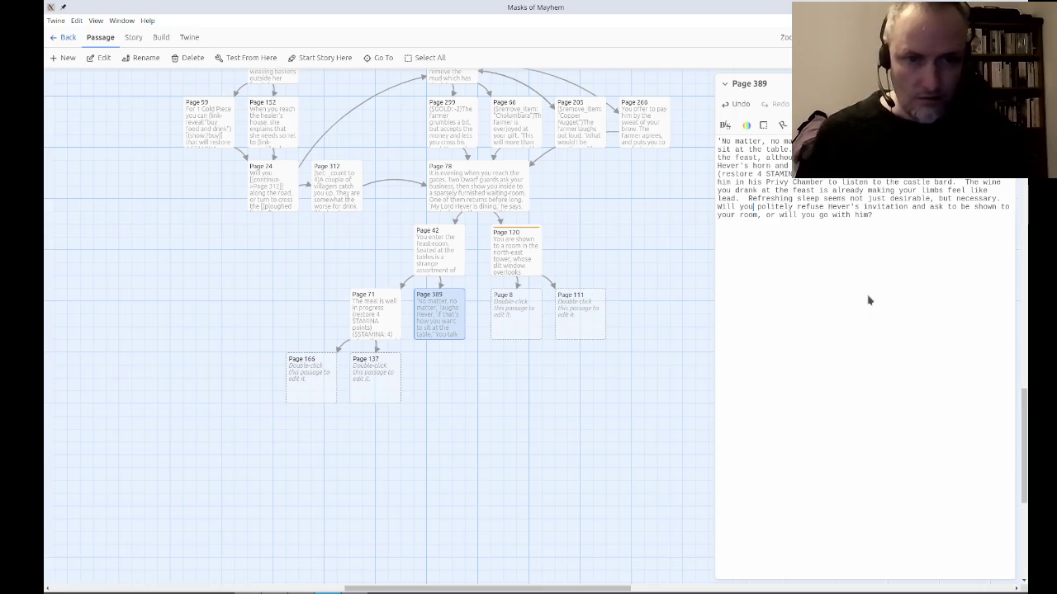
text([[)
key(ctrl+Right)
key(ctrl+Right)
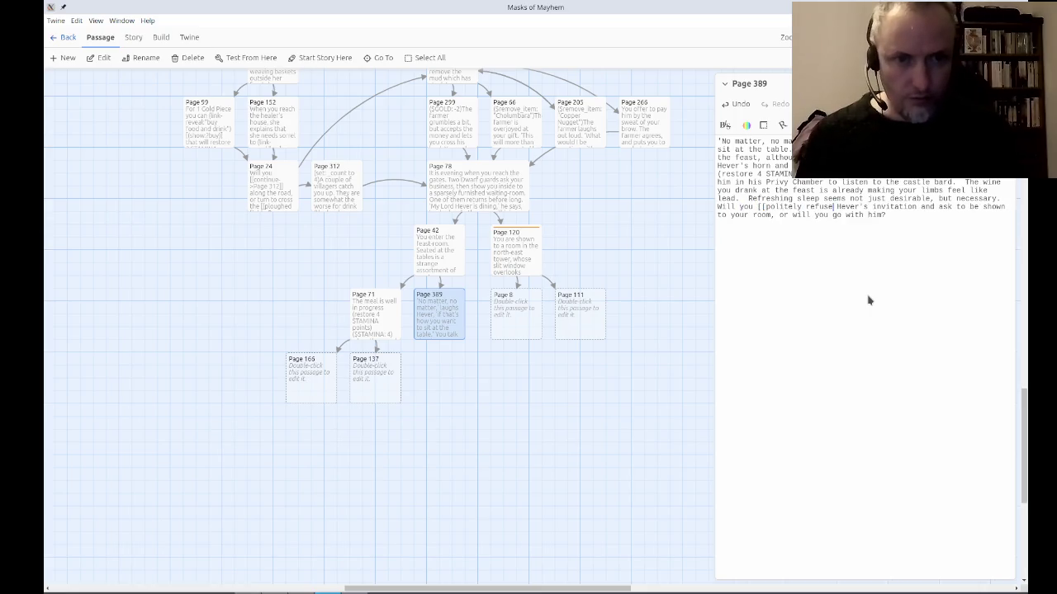
text(->Page )
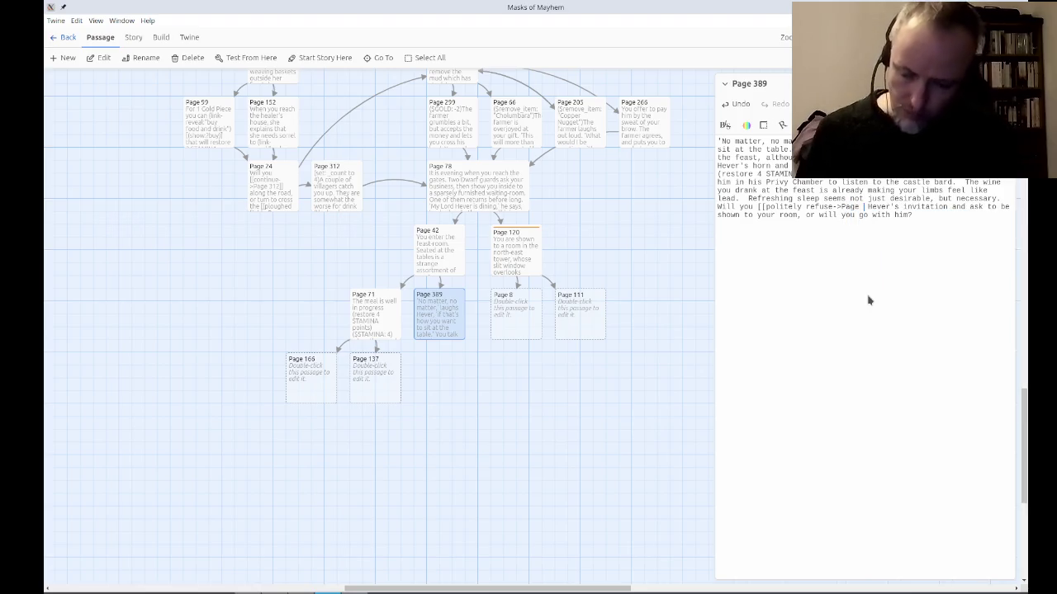
text(26]] )
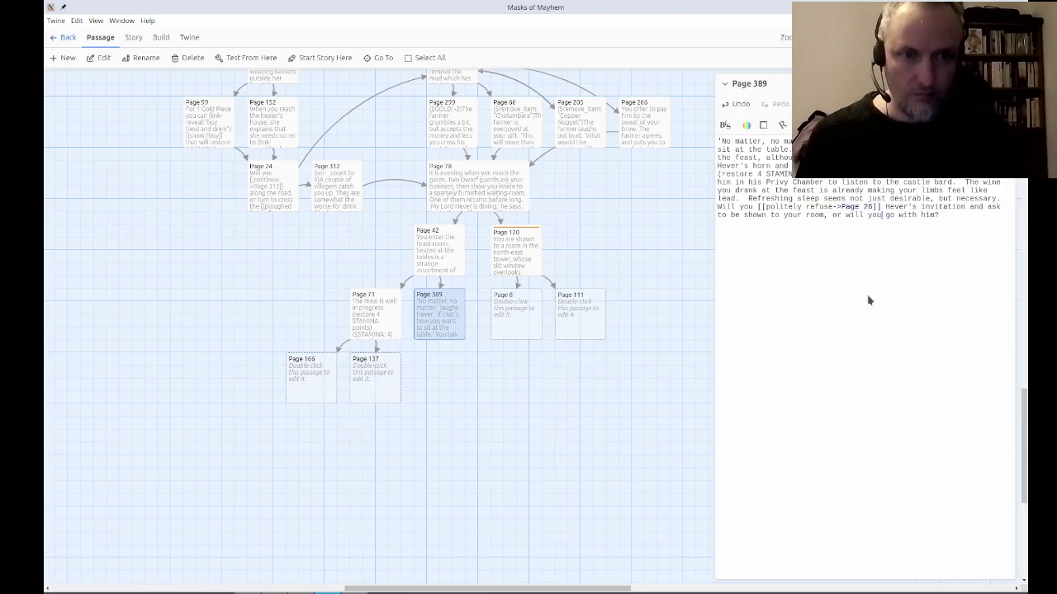
text([[)
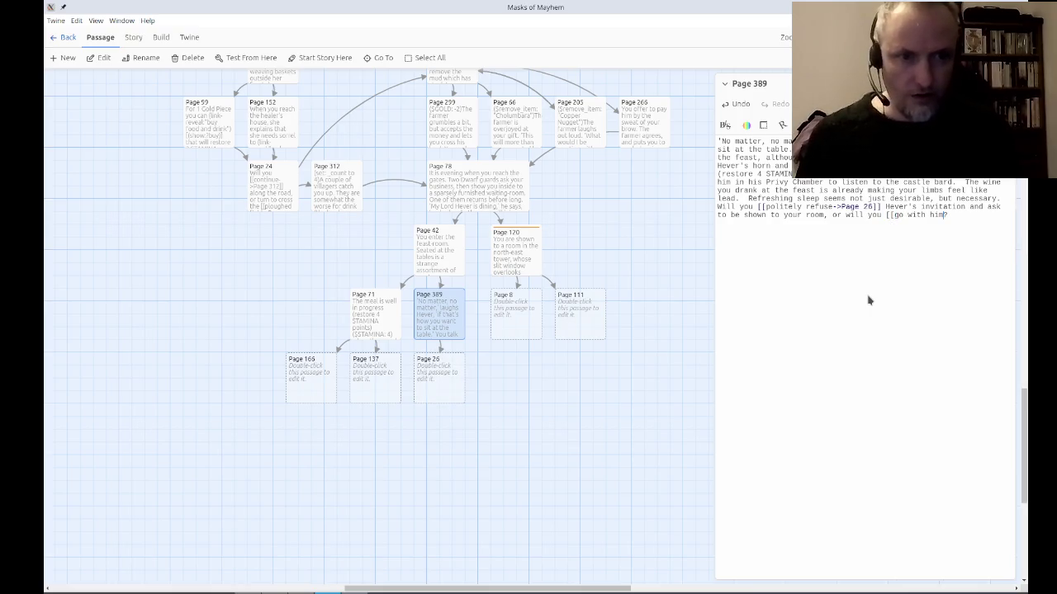
text(->Page )
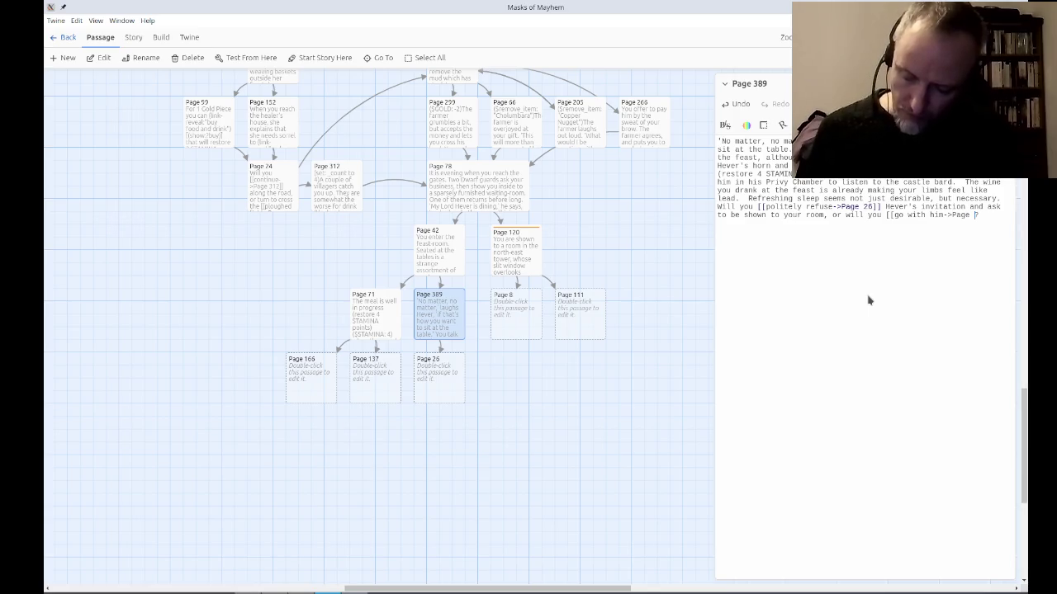
text(184]])
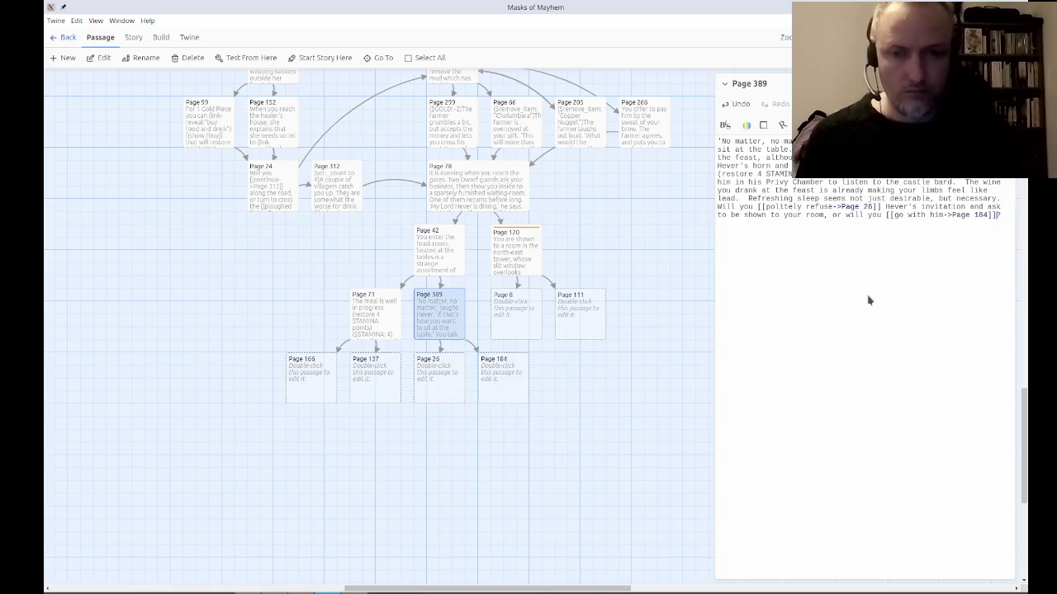
key(alt+Tab)
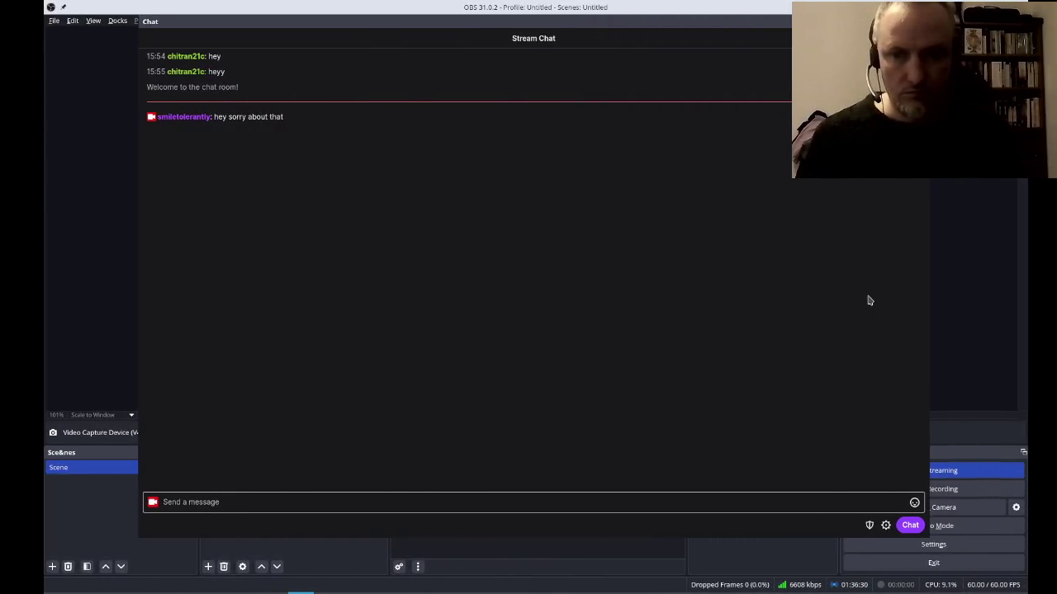
Check the OBS stream chat and its Users in Chat list, then return to Twine.
key(alt+Tab)
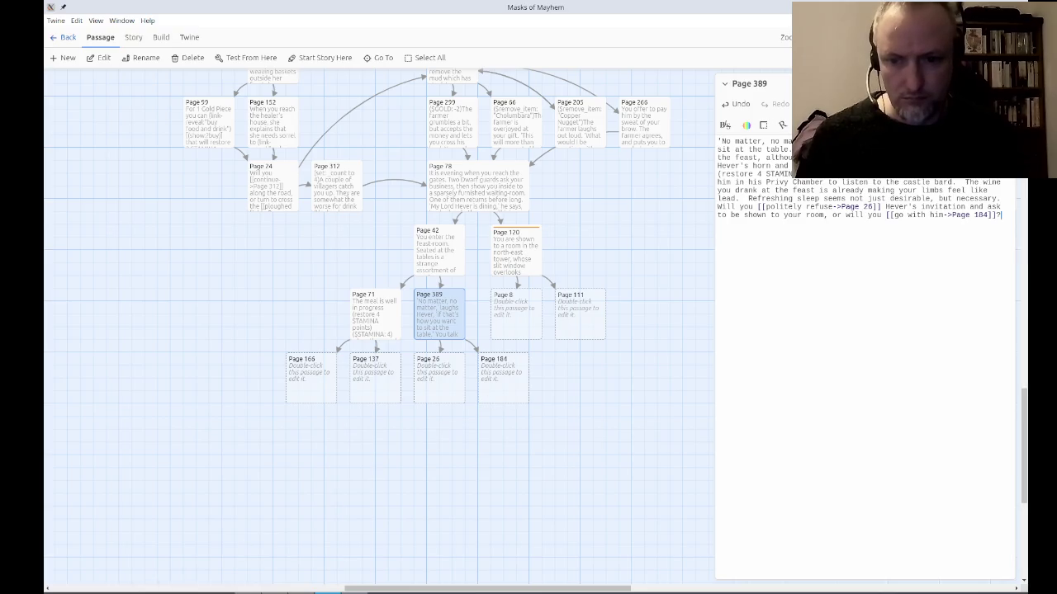
key(alt+Tab)
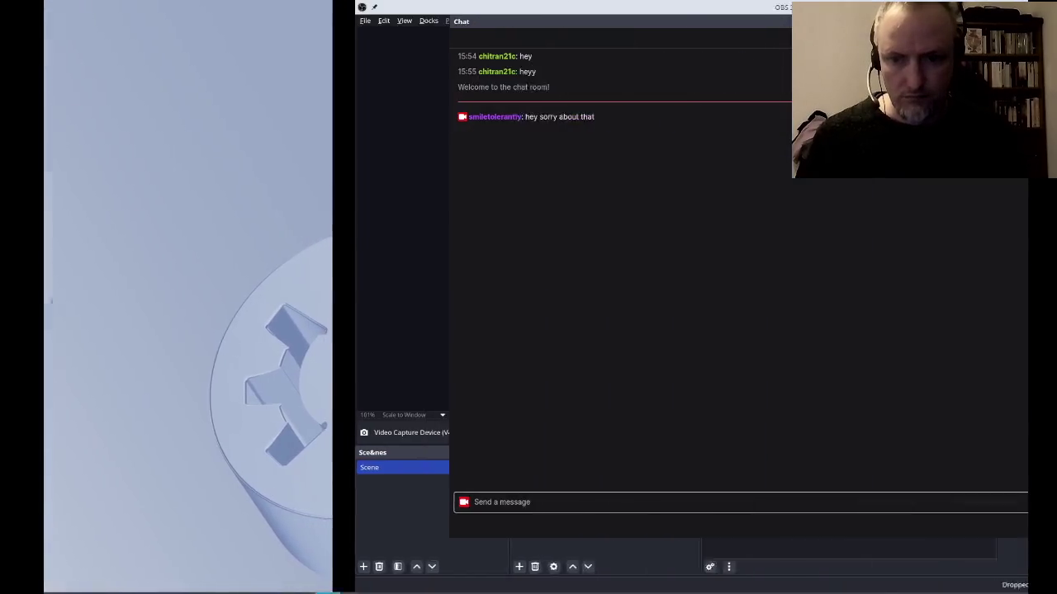
key(ctrl+super+Right)
key(ctrl+super+Left)
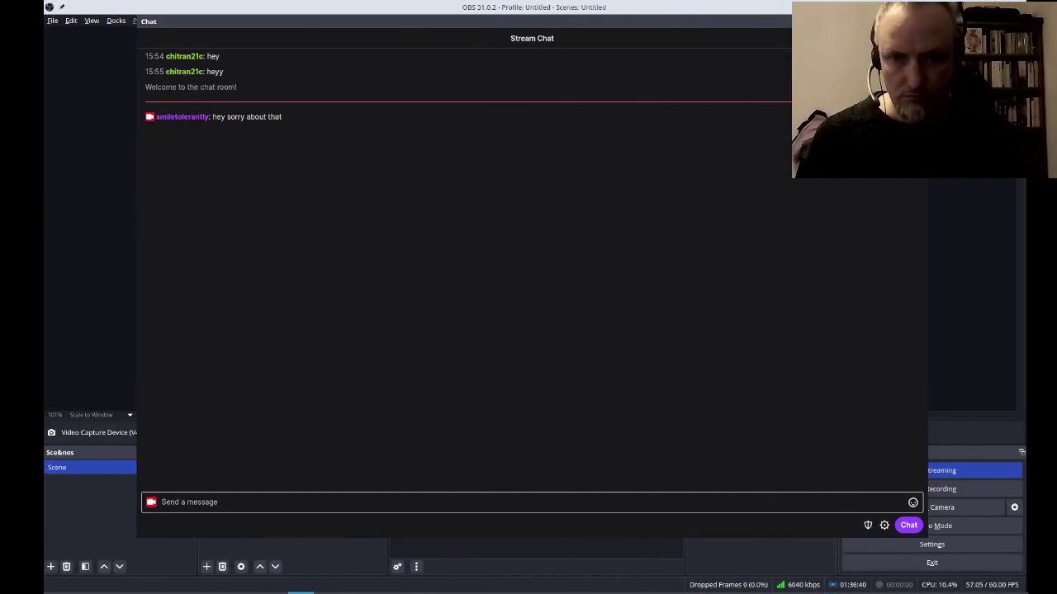
mouse_move(533, 29)
mouse_down()
mouse_move(562, 118)
mouse_move(540, 20)
mouse_up()
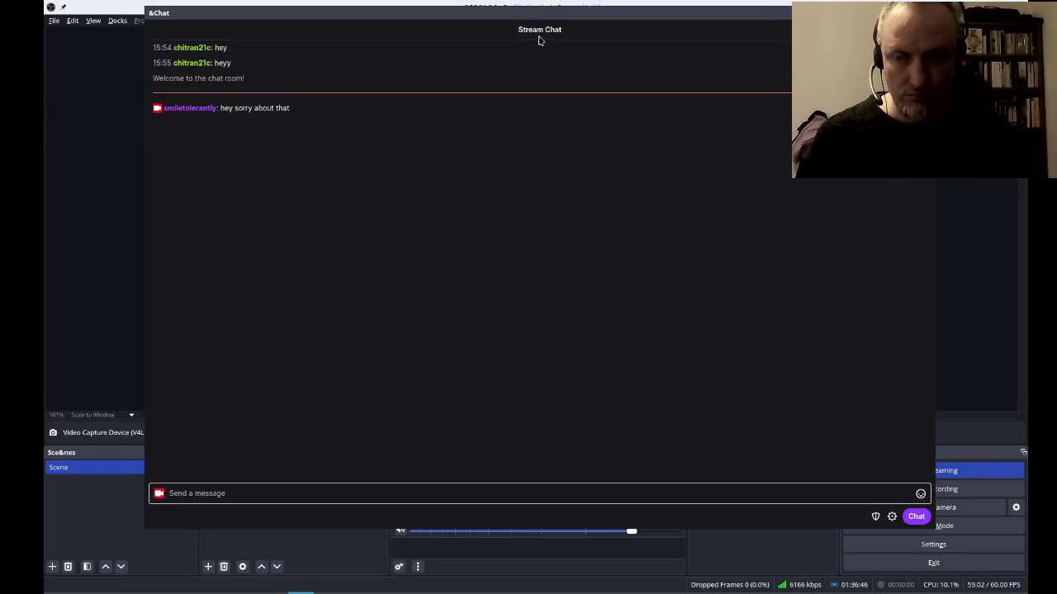
drag(716, 18, 702, 18)
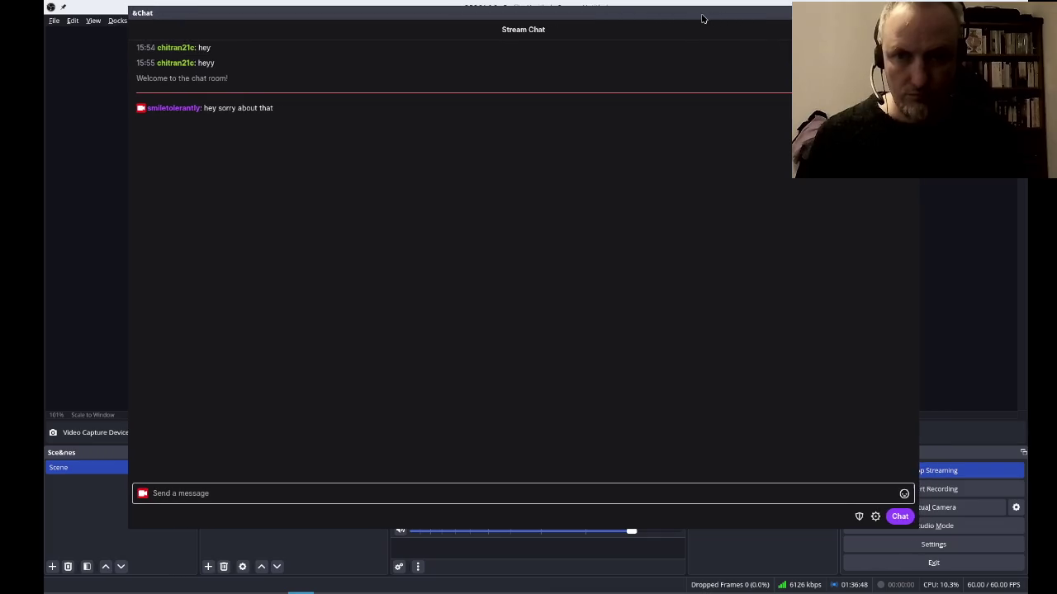
key(alt+Tab)
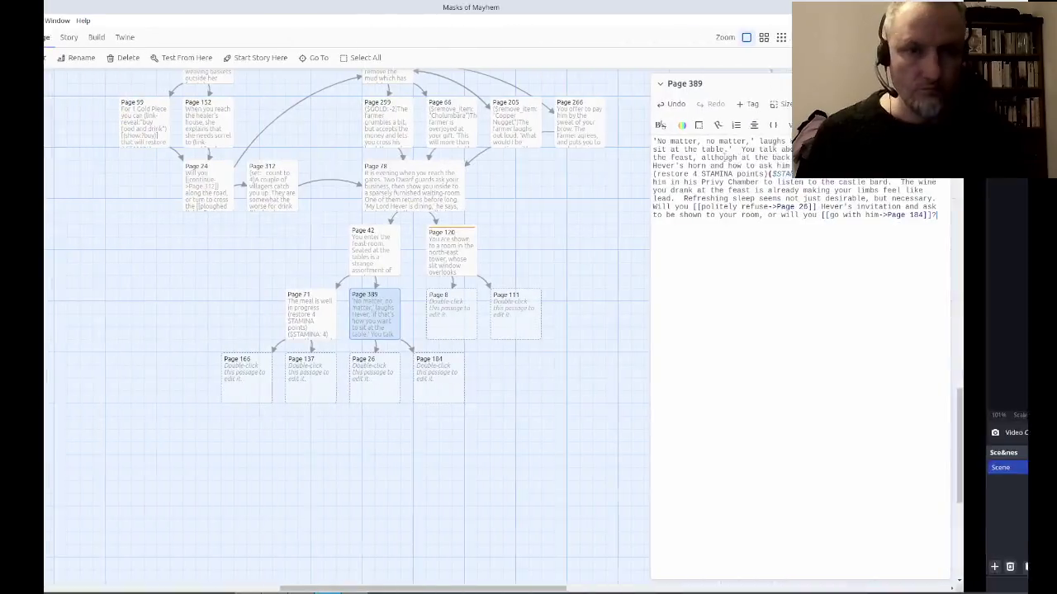
key(alt+Tab)
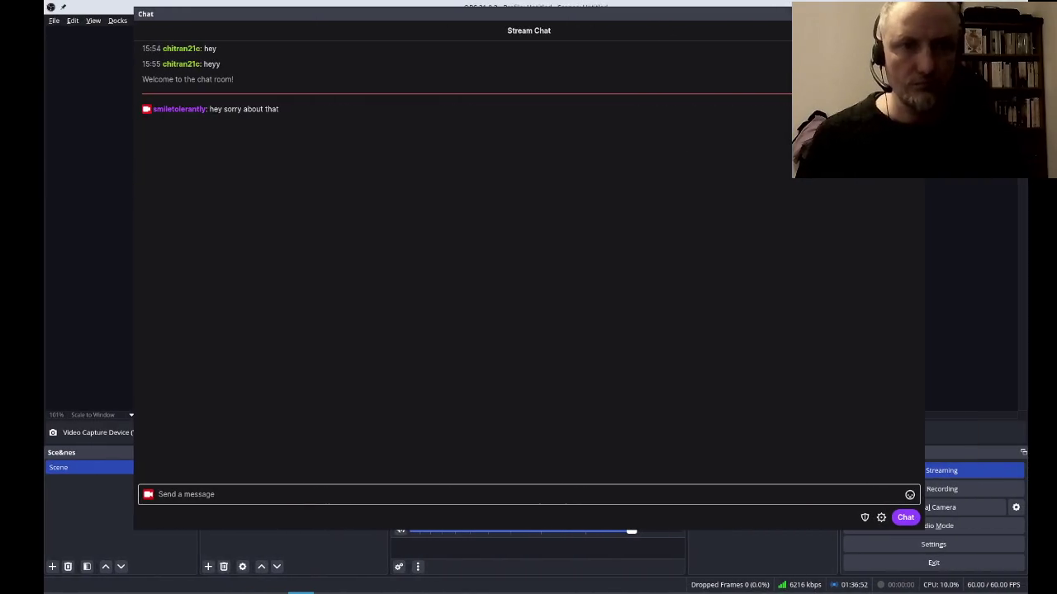
click(912, 30)
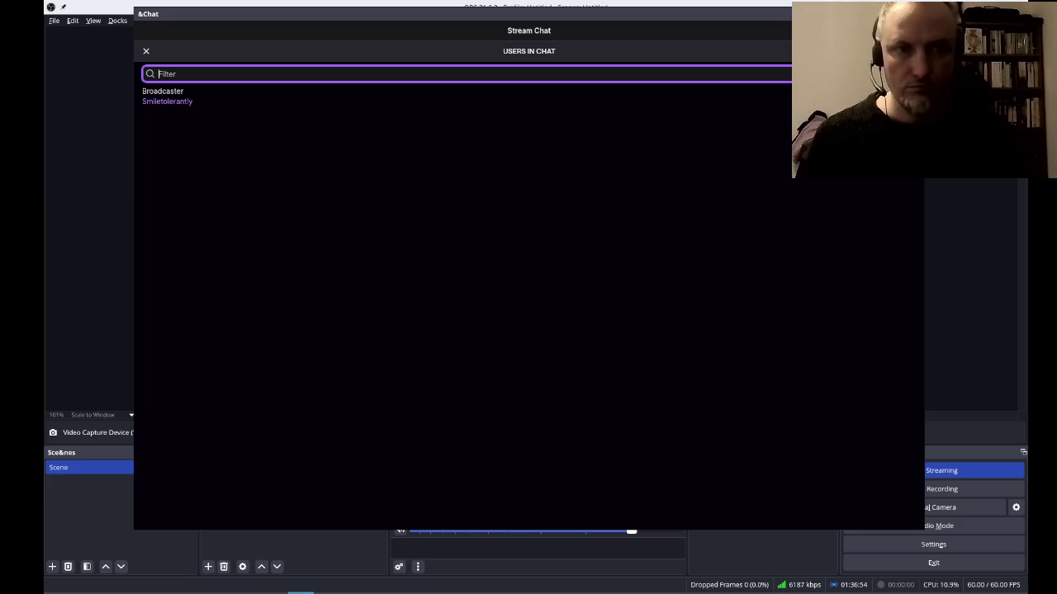
click(912, 30)
key(alt+Tab)
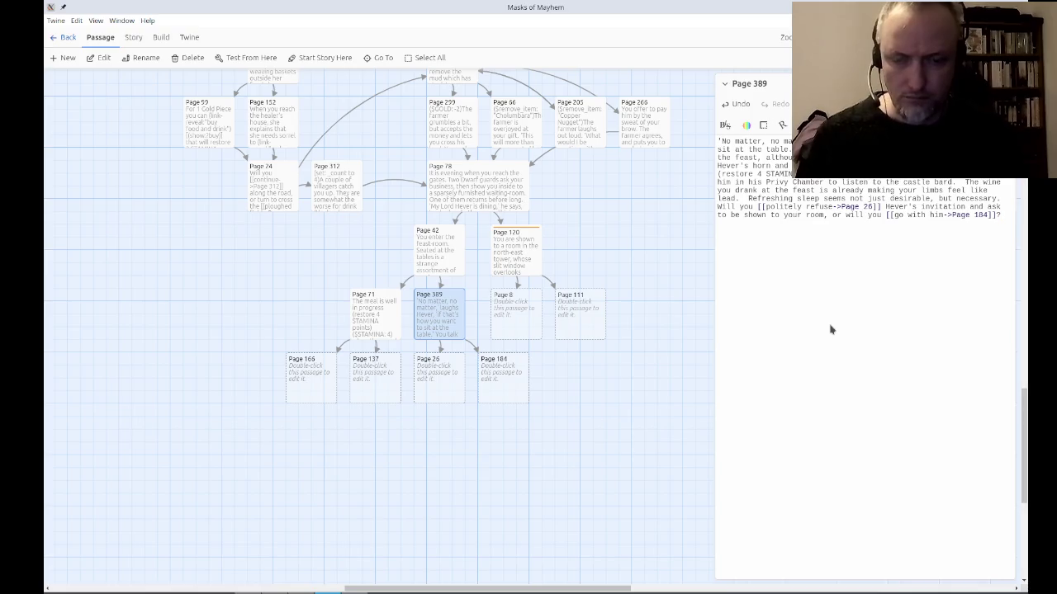
Move the six lower passages, including Page 71 and Page 389, left on the map, then open Page 8.
drag(544, 460, 322, 284)
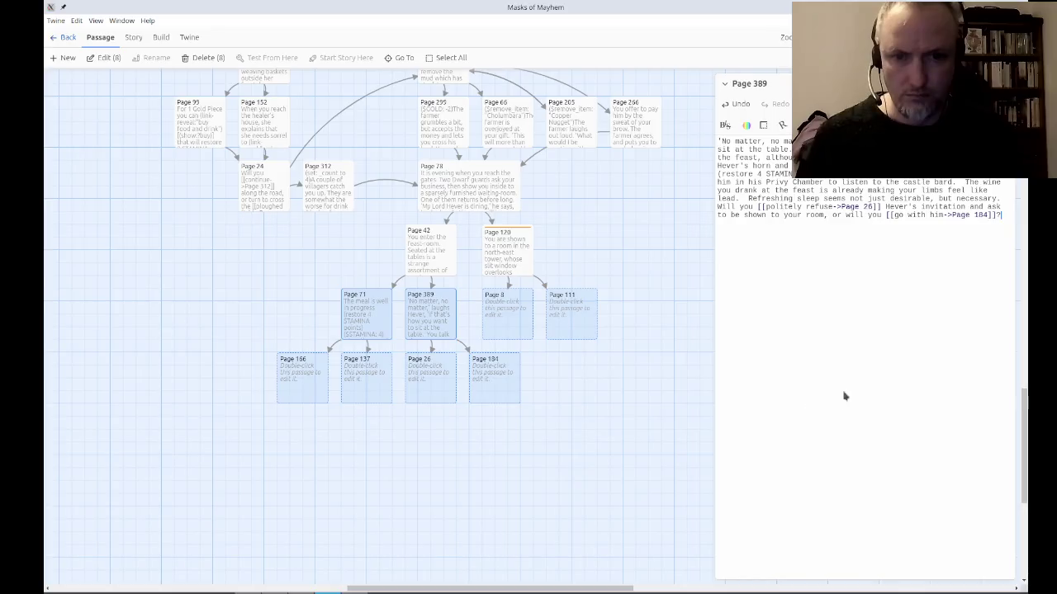
mouse_move(508, 468)
mouse_down()
mouse_move(487, 424)
mouse_move(269, 303)
mouse_up()
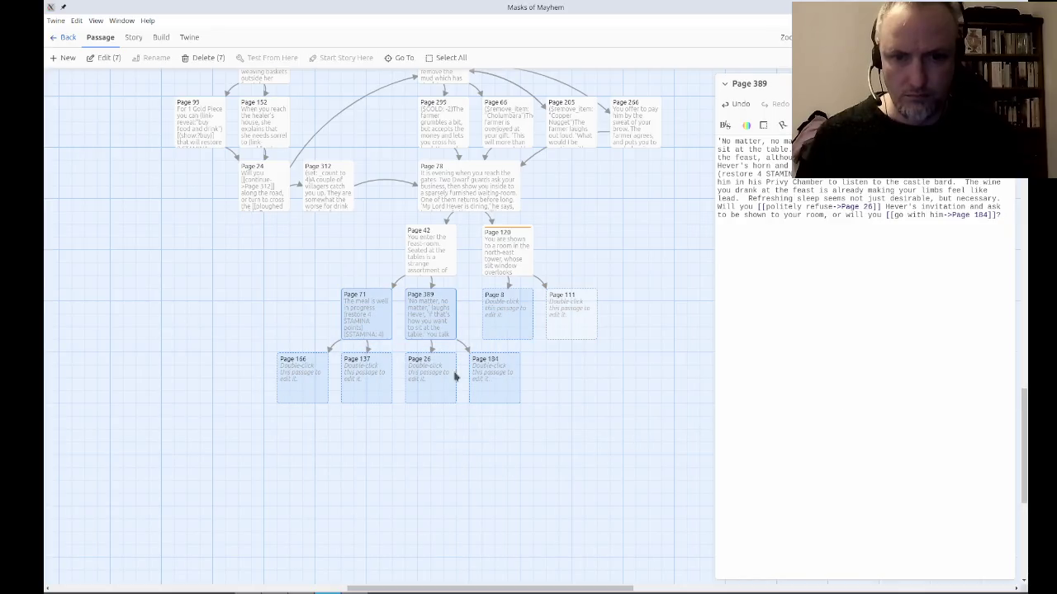
ctrl+click(502, 312)
drag(494, 395, 426, 394)
click(502, 422)
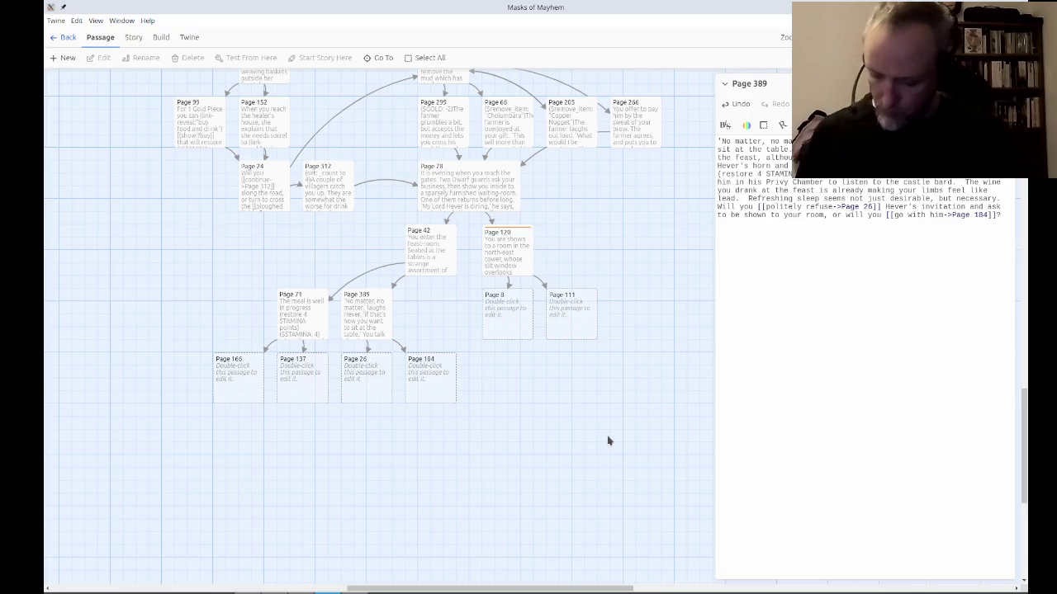
double_click(501, 327)
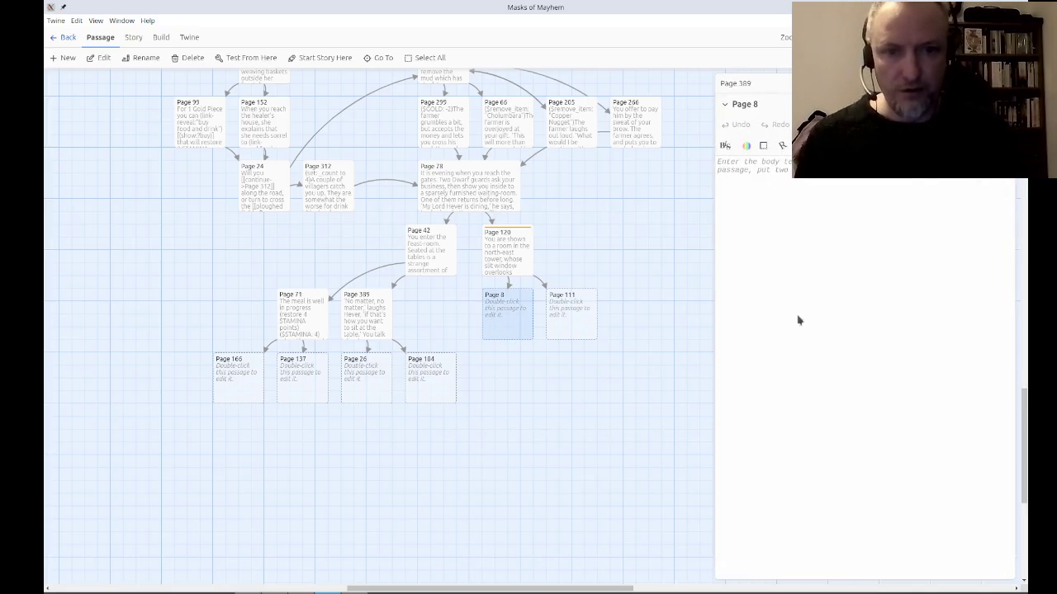
Write Page 8: the Orc is nowhere to be seen, so you return to your room and find other guards.
text(The Orc is nowher)
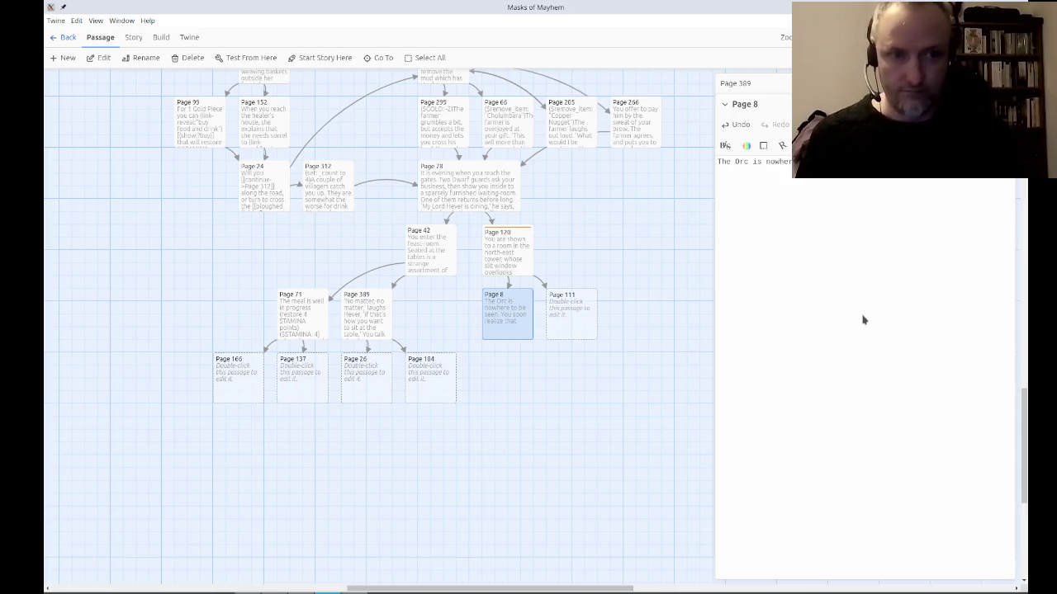
text(easily get lost a)
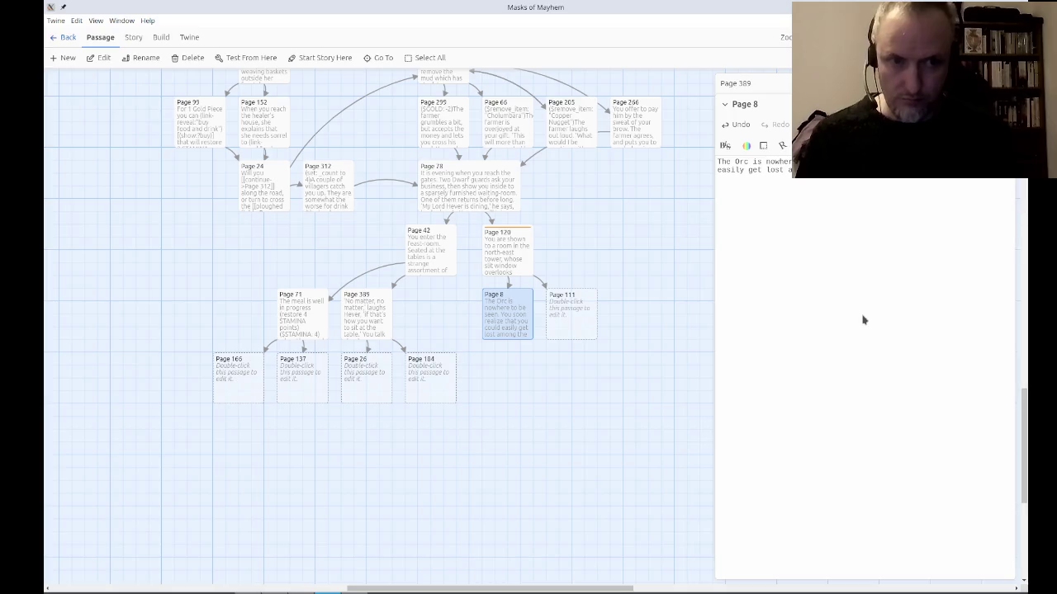
text(so)
text( you return to your room)
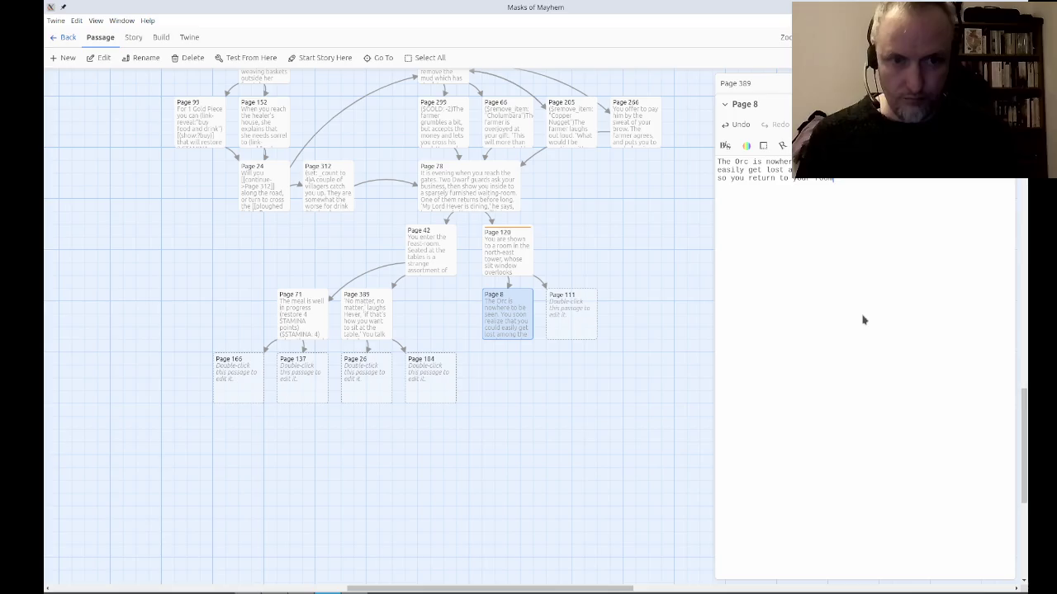
text(, and )
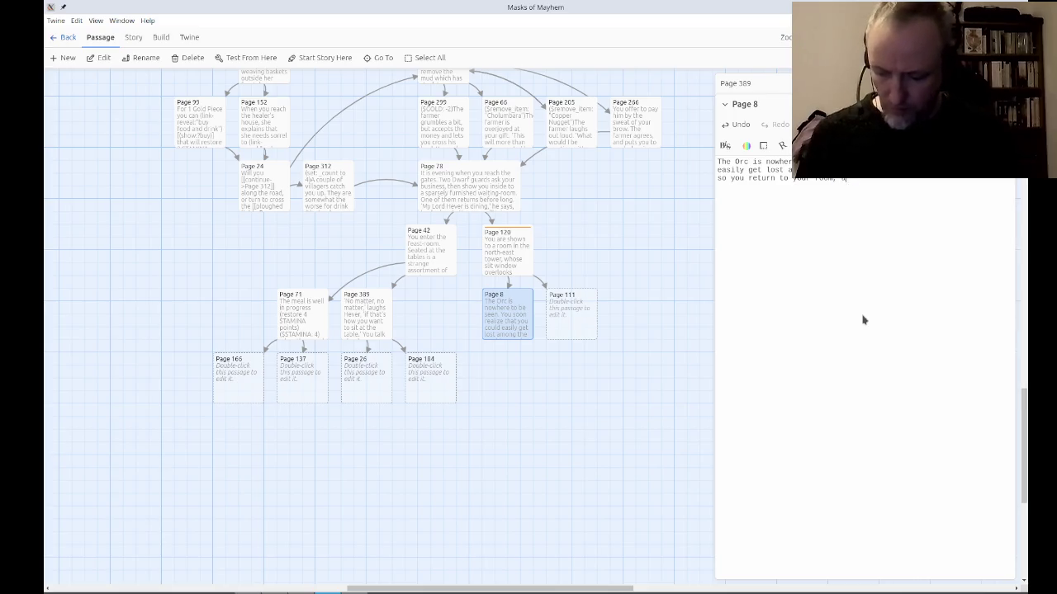
text(find several)
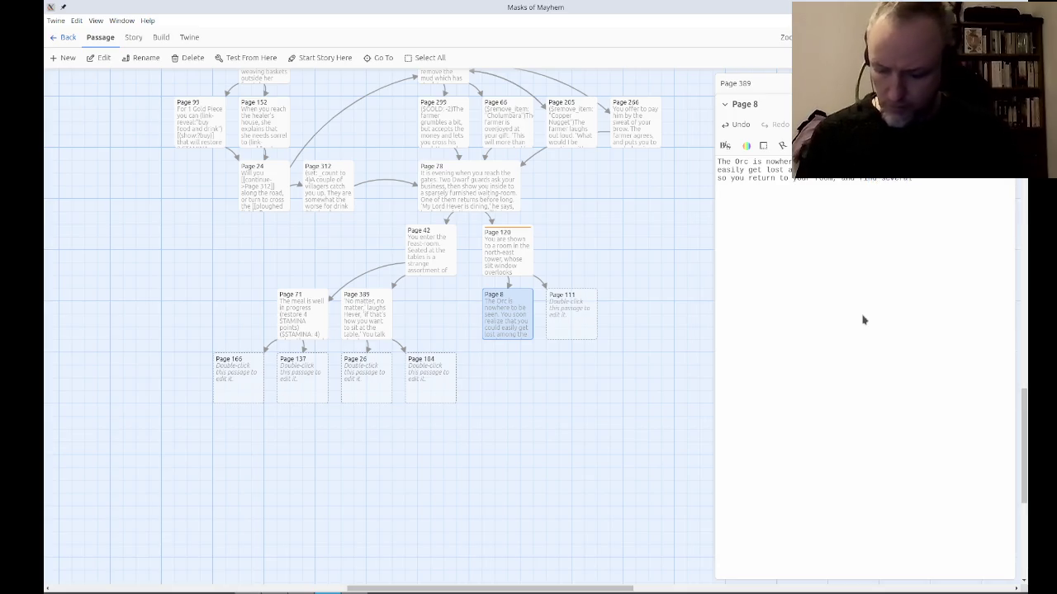
text( other guards, s)
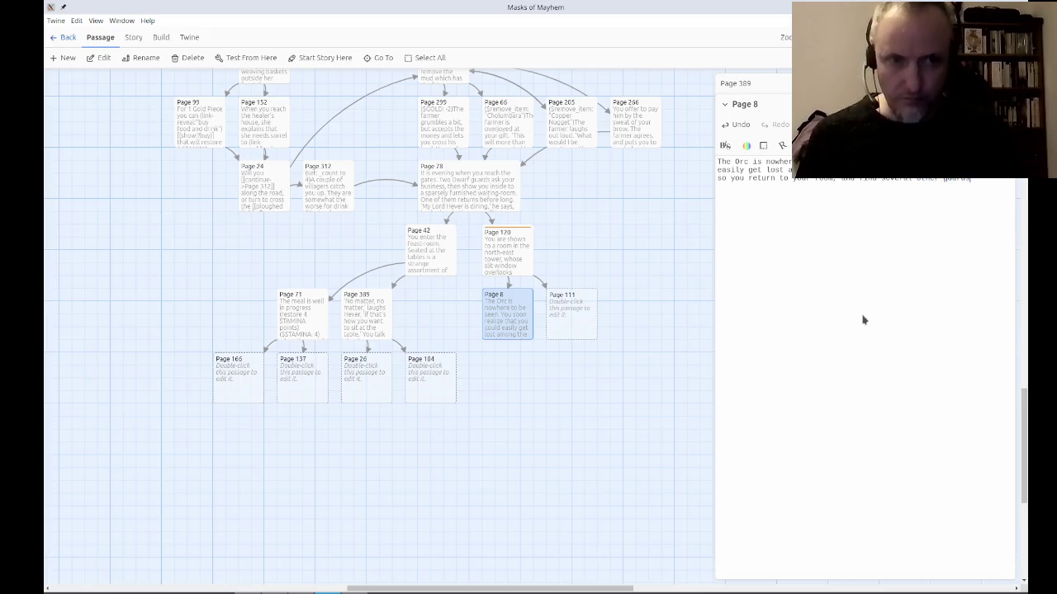
text(ome )
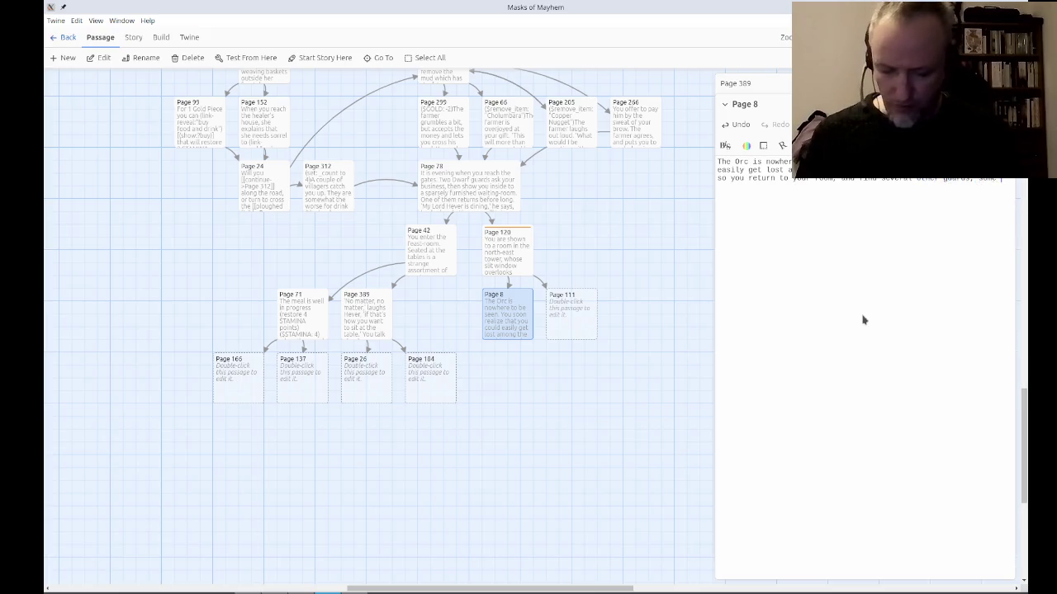
text(bending over their)
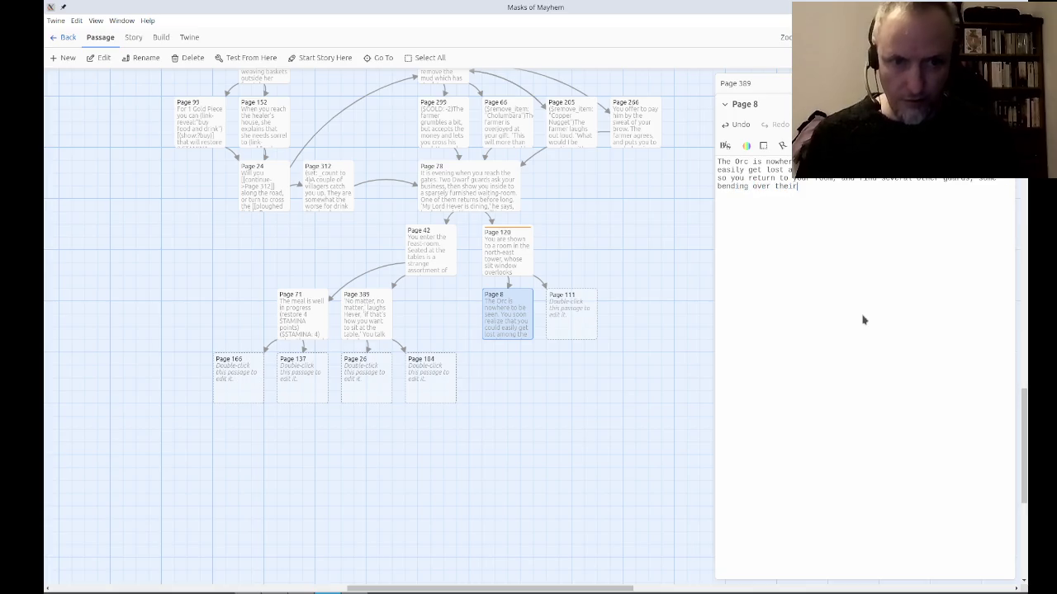
text( comrade, )
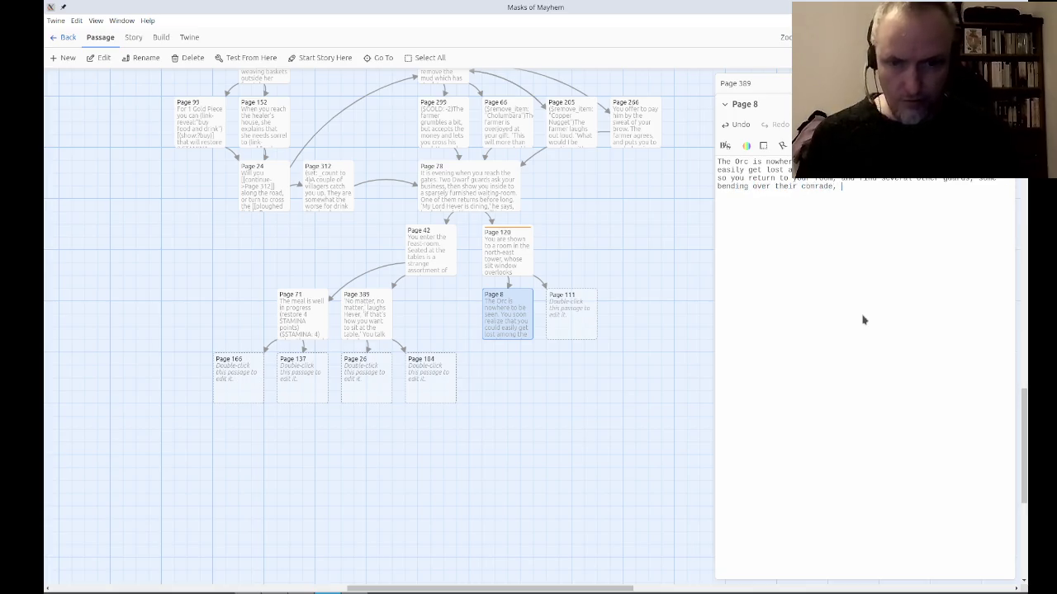
text(others l)
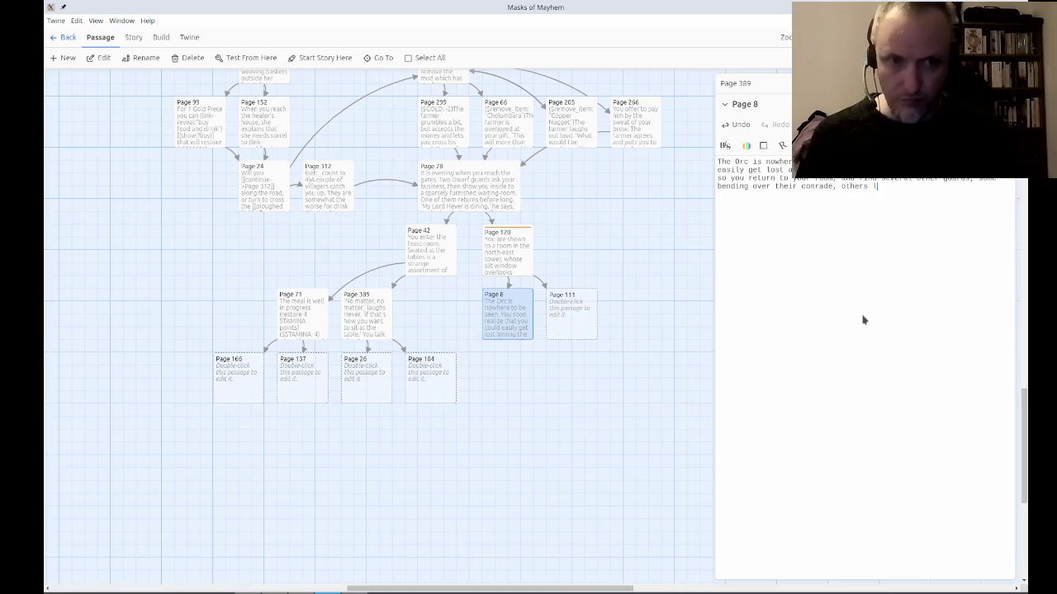
text(ooking around war)
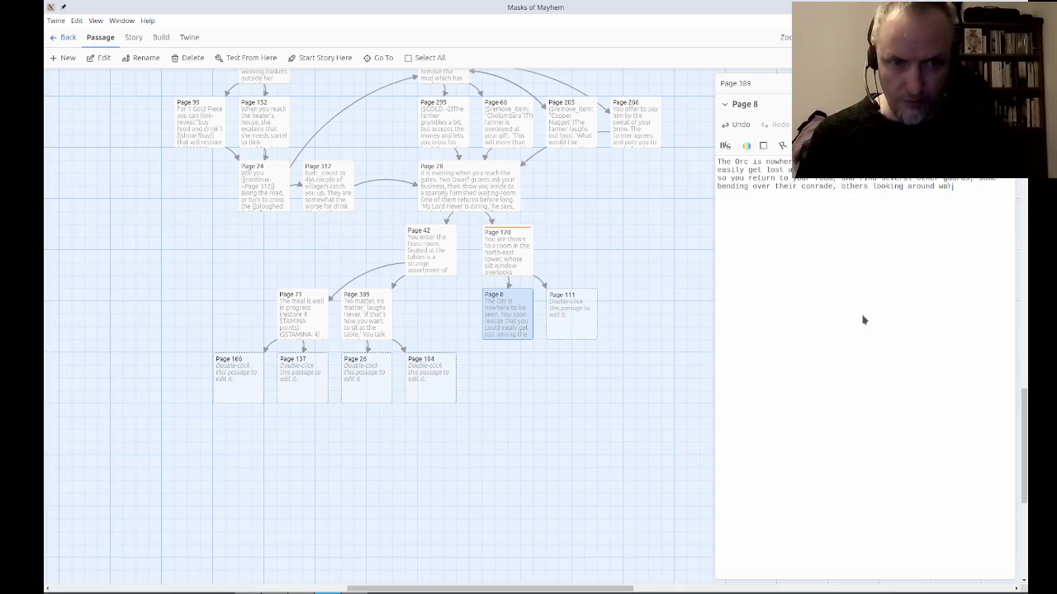
text(ily.)
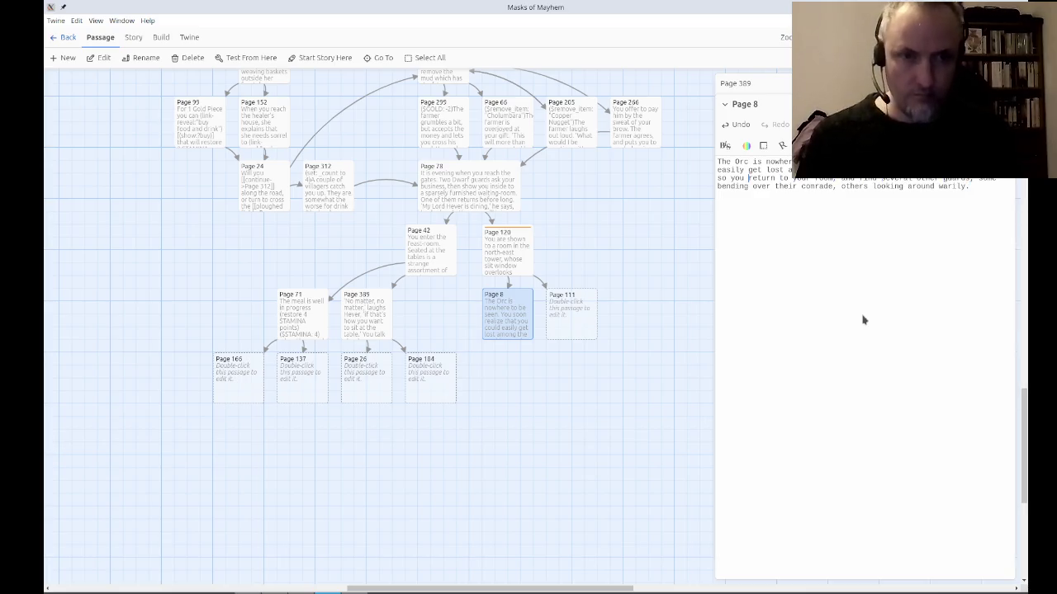
Turn 'return to your room' into a link to Page 111.
key(Up)
key(Home)
key(ctrl+Right)
key(ctrl+Right)
key(Right)
text([[)
text(->Page )
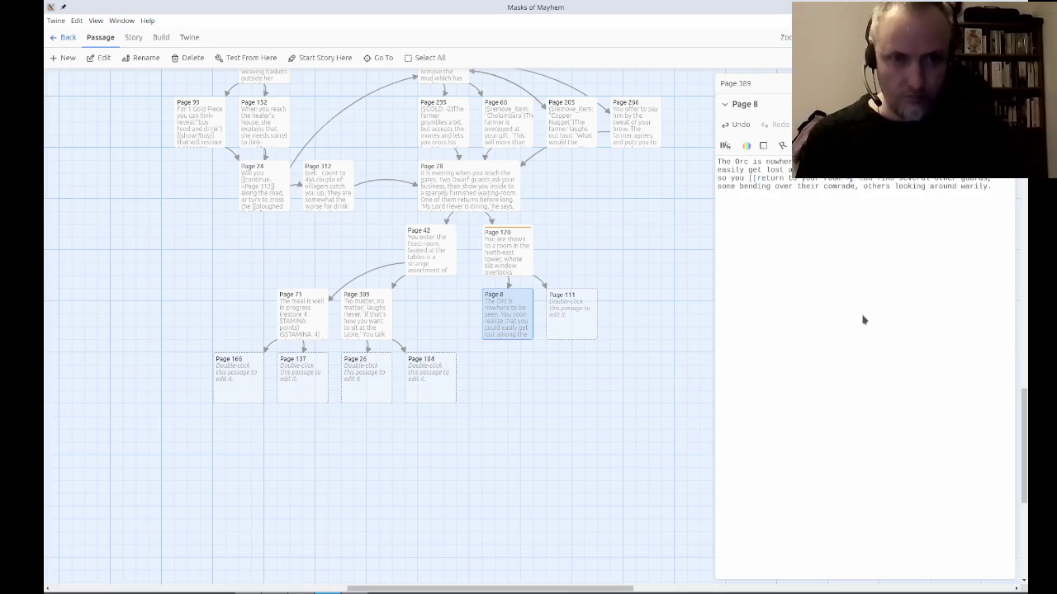
text(111]])
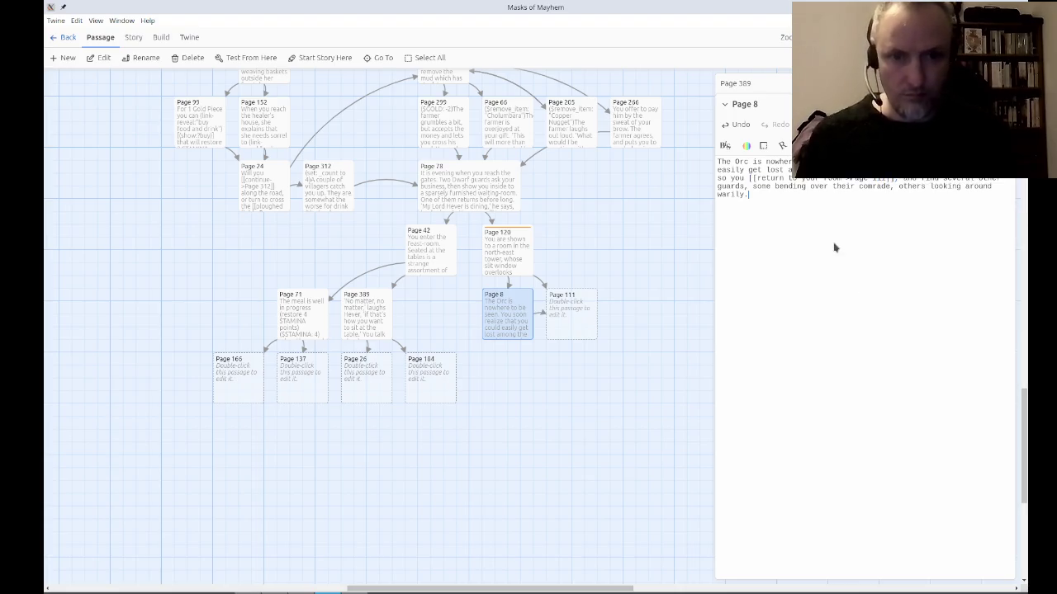
Close the Page 8 and Page 389 editors and open Page 111.
key(Escape)
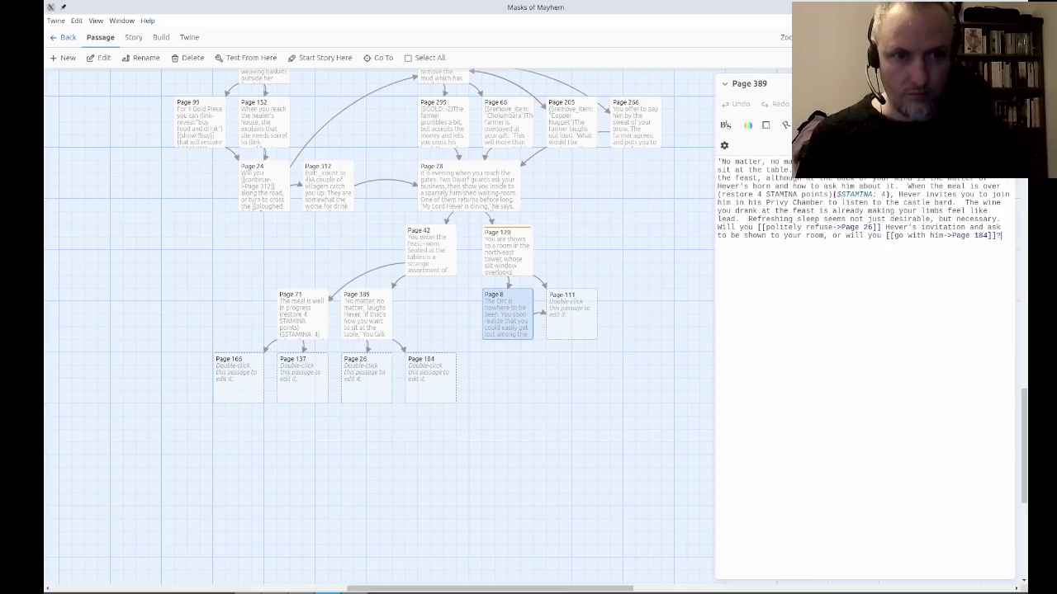
key(Escape)
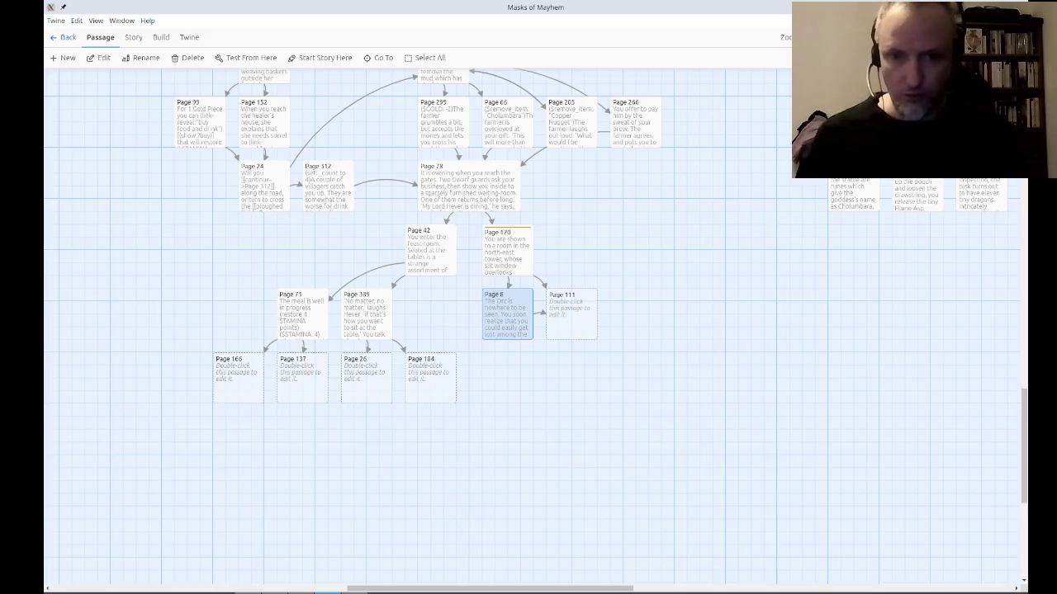
double_click(578, 307)
Begin Page 111 with the soldiers not knowing you while your sword is drawn.
text(The solidier)
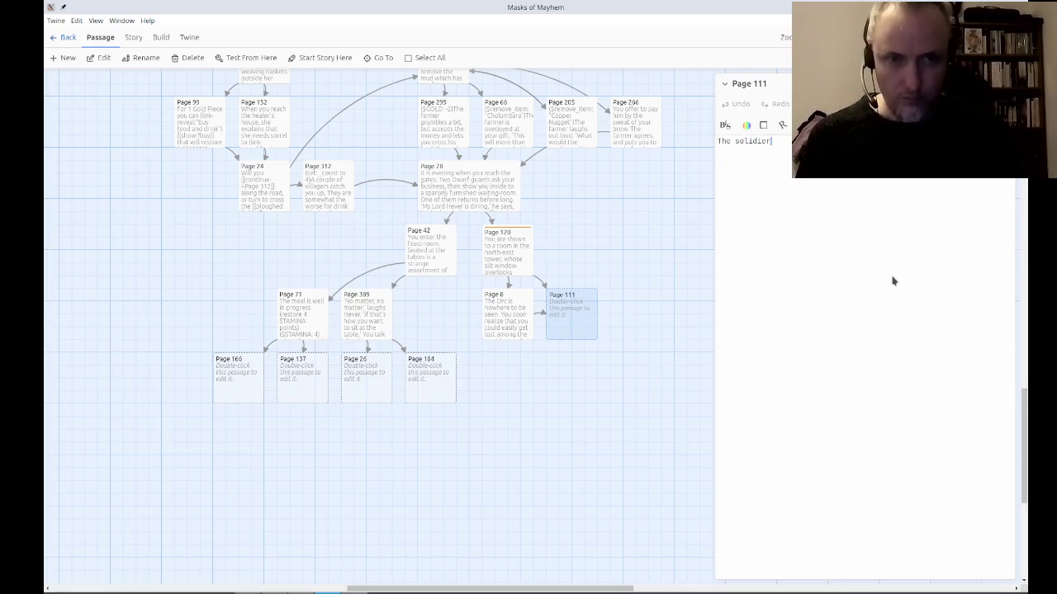
key(Right)
key(Right)
key(Delete)
key(End)
text(do)
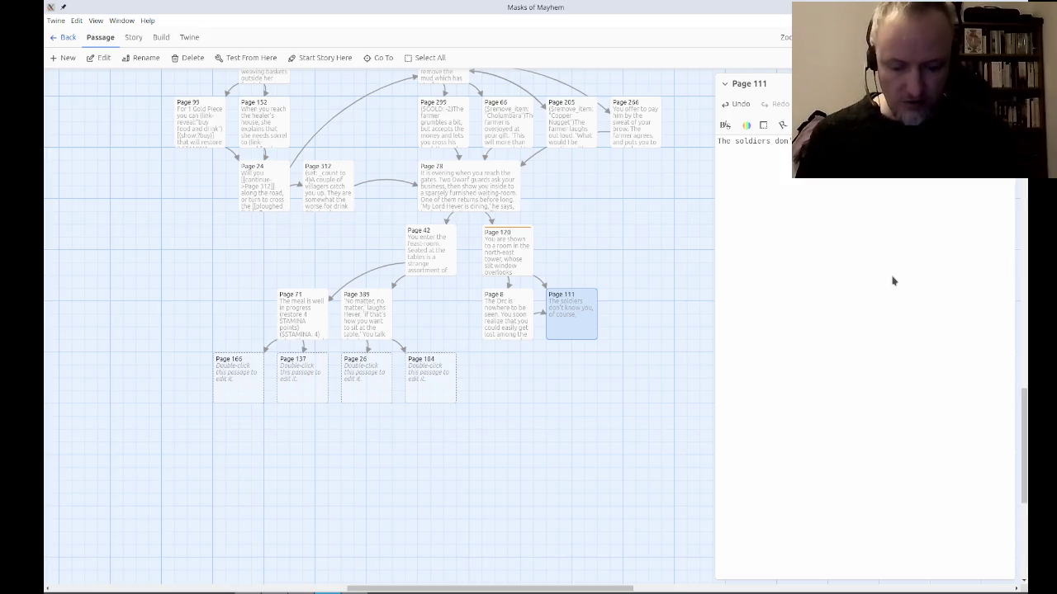
text(your sword dran)
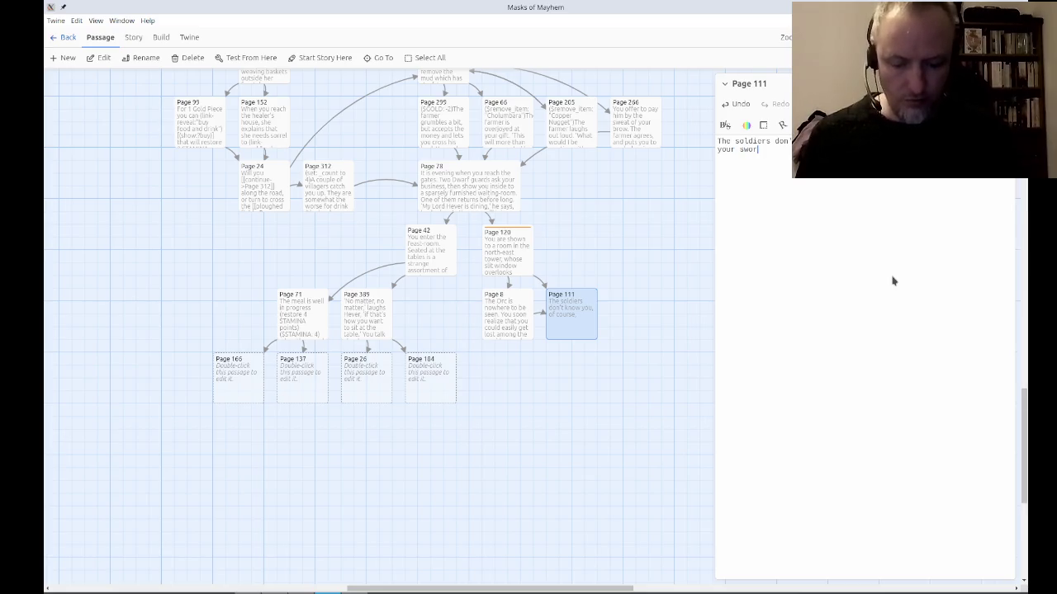
key(BackSpace)
text(wn,)
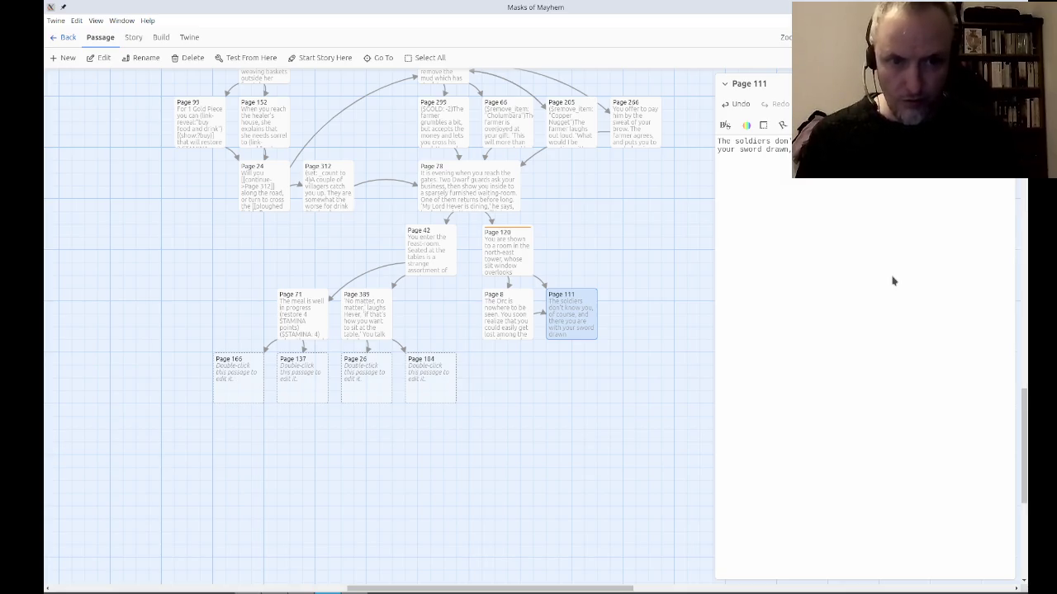
Add that they find you very suspicious, and start the sentence about looking outside.
text(and)
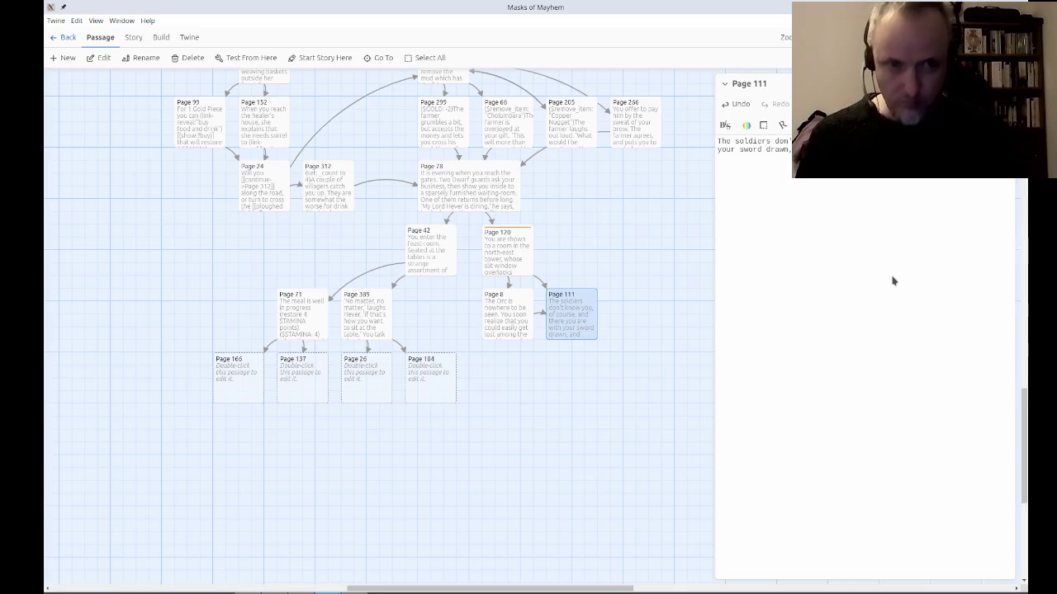
text(very s)
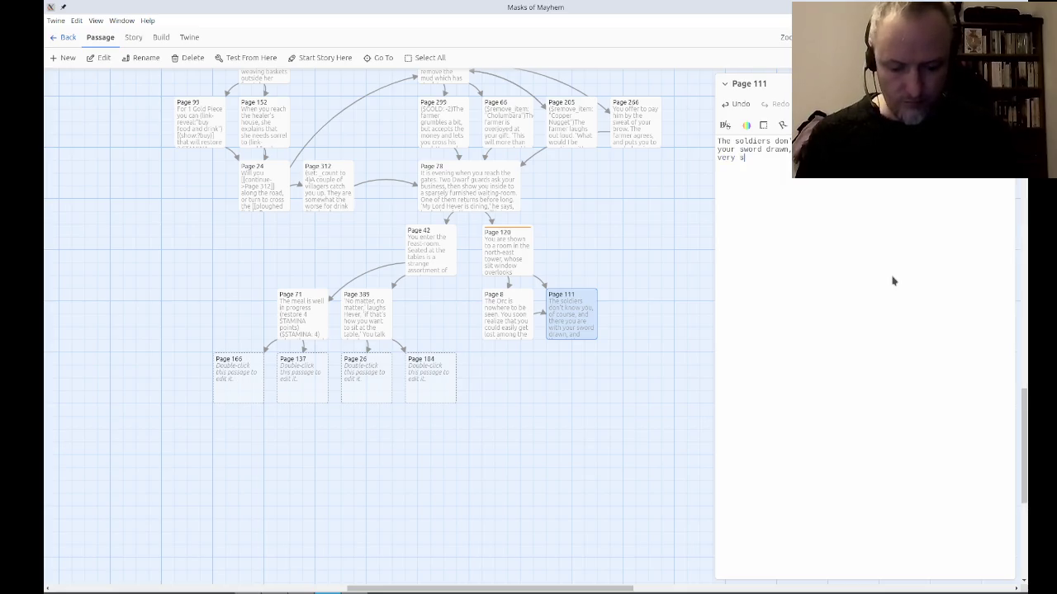
text(uspicious.)
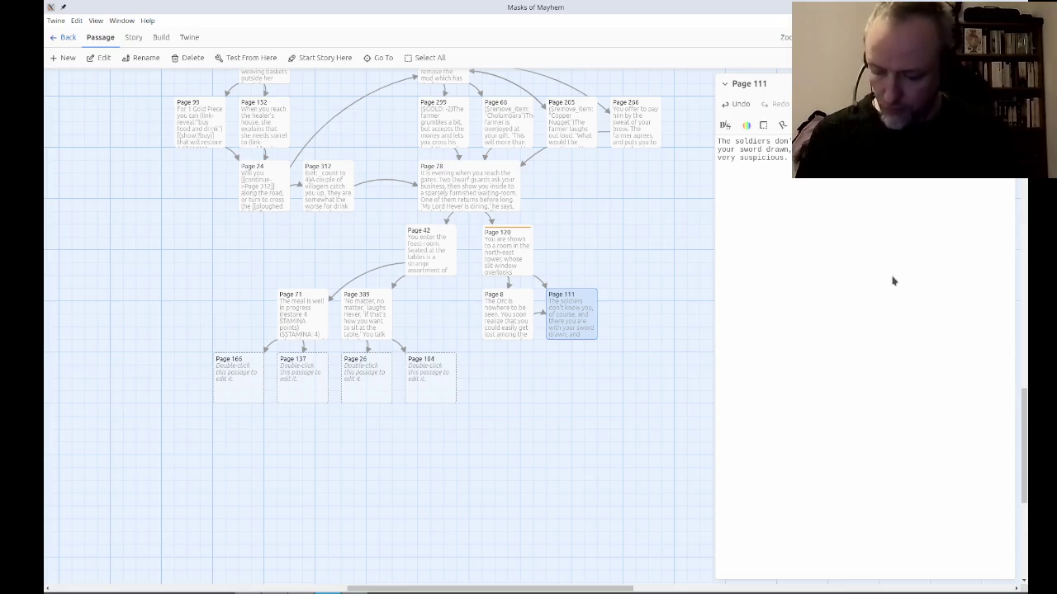
text(outside, )
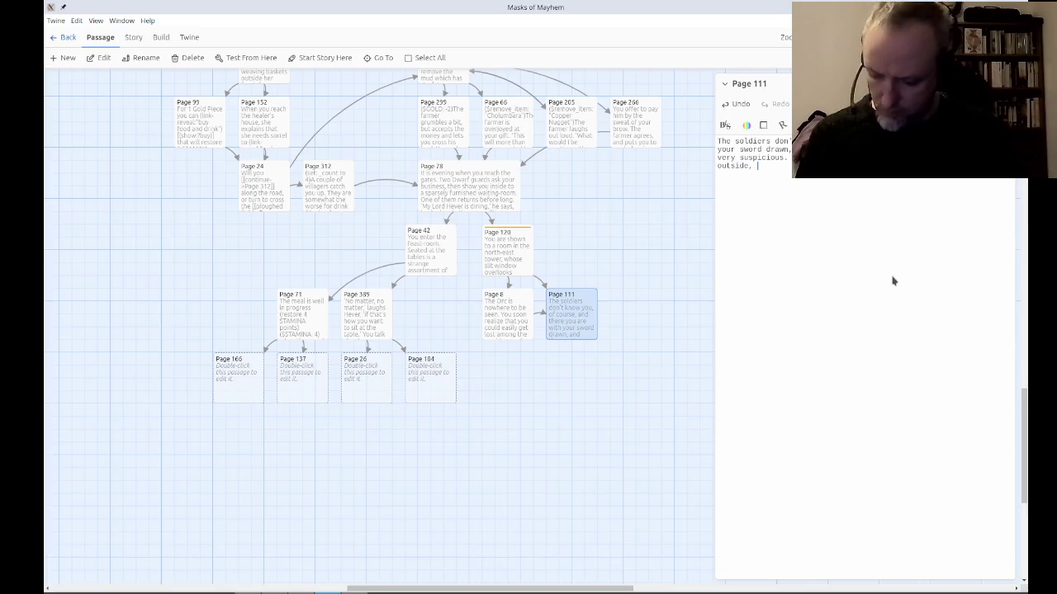
text(while o)
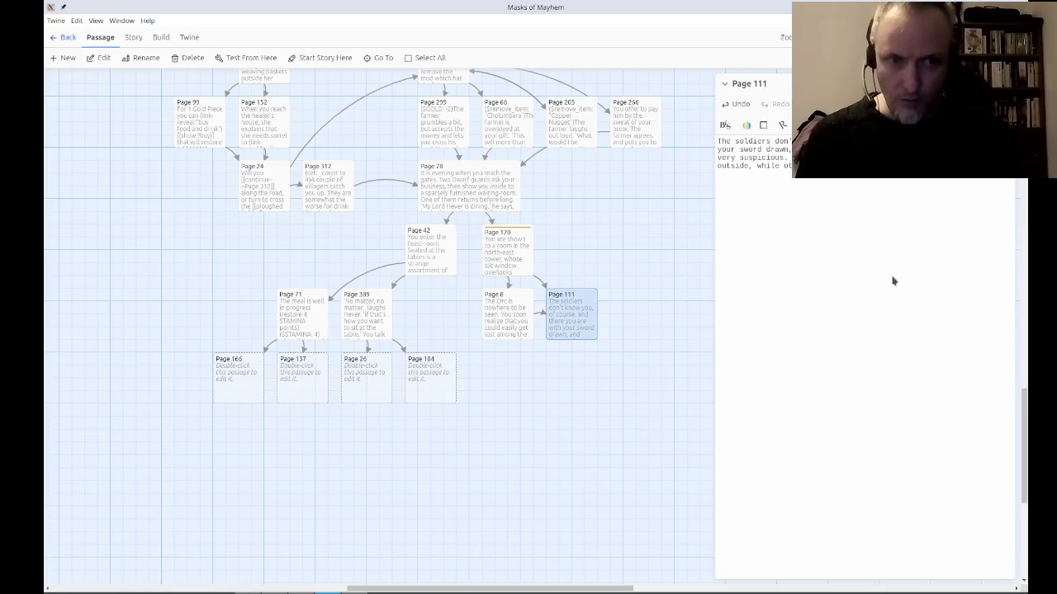
text(look out)
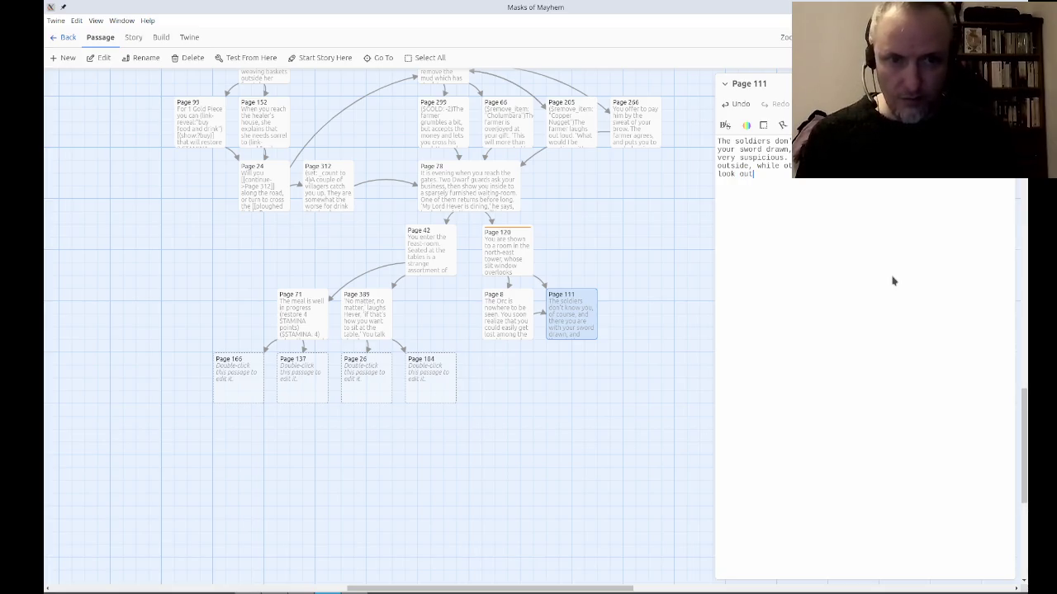
text(side your)
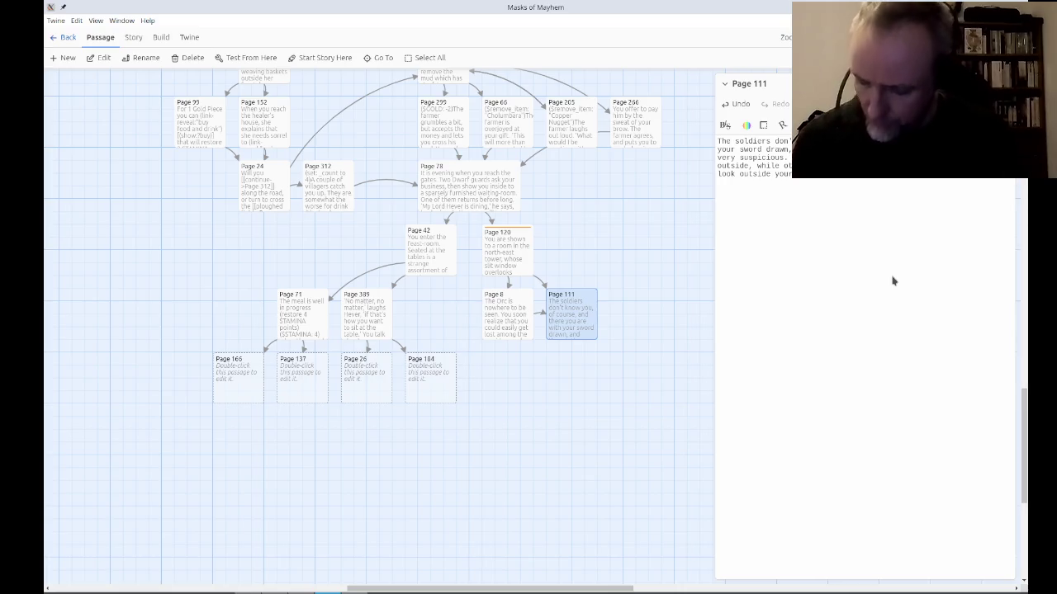
key(ctrl+shift+Left)
key(ctrl+shift+Left)
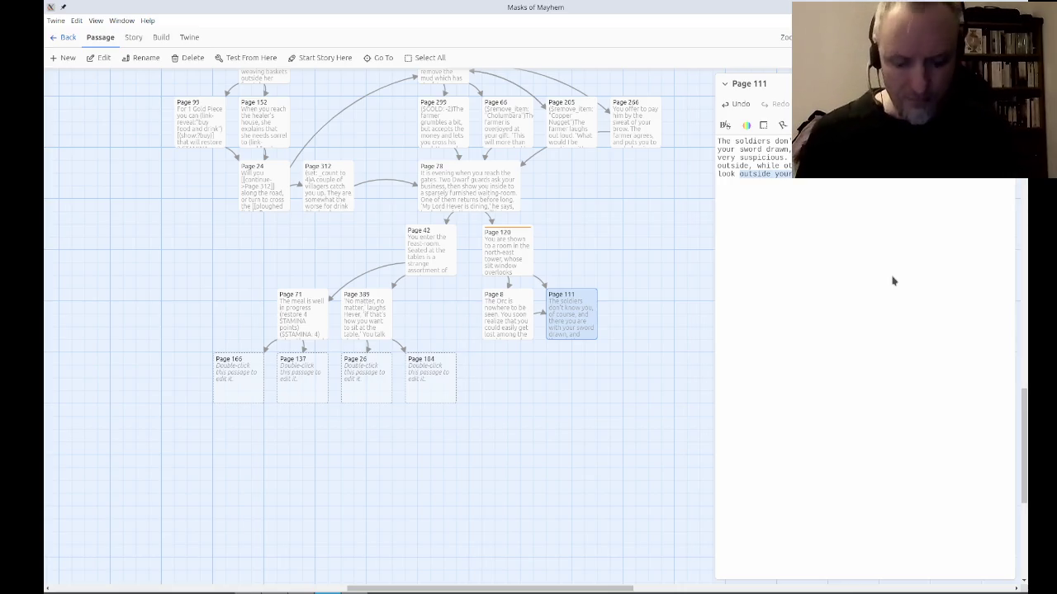
Write that you soon find a rope dangling from the window to the ground below.
text(around your)
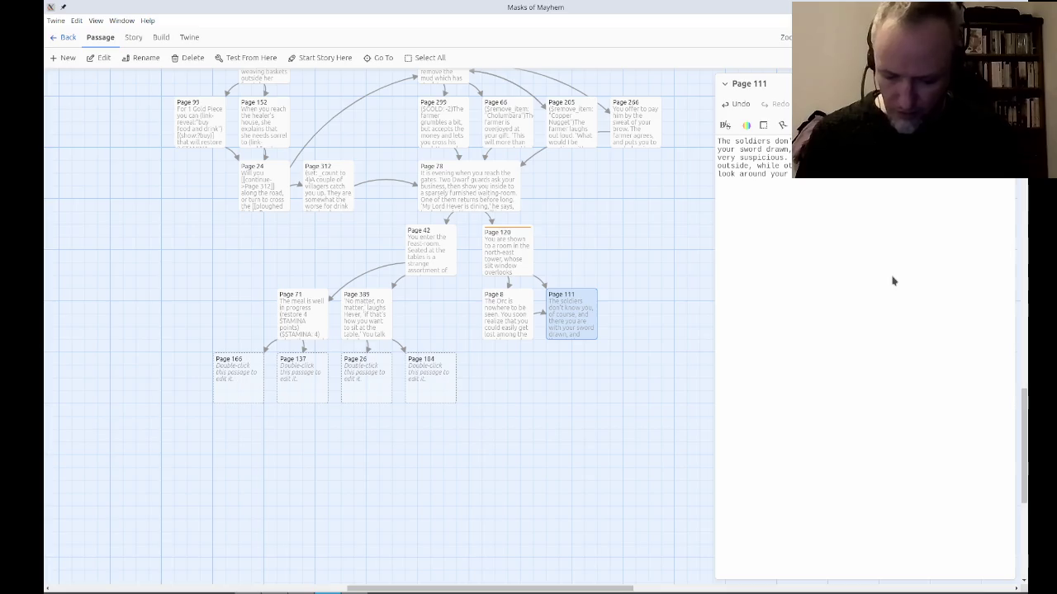
text(soon finda)
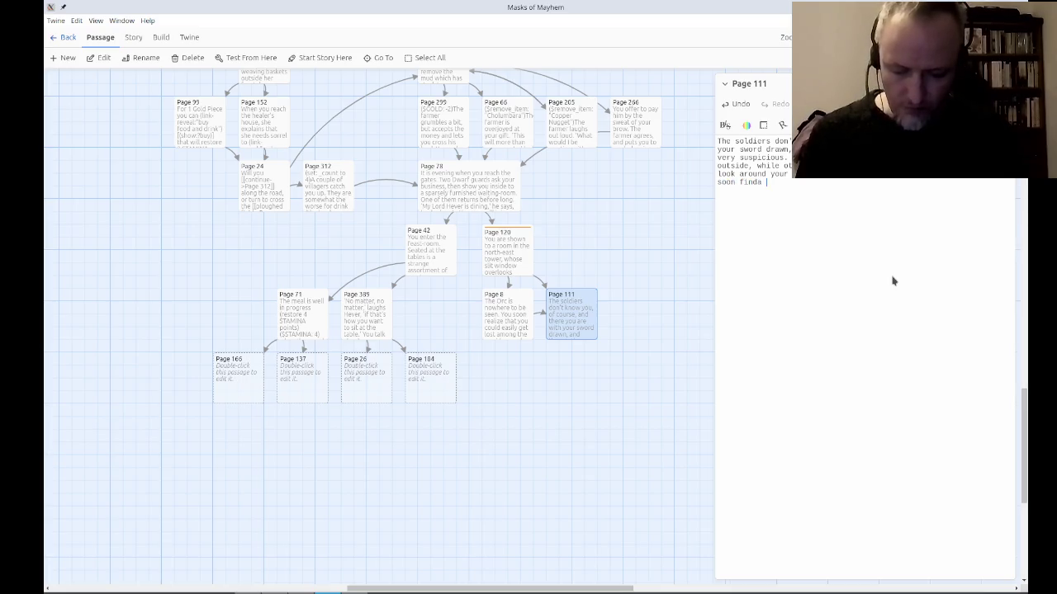
key(BackSpace)
key(BackSpace)
text(a rope)
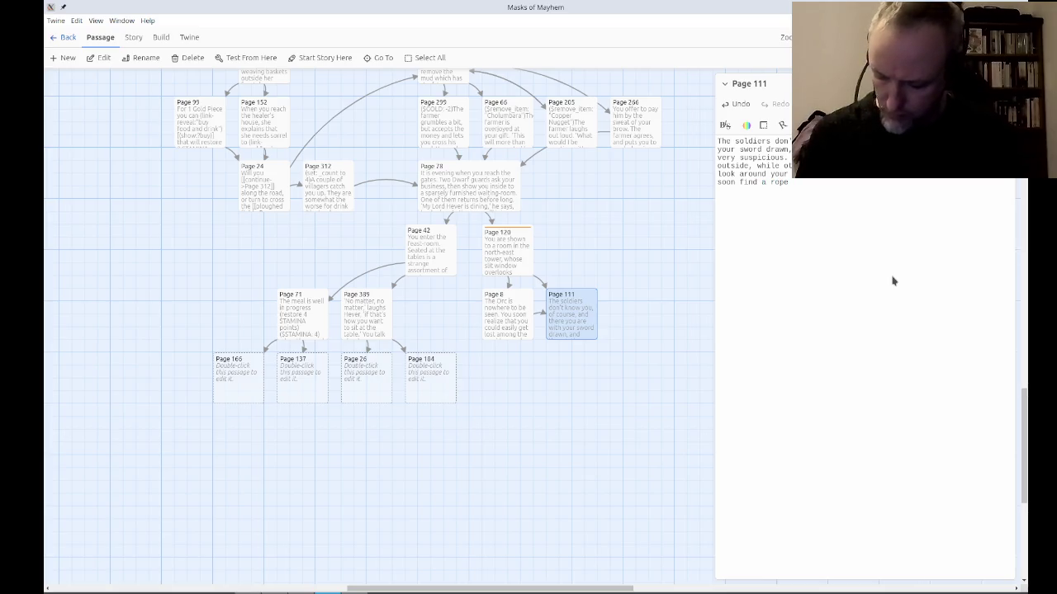
text( dangling )
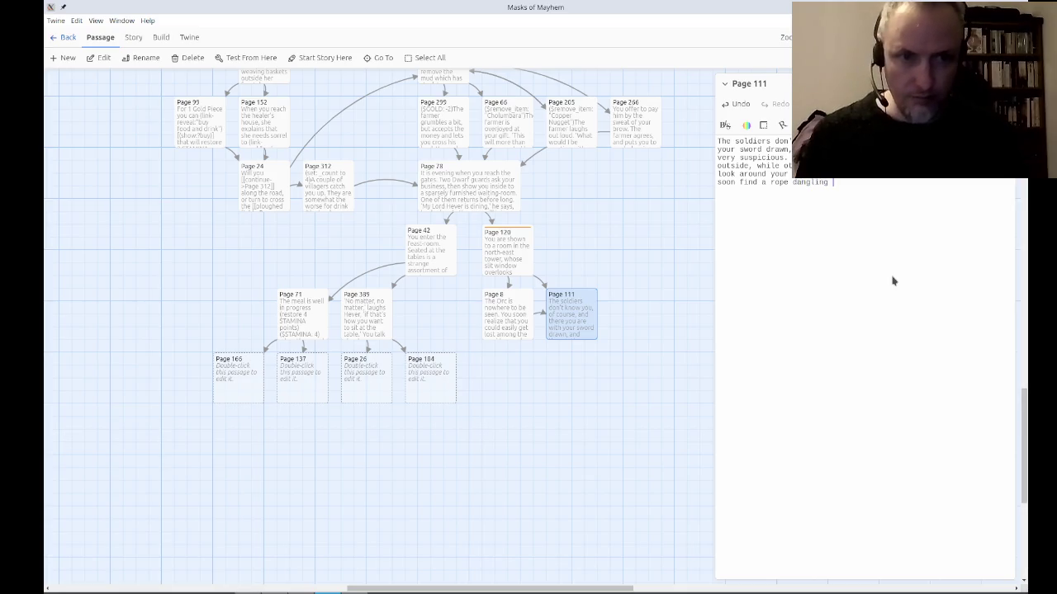
text(out of the win)
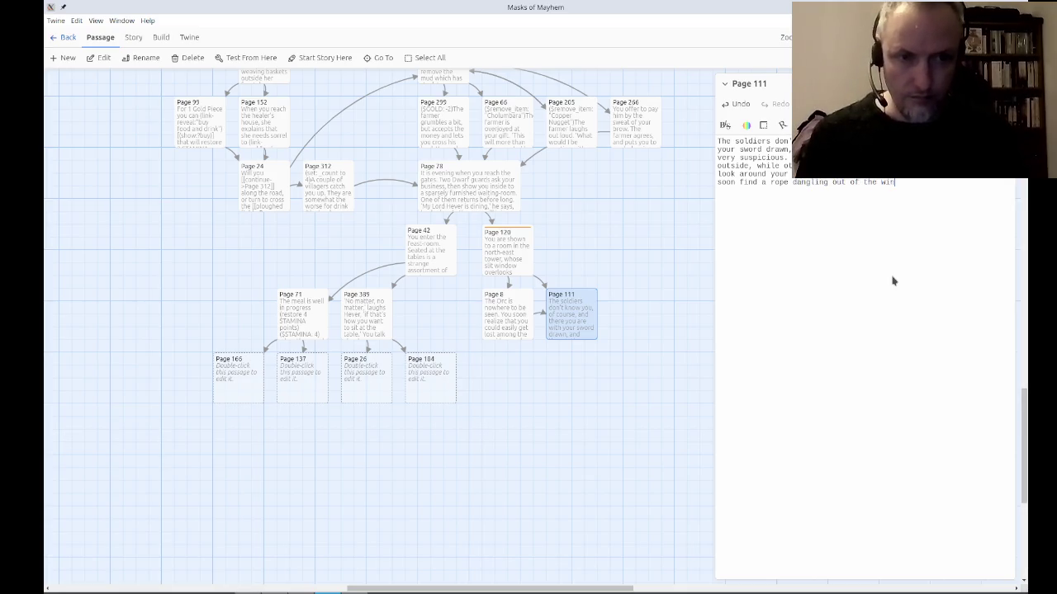
text(dow to the )
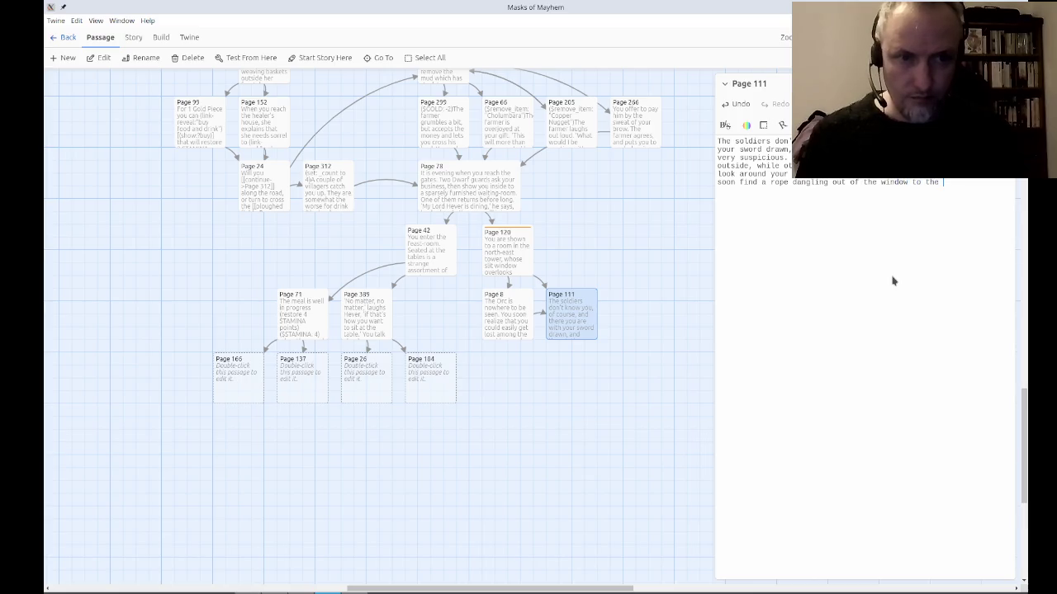
text(ground below. )
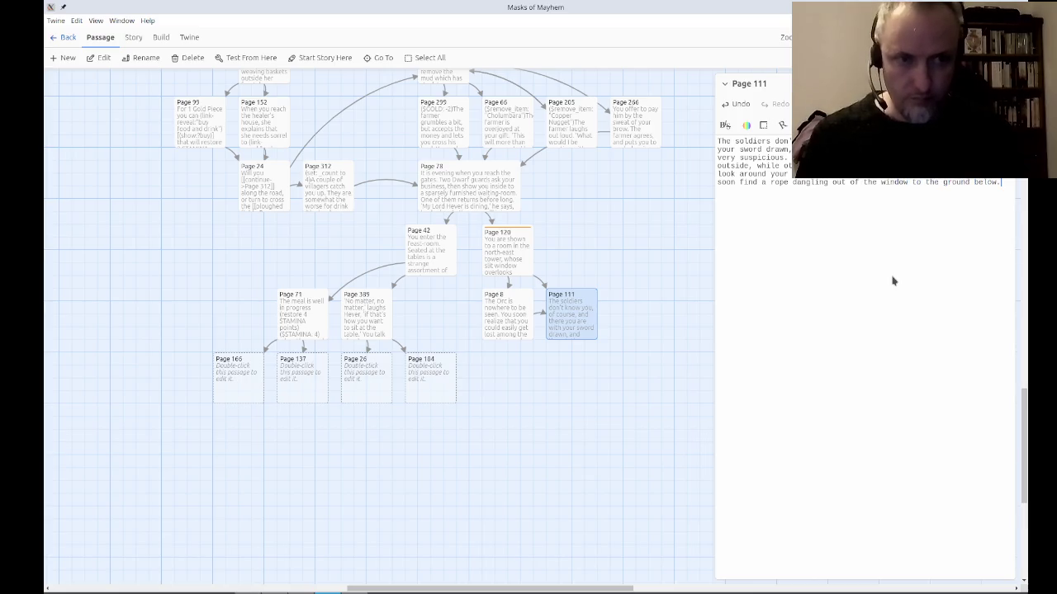
text(The)
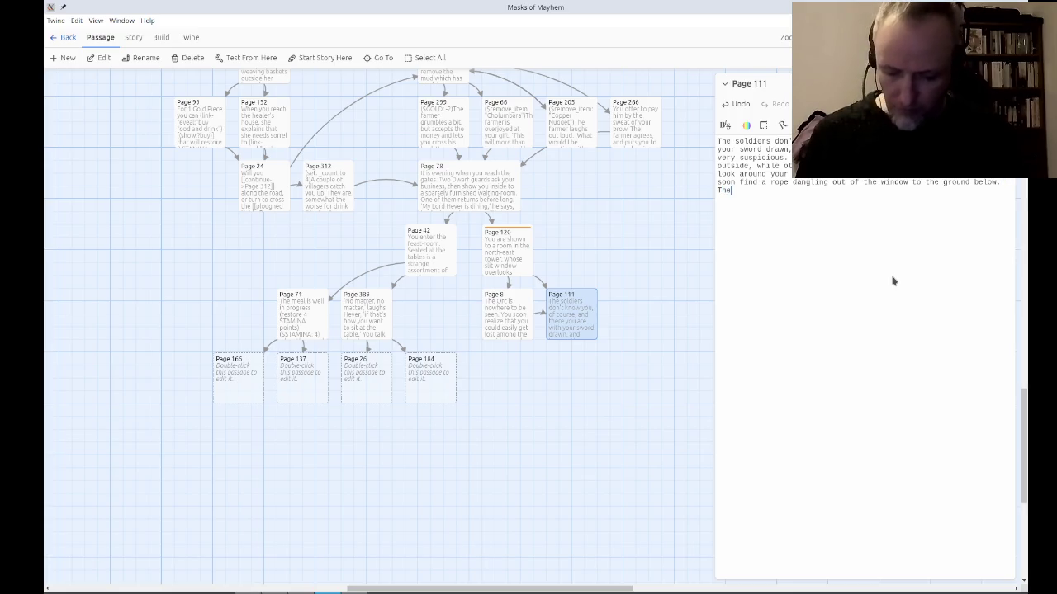
text( thief or ti)
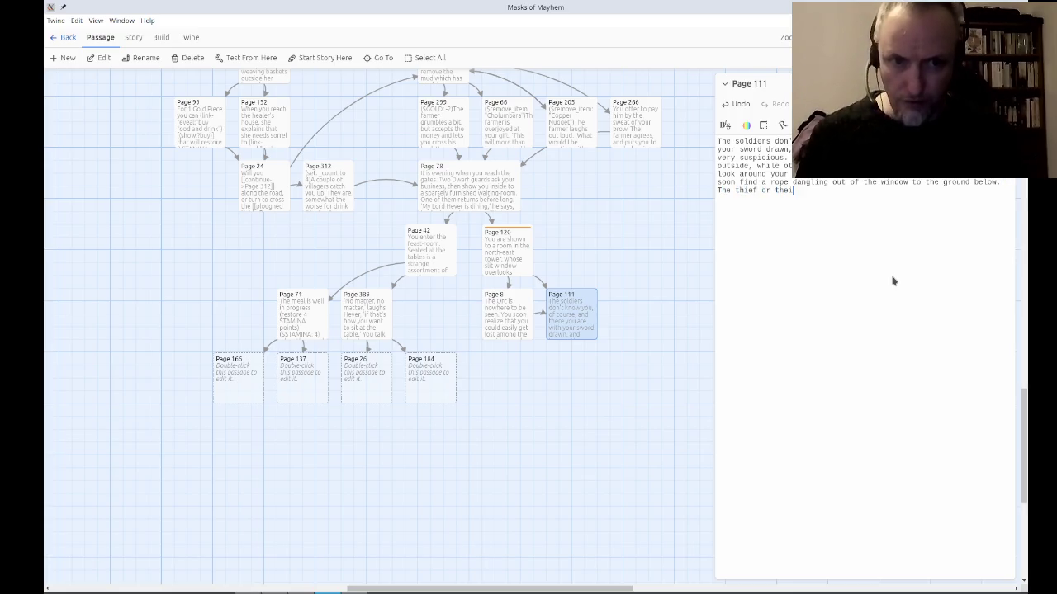
key(BackSpace)
text(hieves)
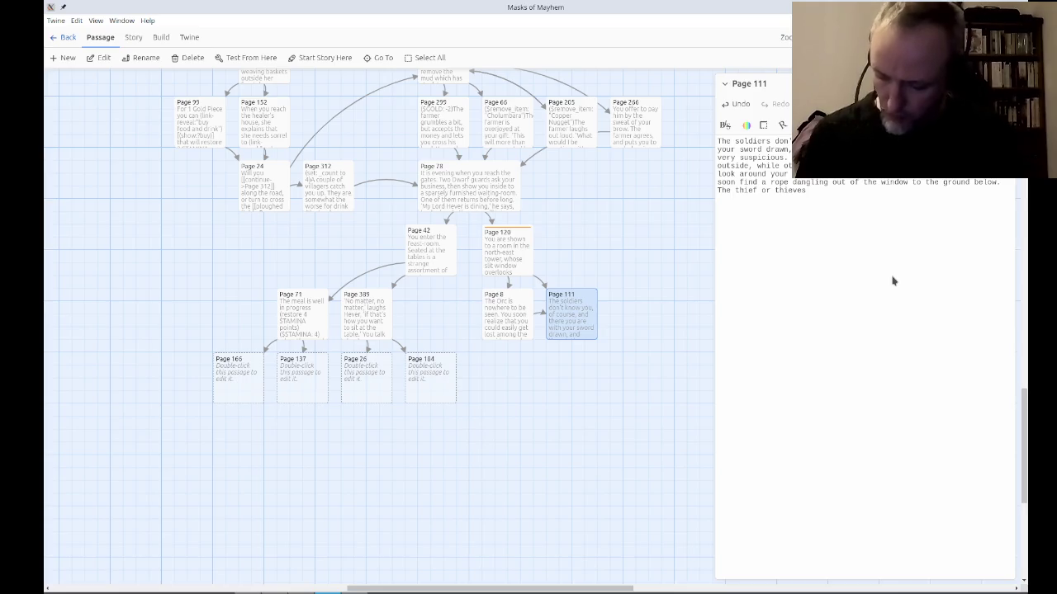
Say the thieves escaped that way, offer the three choices, and link 'grab your things' to Page 166.
text(who were presumably in league with the )
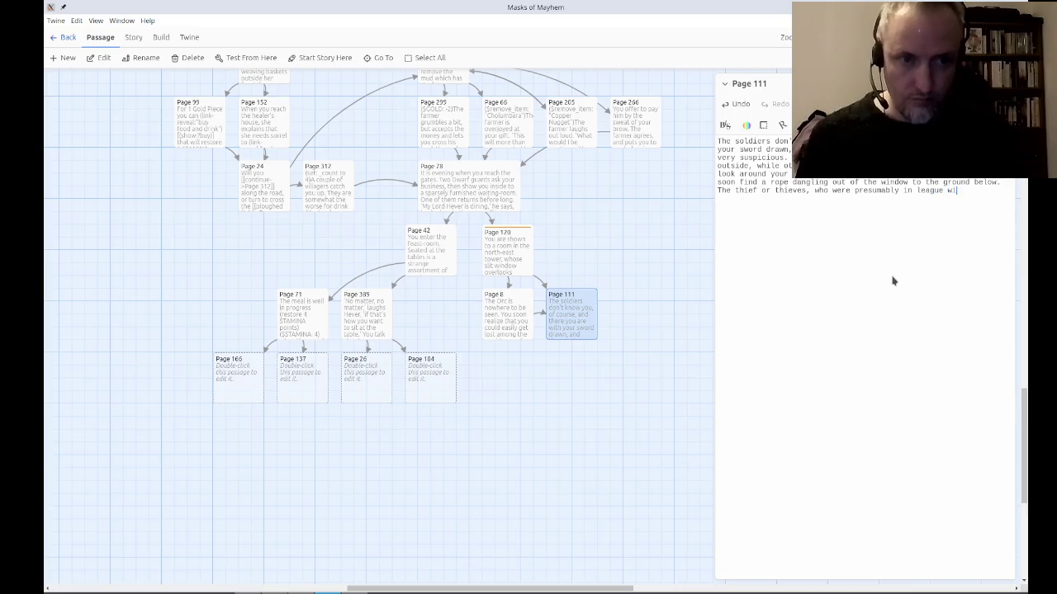
text(Orc, )
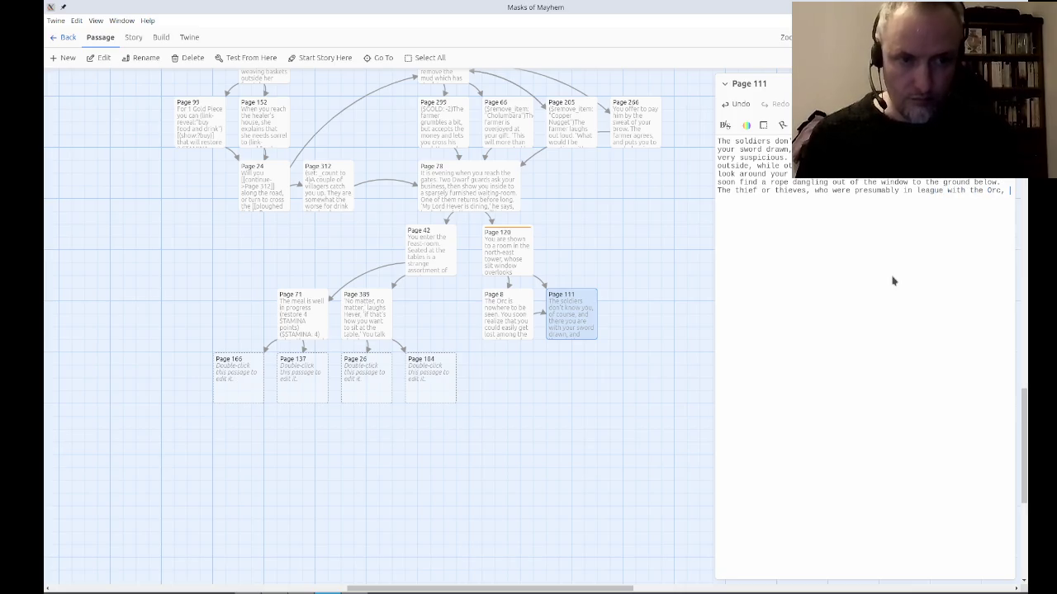
text(must have escap)
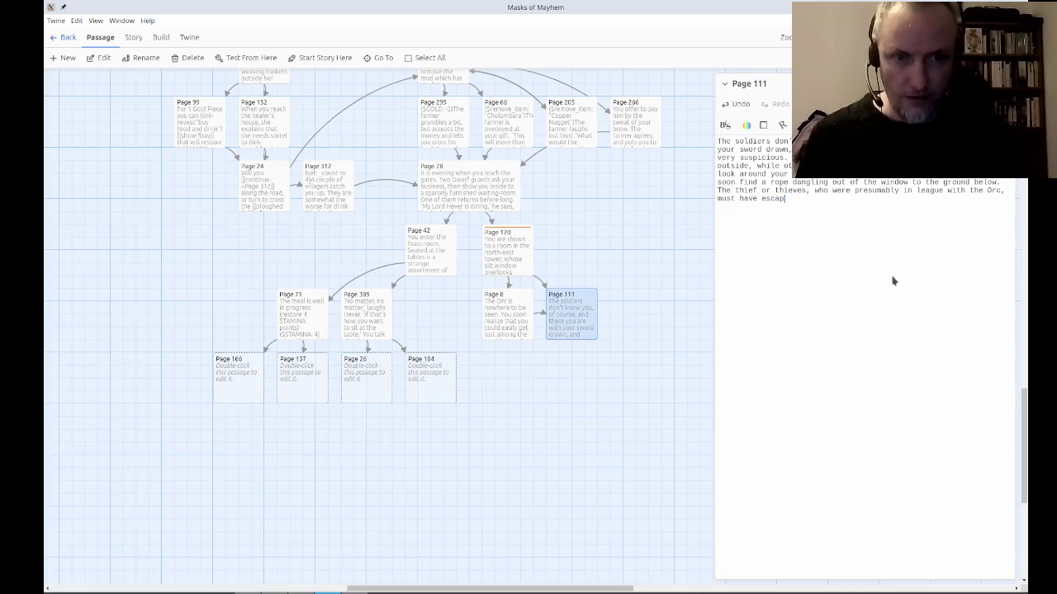
text(ed that way.  )
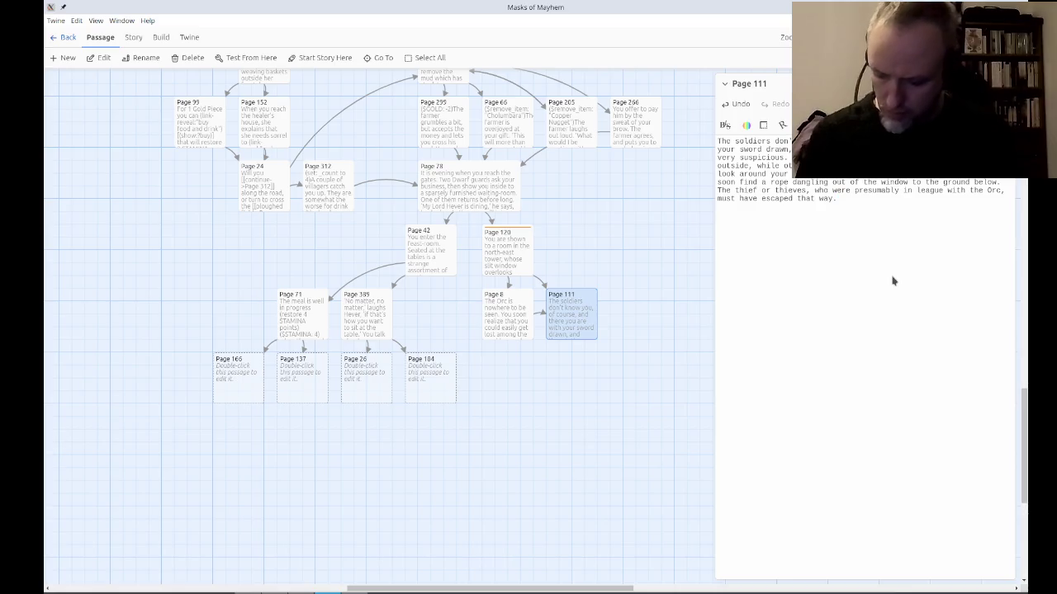
text(Will you )
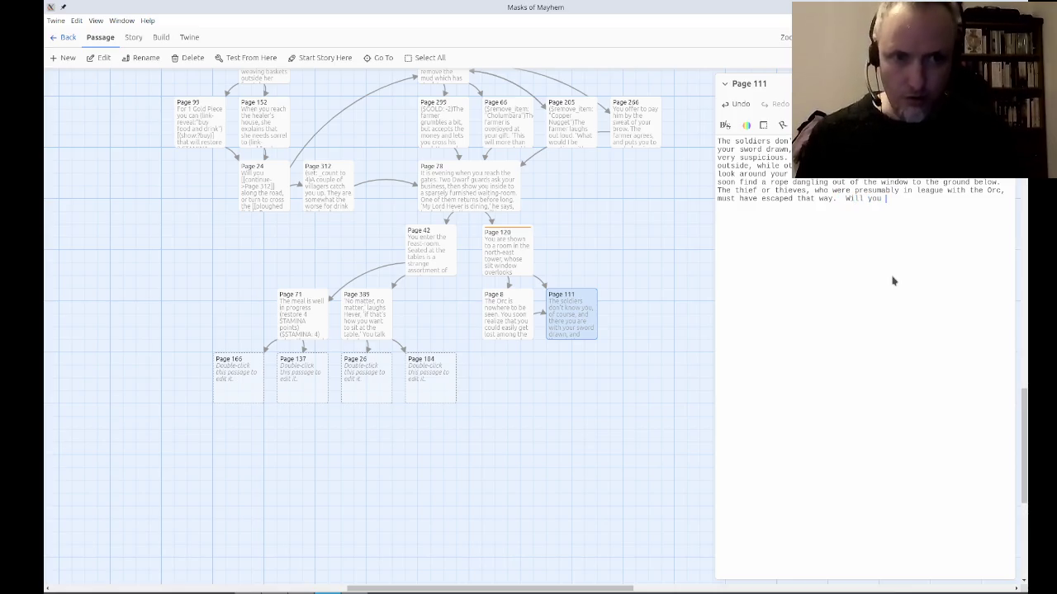
text(grab )
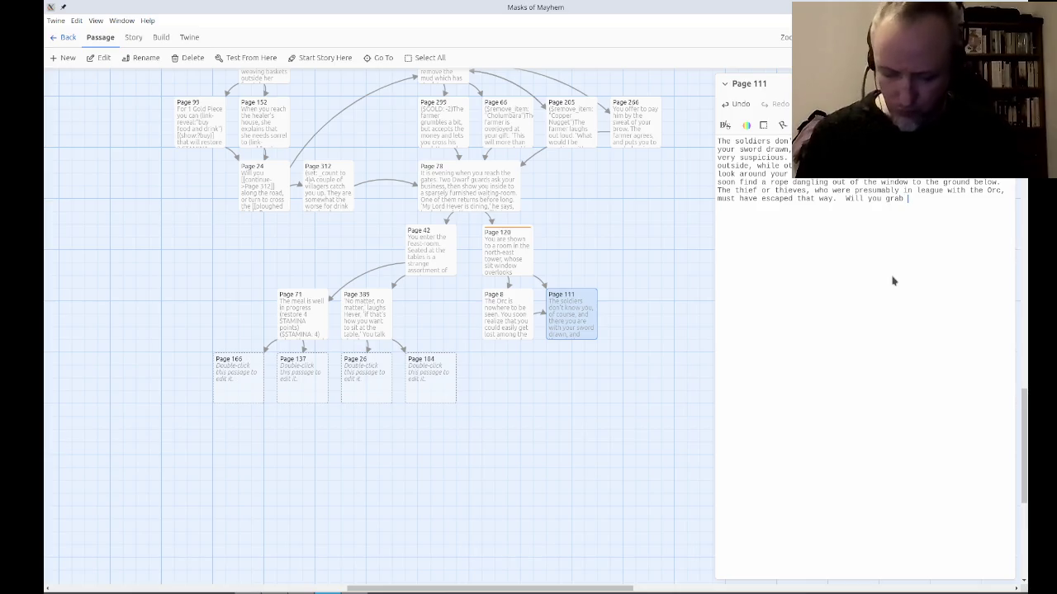
text(your trh)
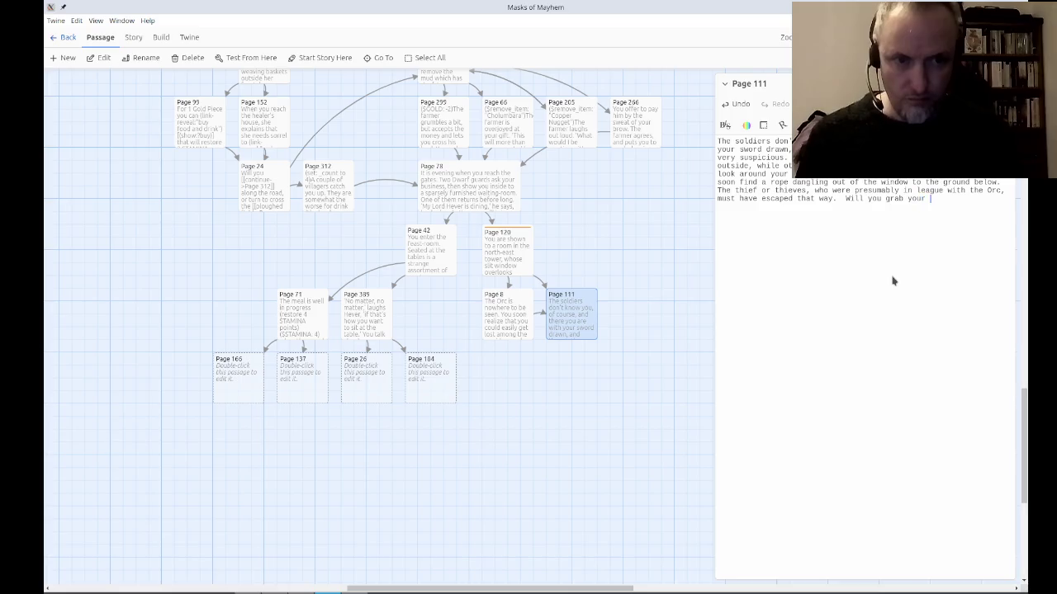
key(BackSpace)
key(BackSpace)
text(h)
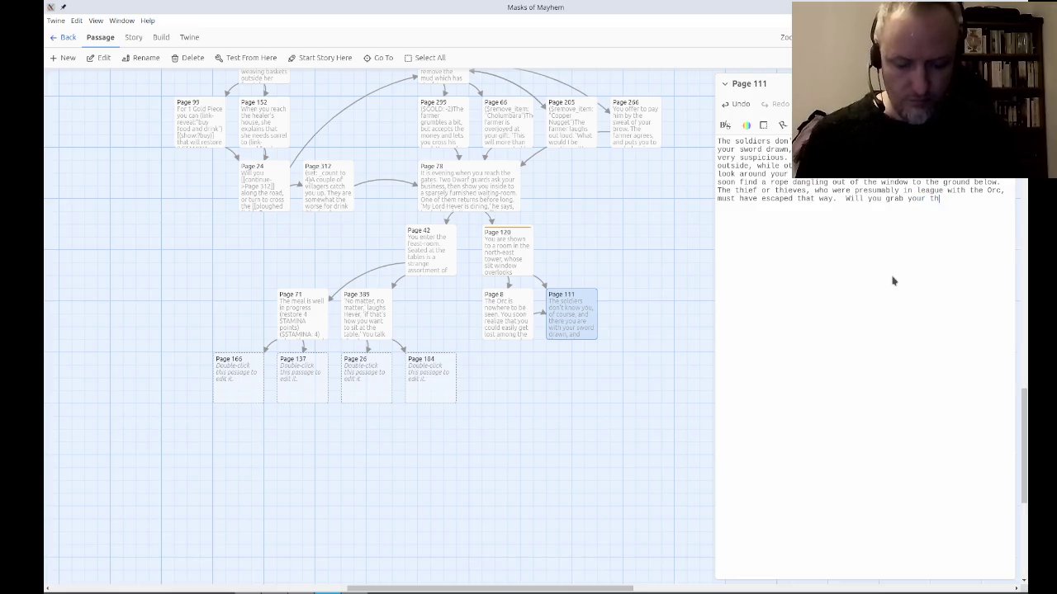
text(ings and go down )
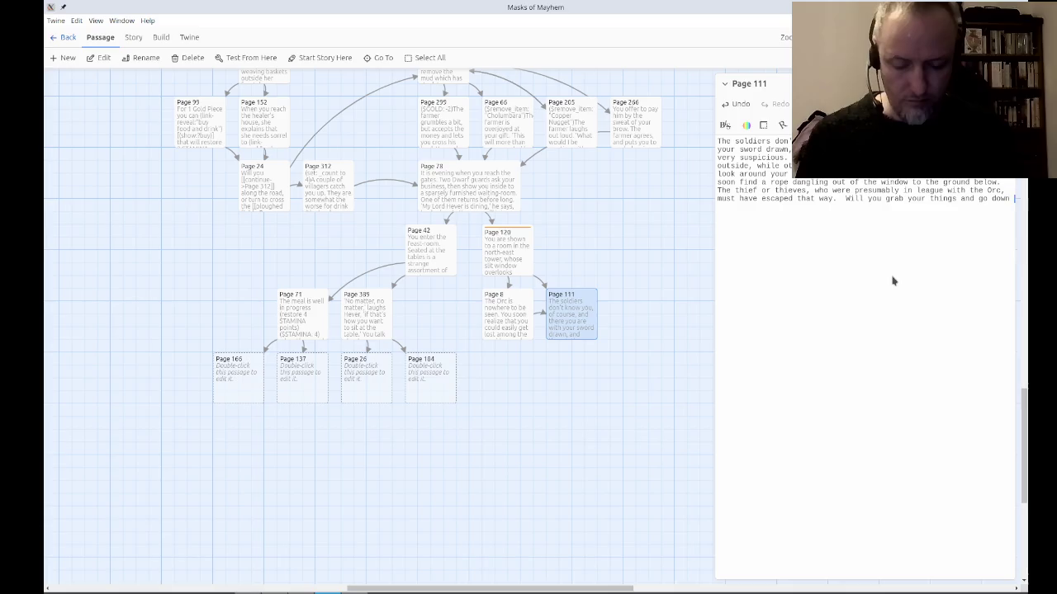
text(the rope yourse)
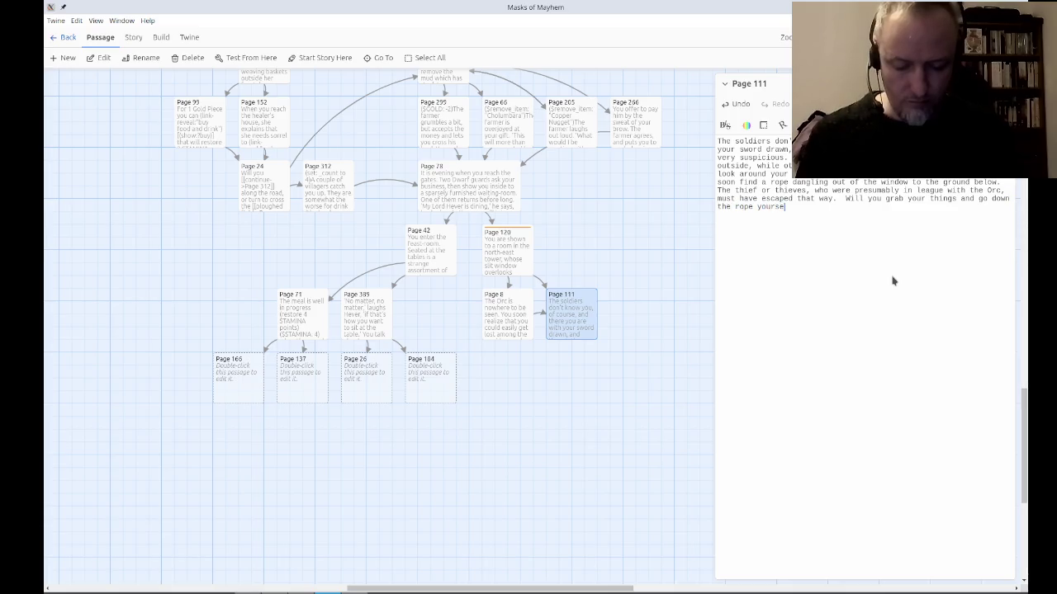
text(lf in pursuit)
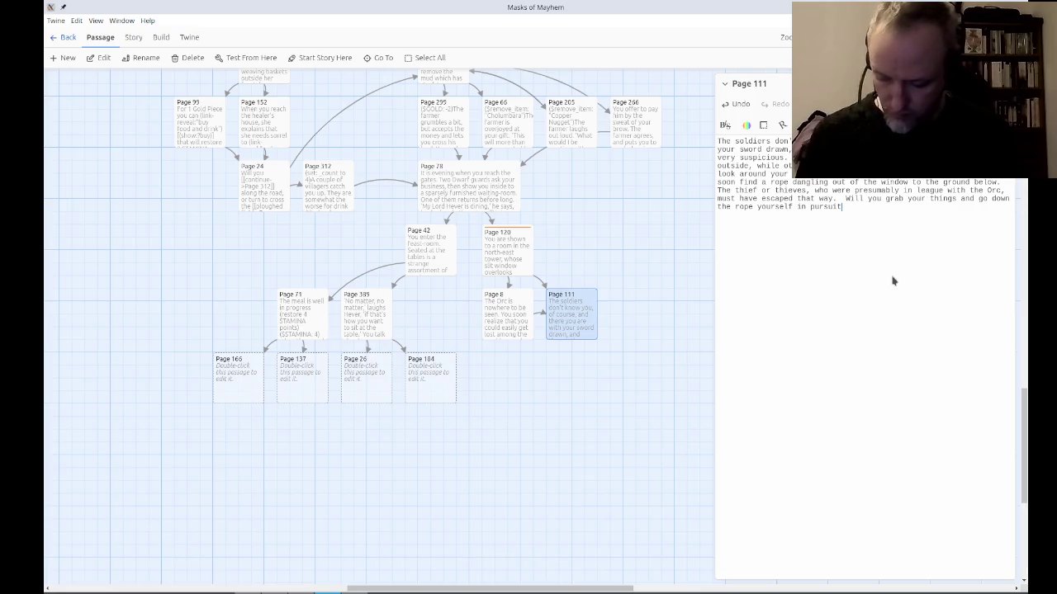
text(, call g)
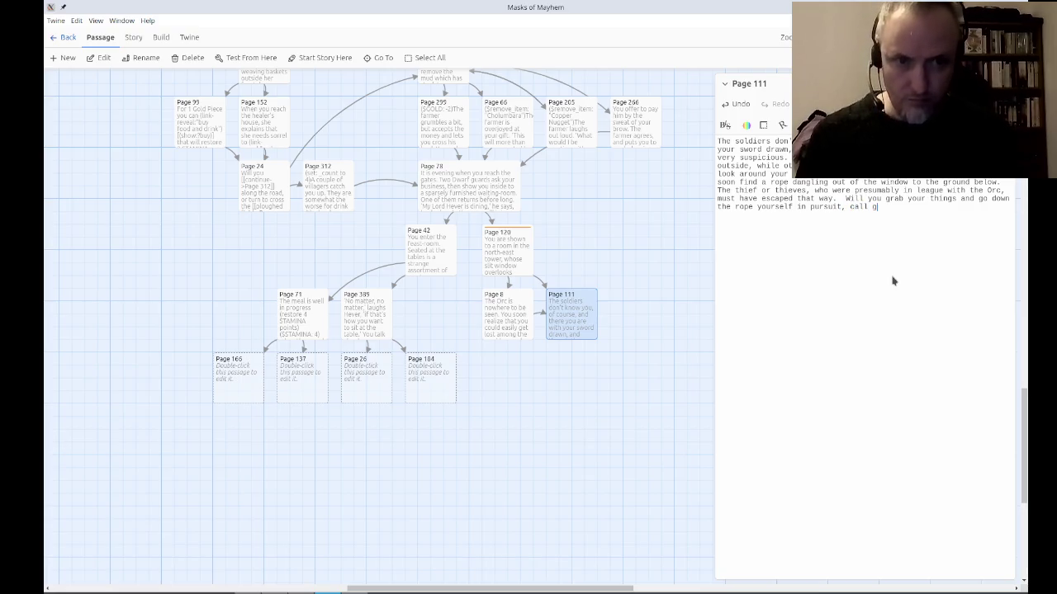
key(BackSpace)
text(for help, or)
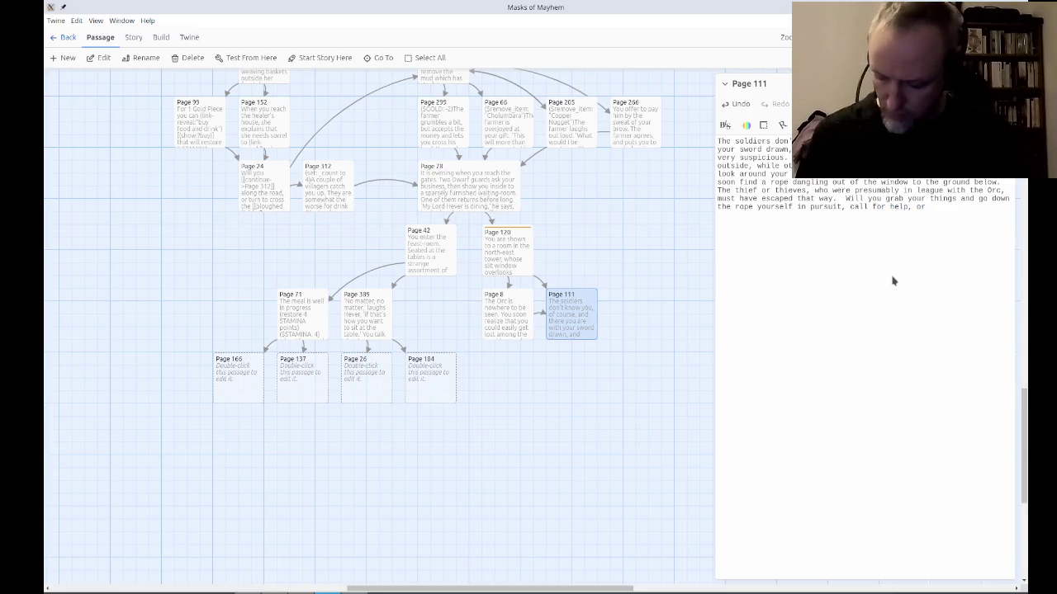
text( await dve)
key(BackSpace)
key(BackSpace)
text(evelopments?)
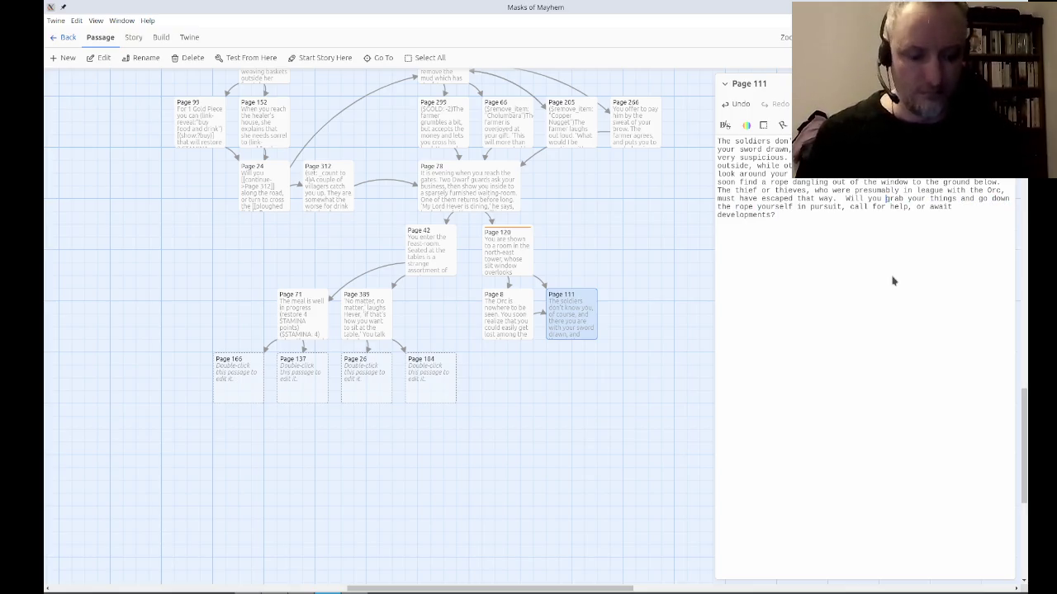
text([[)
key(ctrl+Right)
key(ctrl+Right)
key(ctrl+Right)
text(->Page 1)
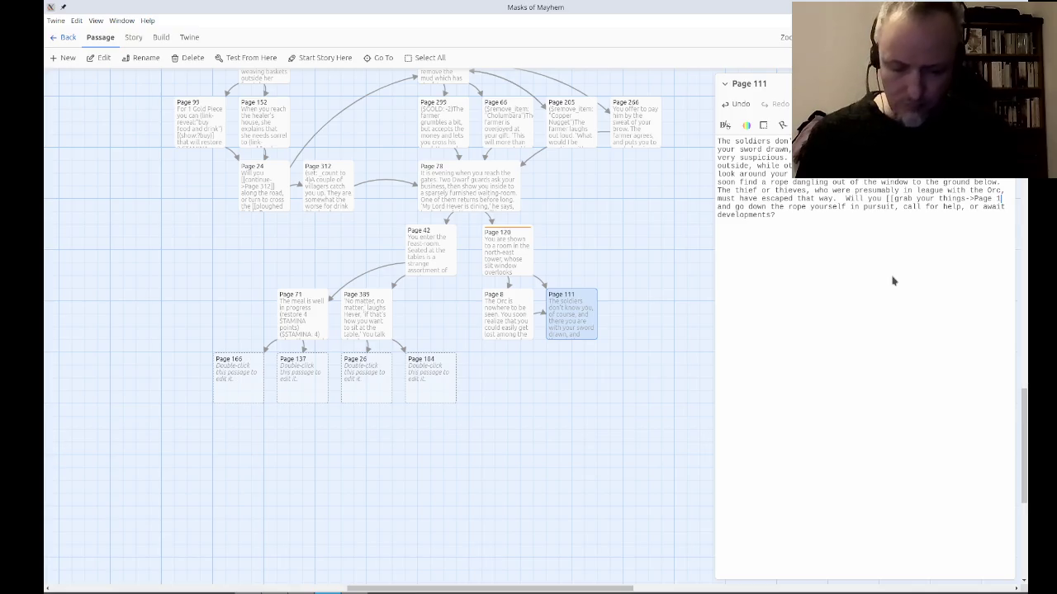
text(66]])
Link 'call for help' to Page 377 and 'await developments' to Page 342.
key(ctrl+Right)
key(ctrl+Right)
key(ctrl+Right)
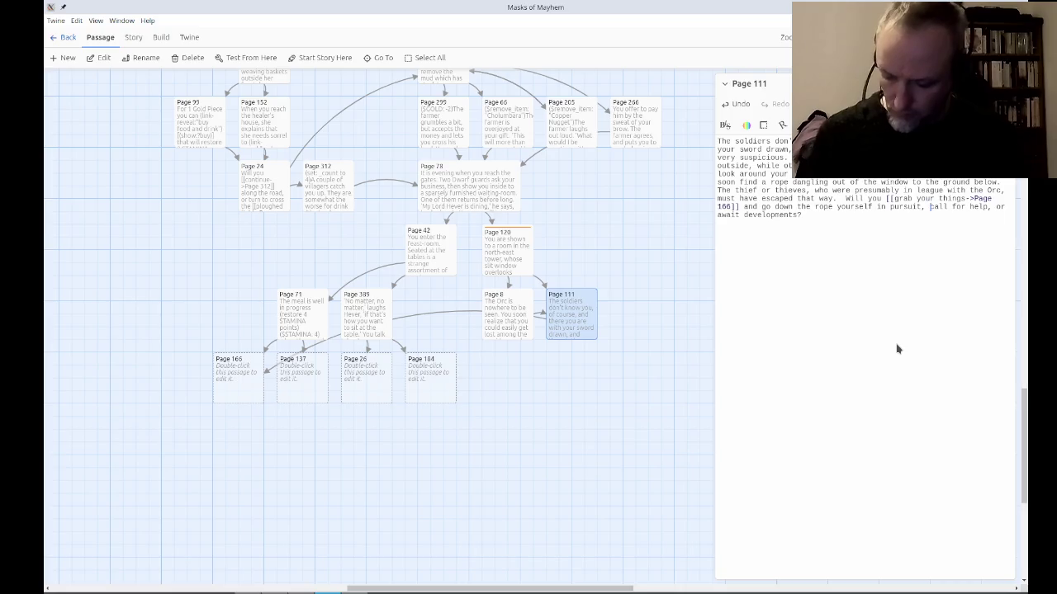
text([[)
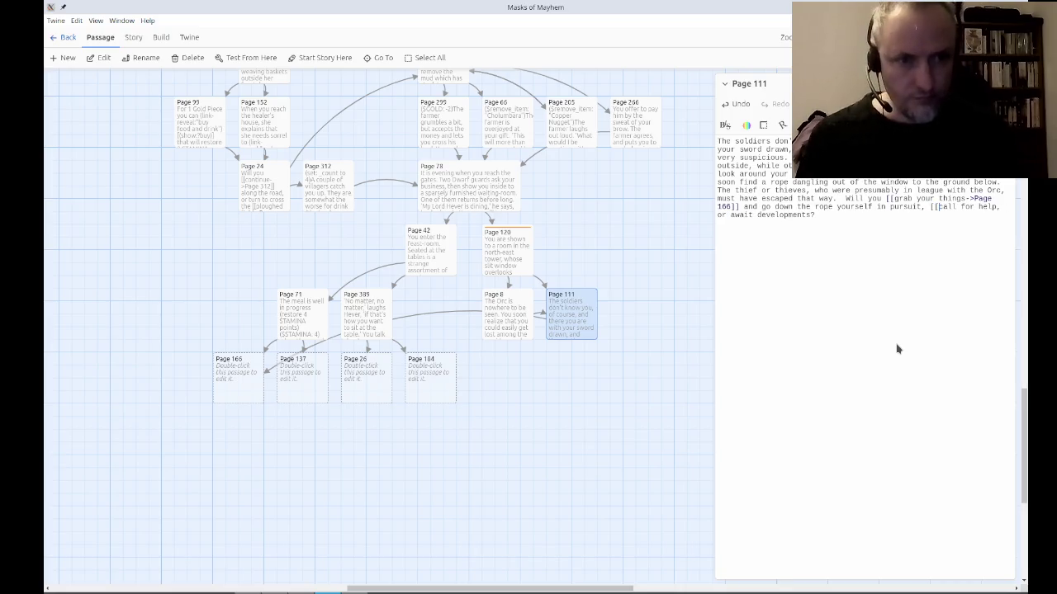
text(>Page 3)
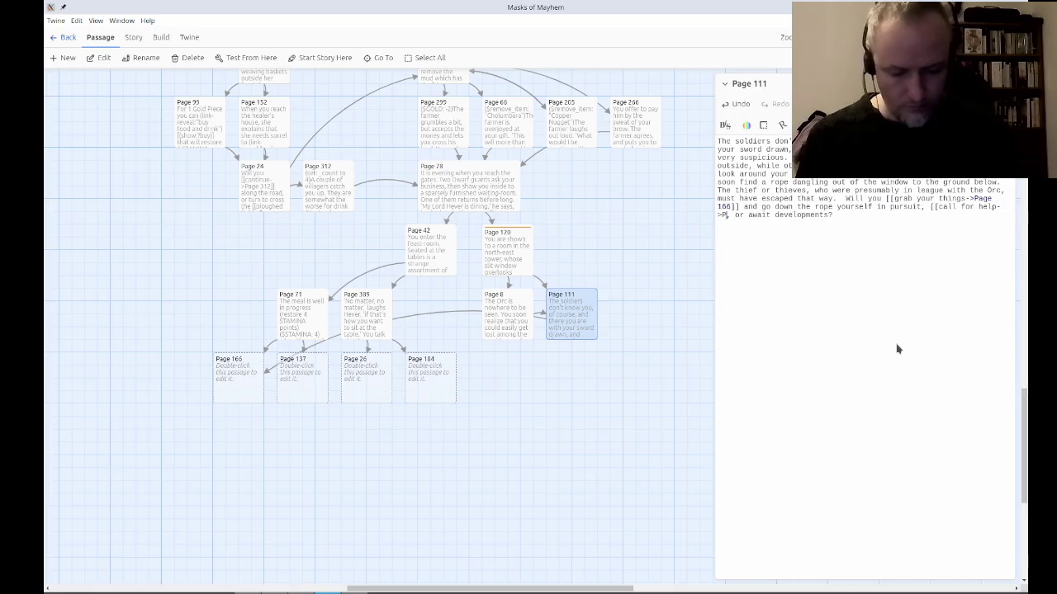
text(77]])
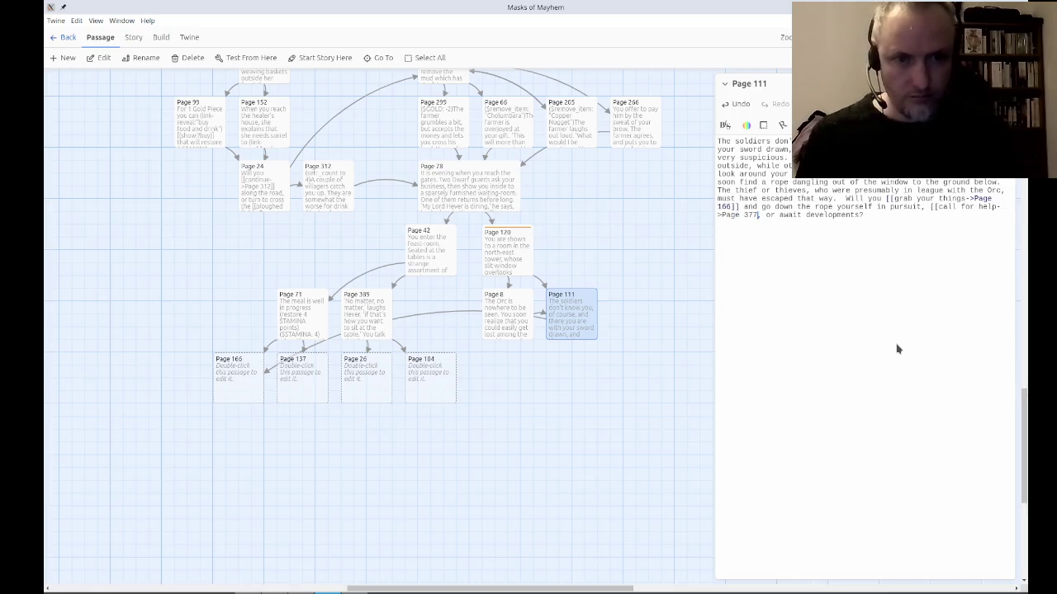
key(Right)
key(Right)
key(Right)
text([[)
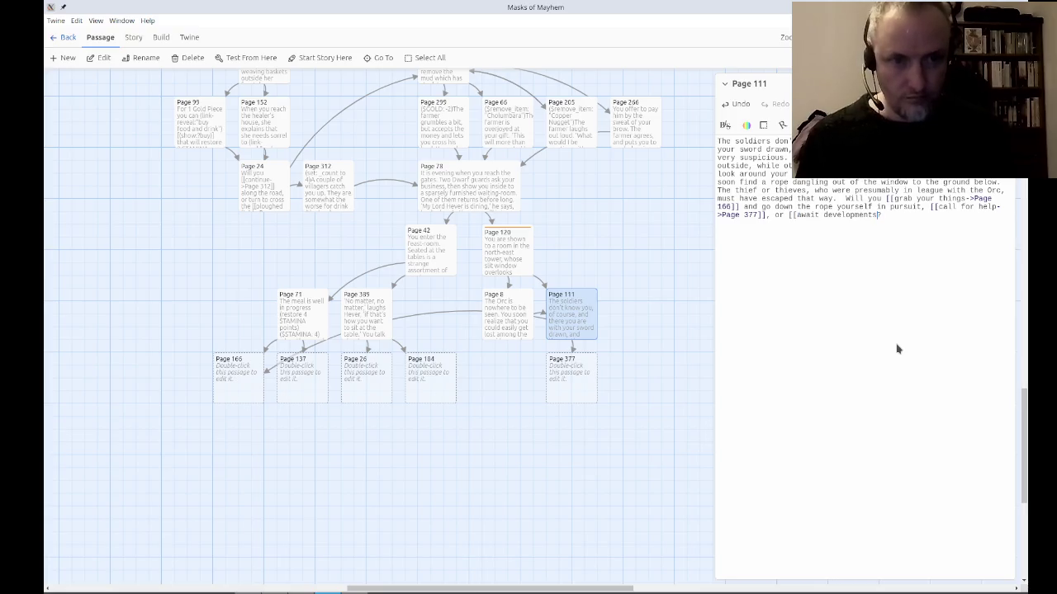
text(->Page )
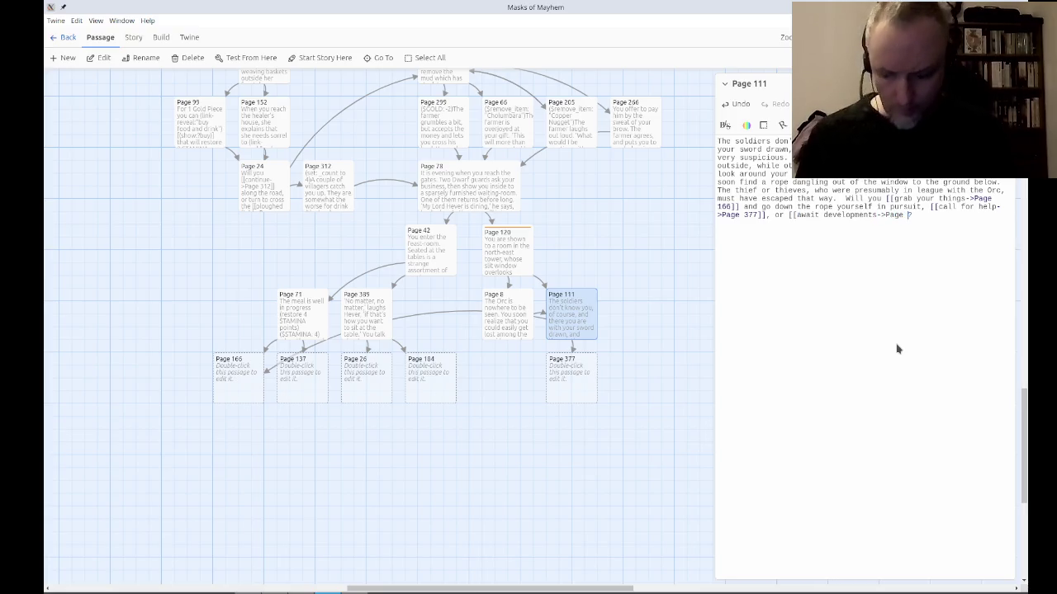
text(342])
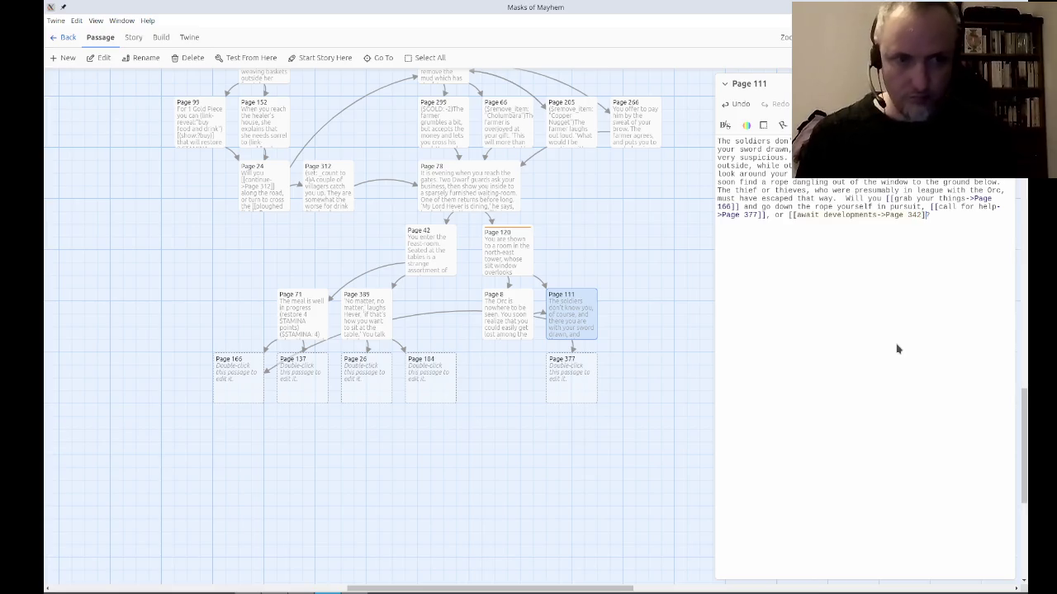
text(])
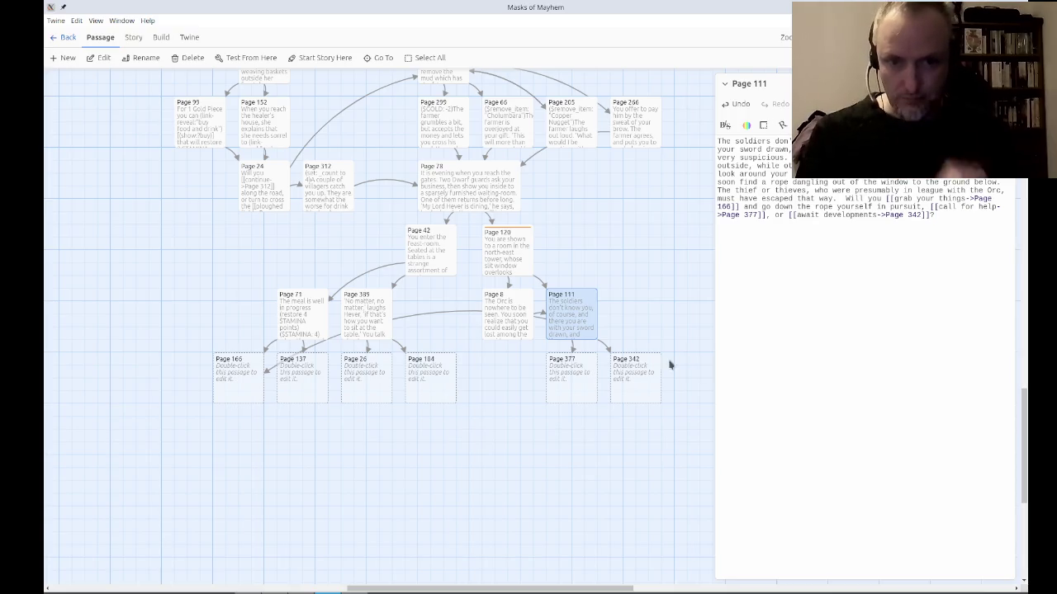
Move Page 8 right of Page 111, then shift Pages 111, 8, 377 and 342 left.
click(516, 333)
drag(517, 332, 652, 337)
mouse_move(700, 418)
mouse_down()
mouse_move(588, 359)
mouse_move(569, 330)
mouse_move(501, 332)
mouse_up()
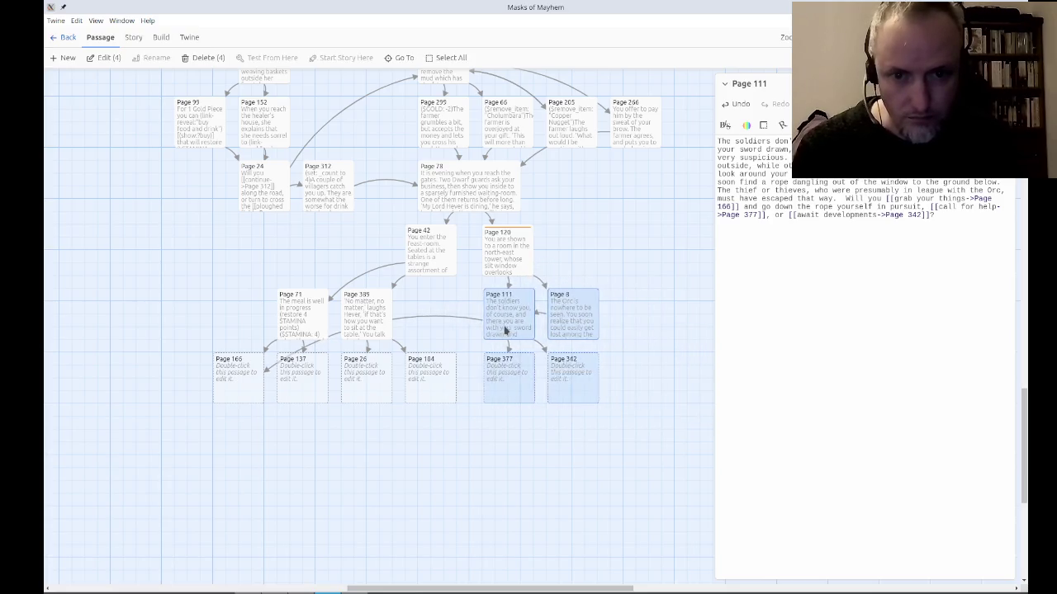
click(508, 441)
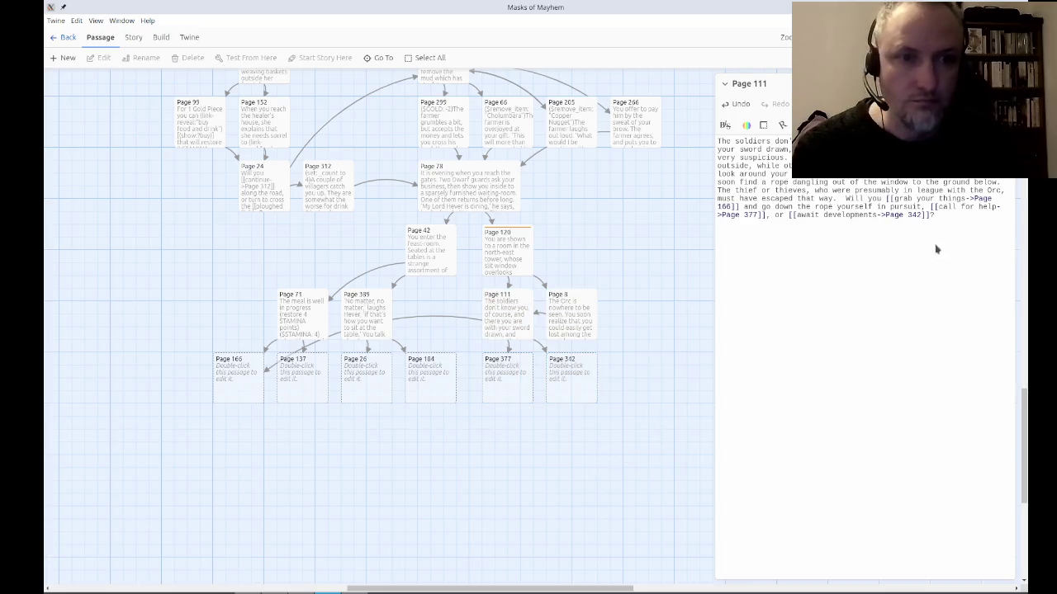
Close the Page 111 passage and scroll back across the story map.
key(Escape)
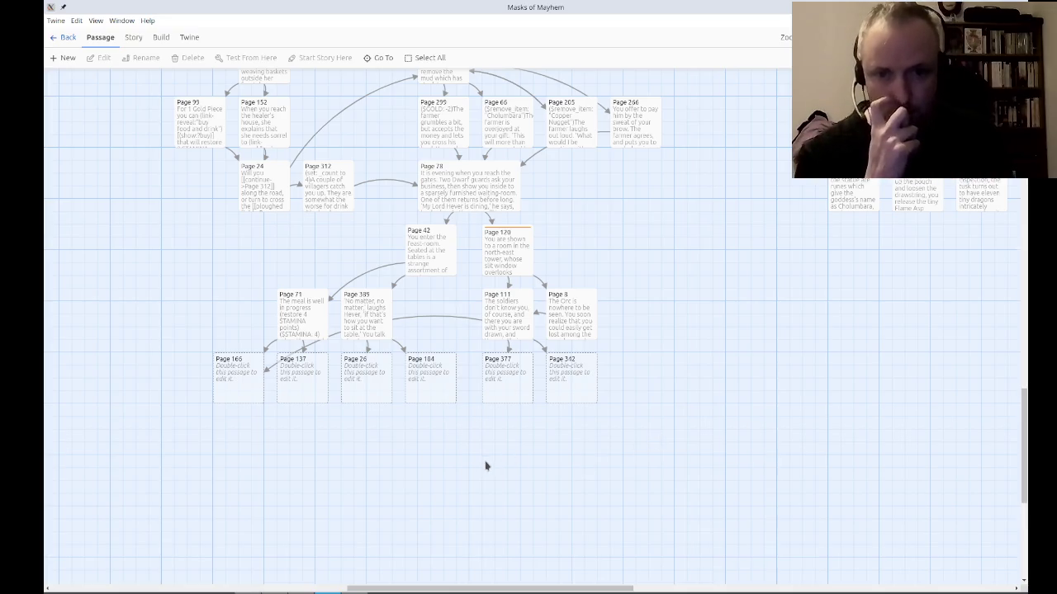
scroll(460, 481, left, 3)
scroll(460, 481, up, 1)
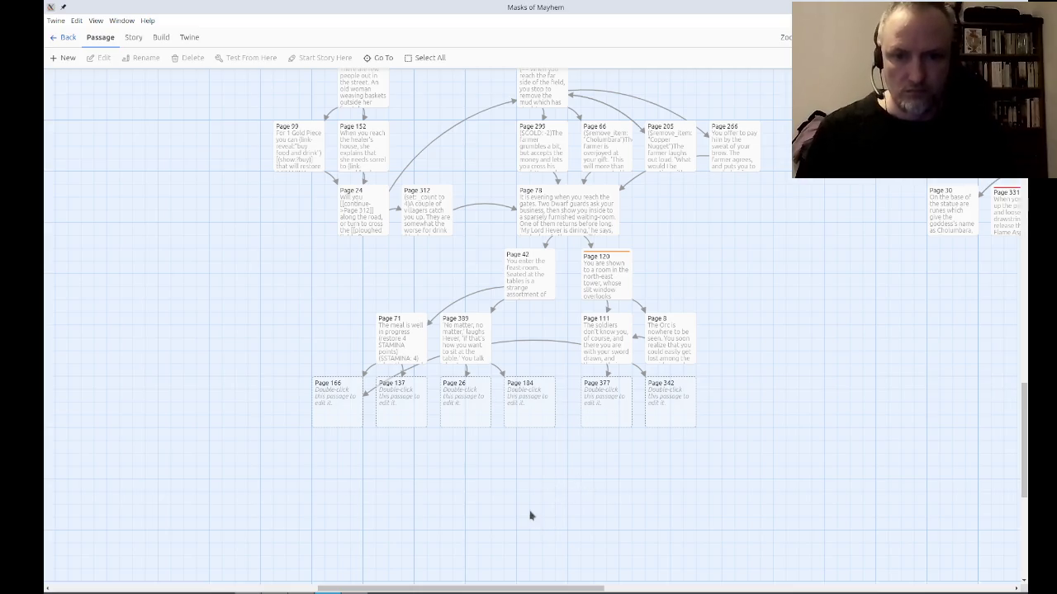
Write in Page 166 that the thieves are hard to track at night, and you head north by morning.
double_click(328, 413)
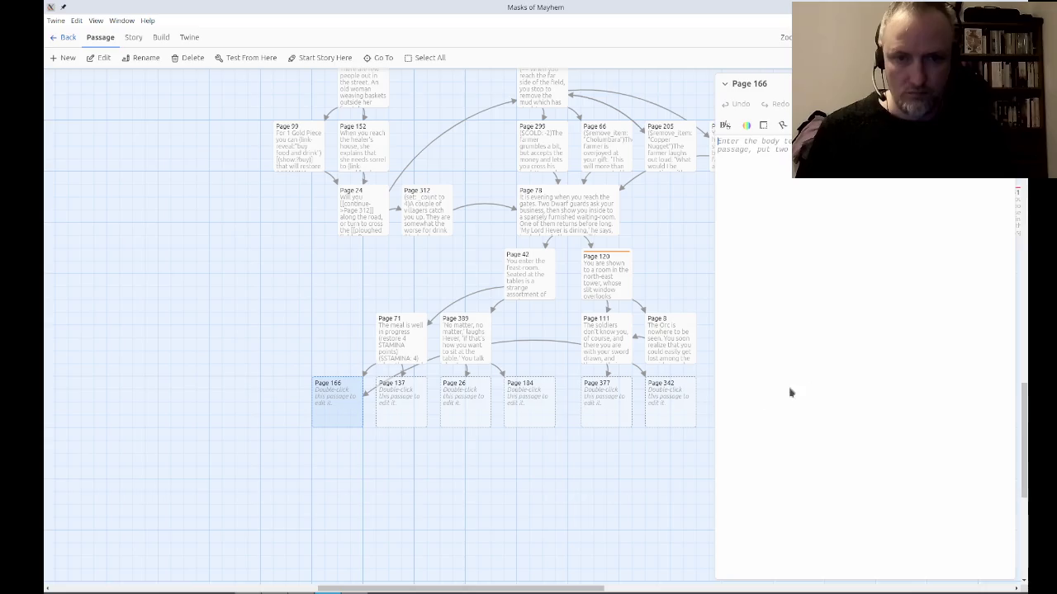
text(It is)
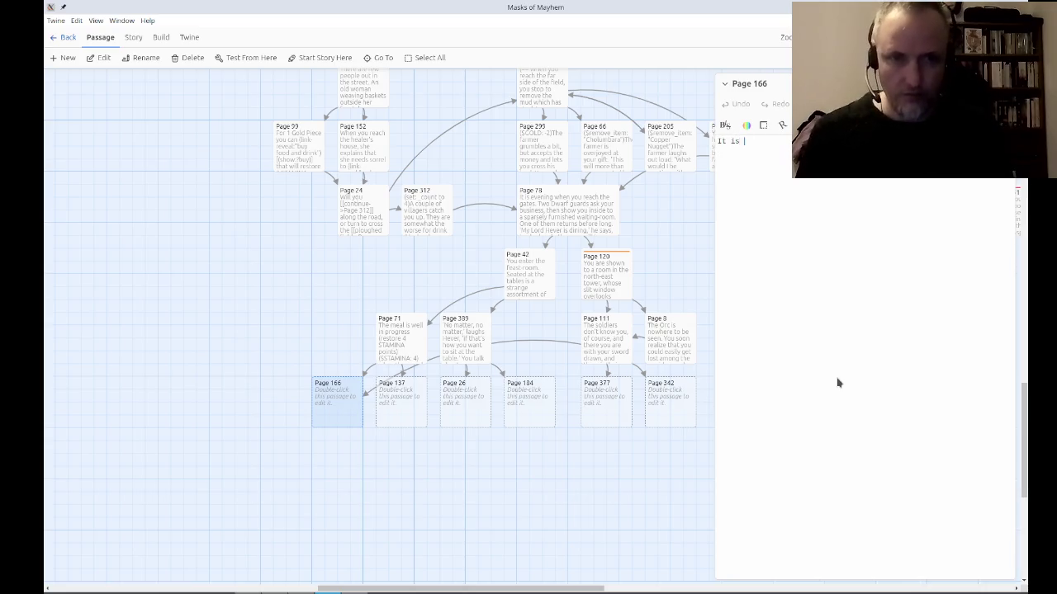
text( difficult for you to)
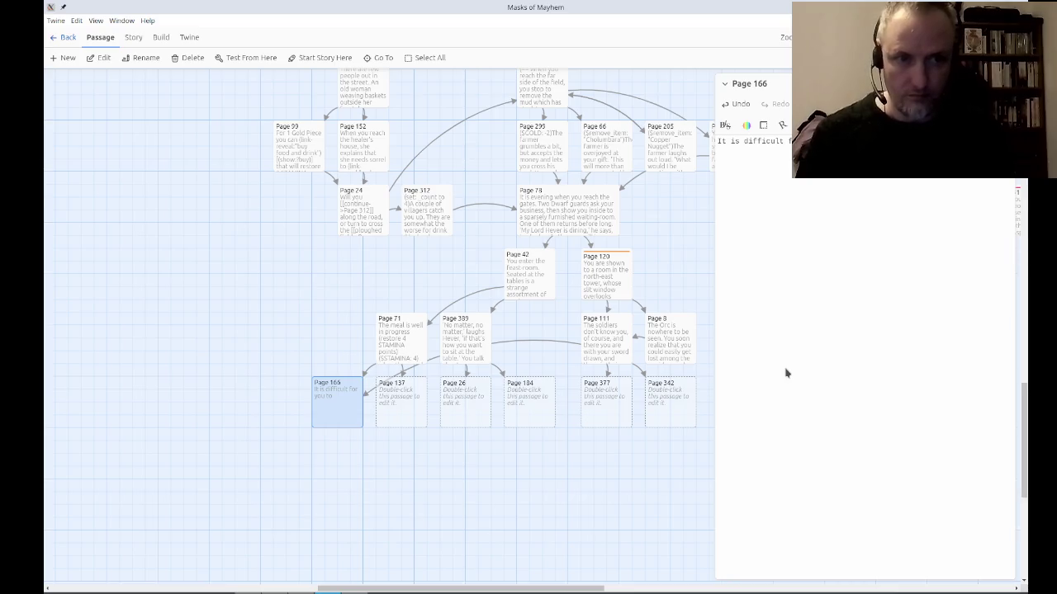
text(the night-time,)
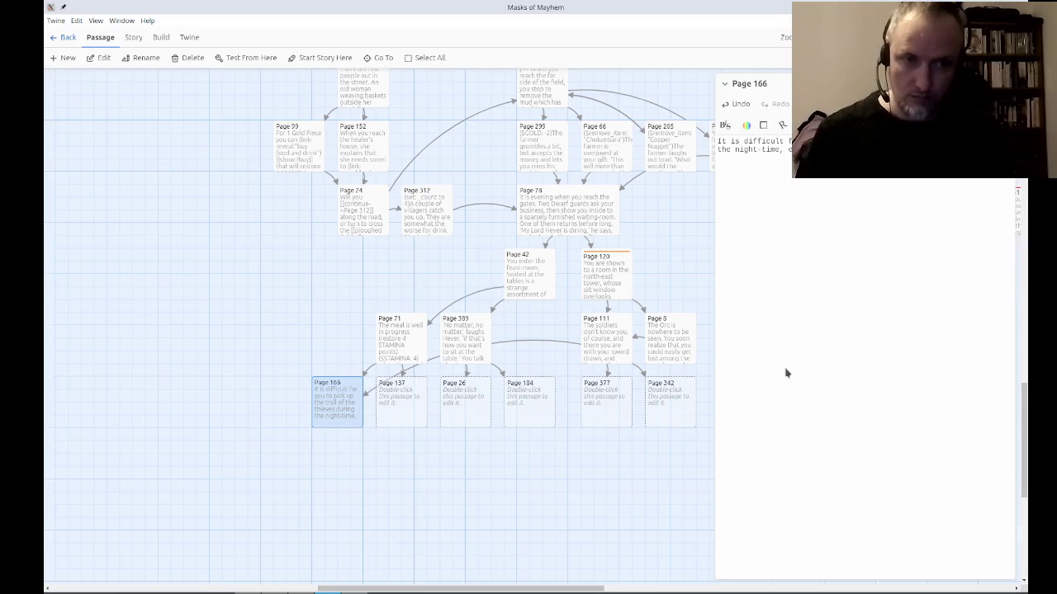
text(even with the)
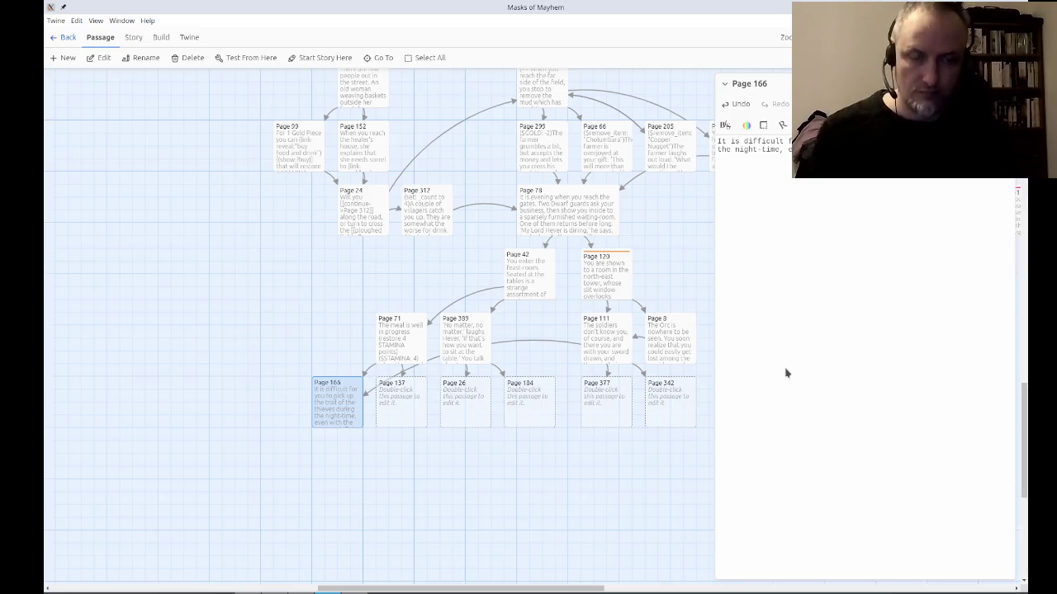
text(made.  Byt)
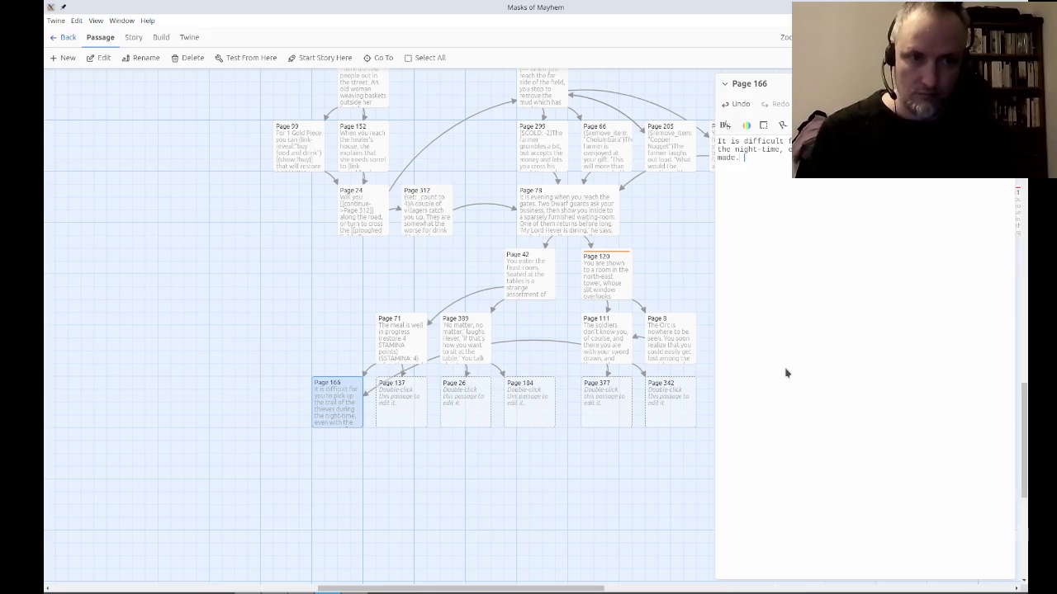
key(BackSpace)
key(BackSpace)
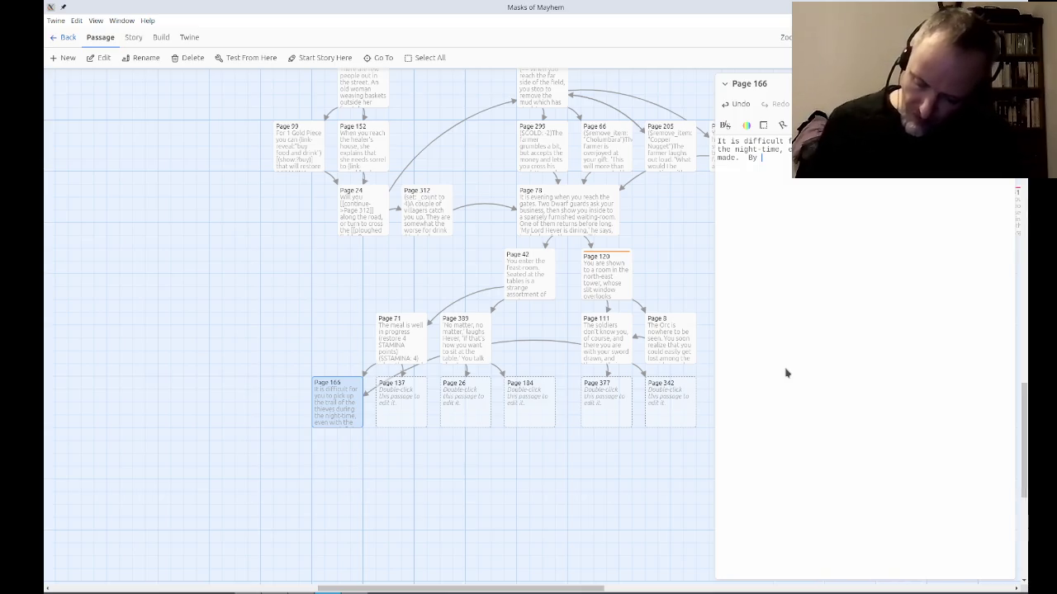
text(morning)
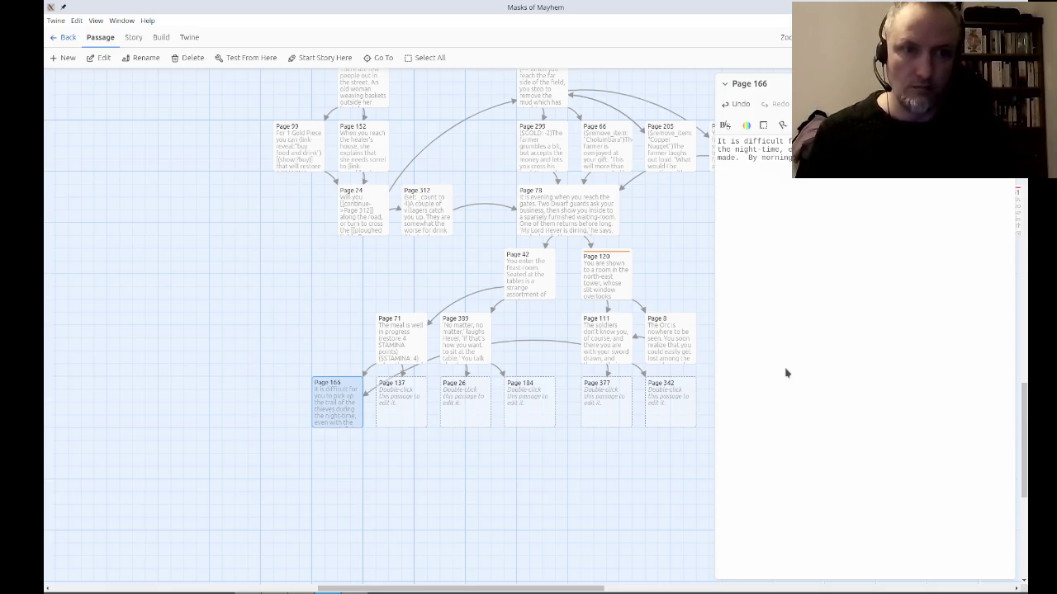
text(heading north, an)
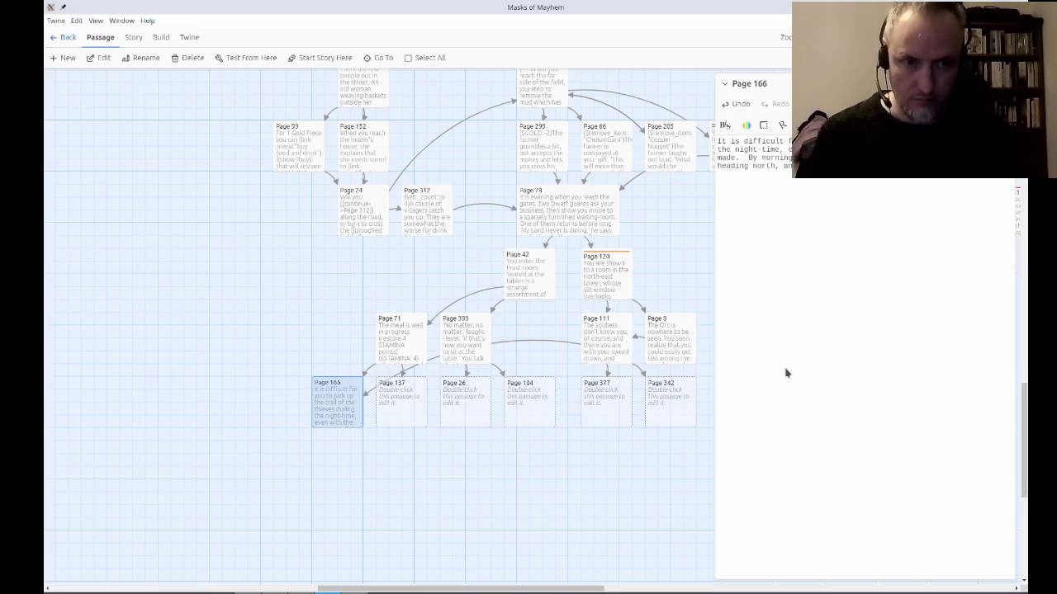
text(track the thieves)
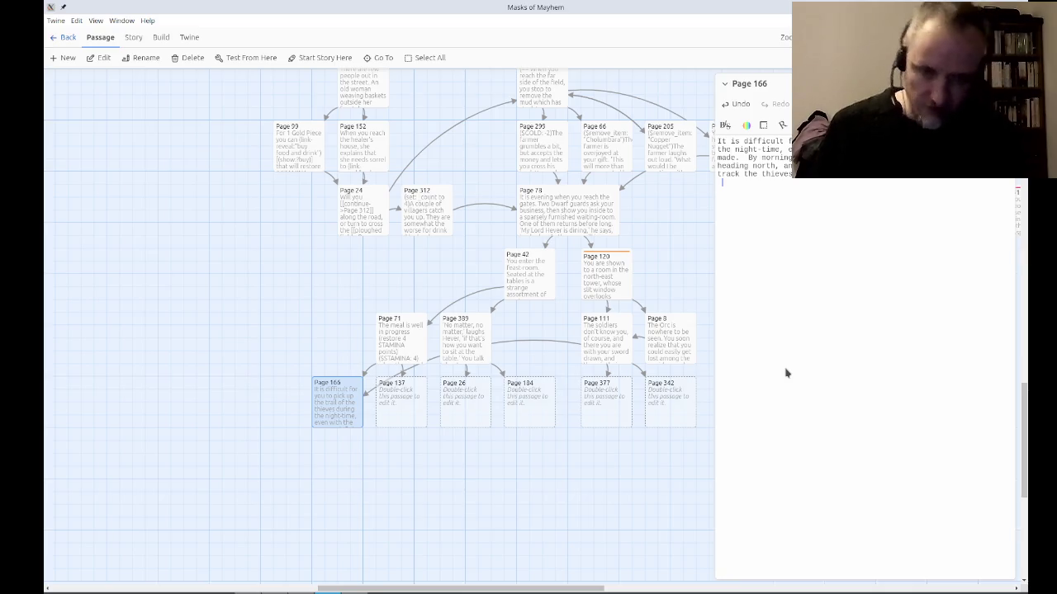
Add the thieves bobbing into view above the grass and ask 'Do you have companions with you?'.
text(Sooon)
key(BackSpace)
key(BackSpace)
key(BackSpace)
text(n the thieves)
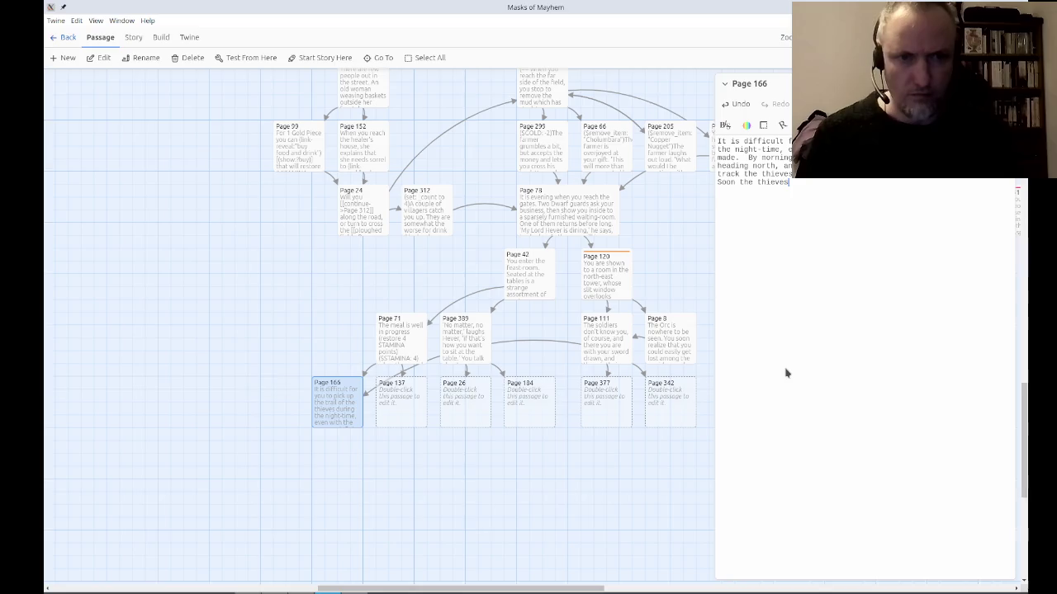
text( themselves co)
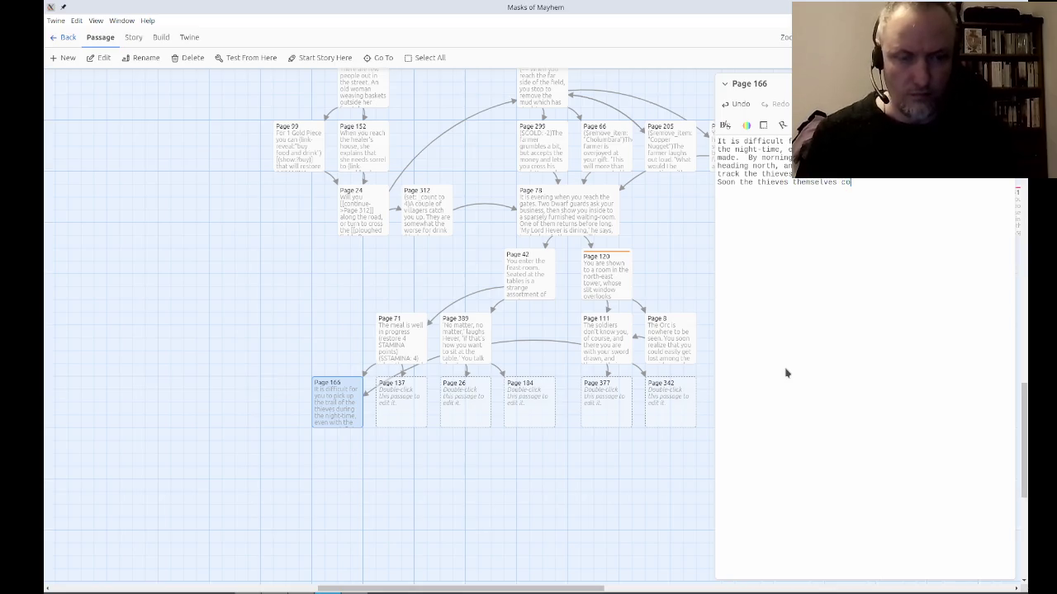
text(me into view,)
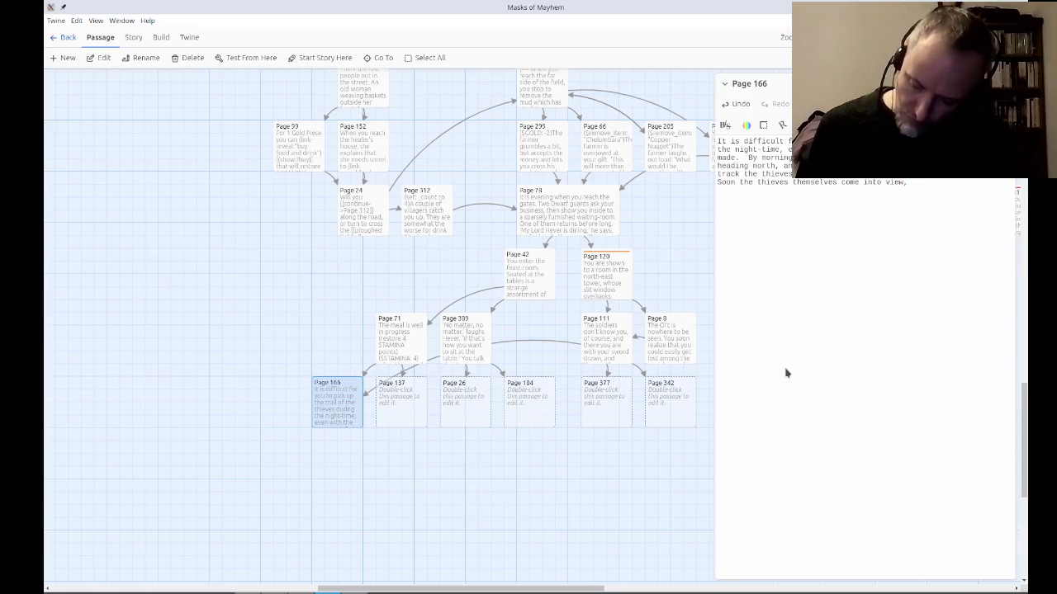
text(heads and shoulders bobbing above the grass.  Do you have)
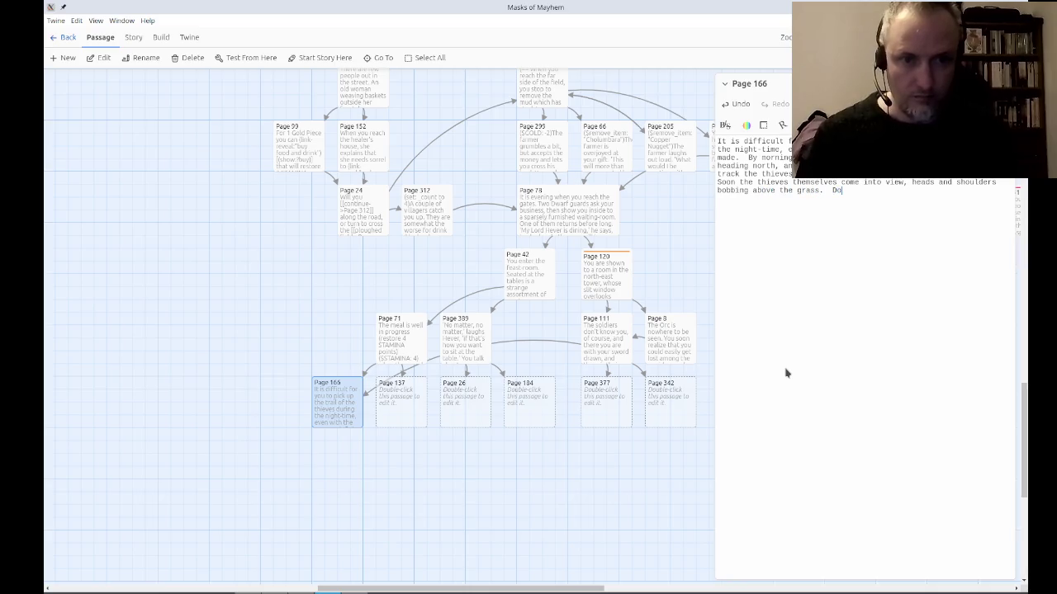
text( companions?)
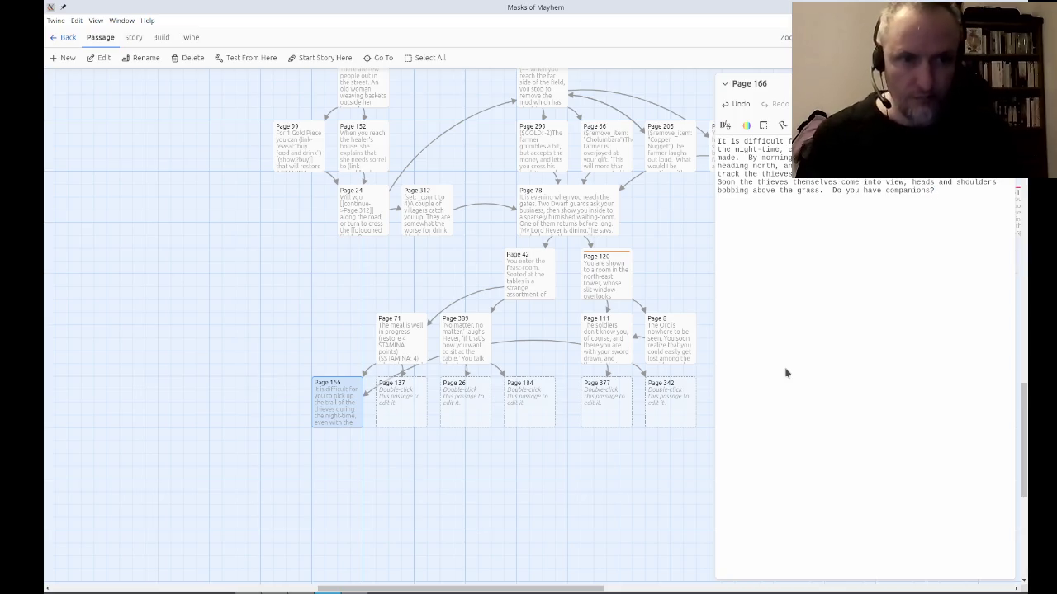
key(BackSpace)
text(with you?)
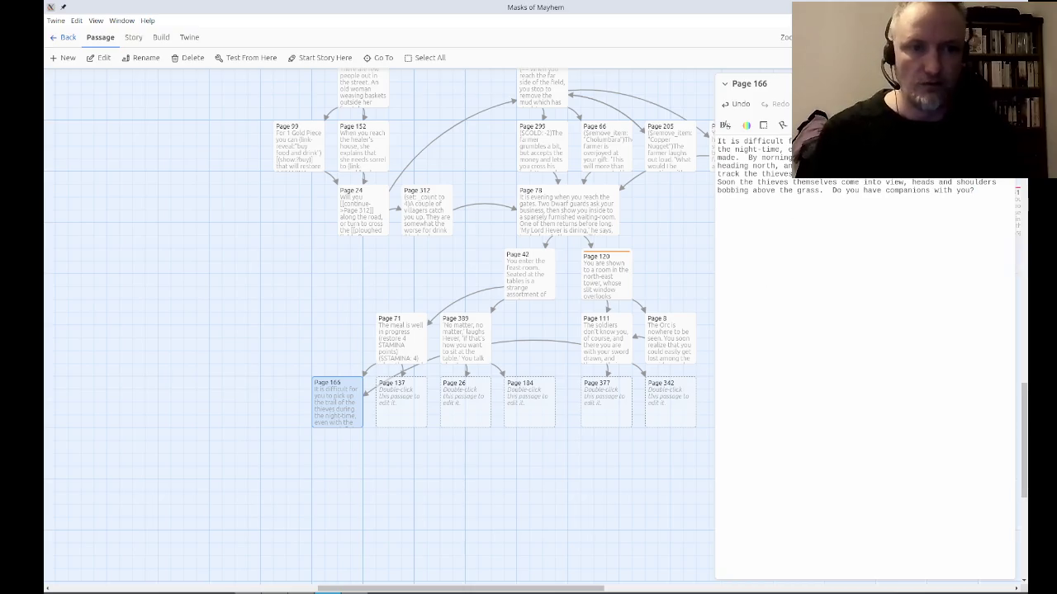
click(1011, 84)
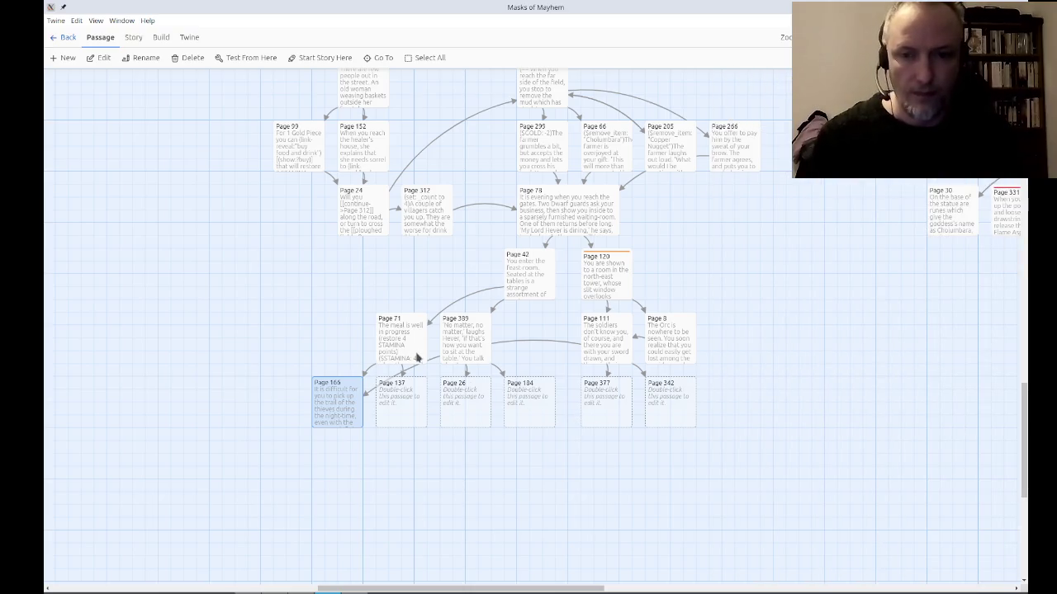
Review Page 71's rope choices linking to Pages 166 and 137, then close it.
double_click(416, 356)
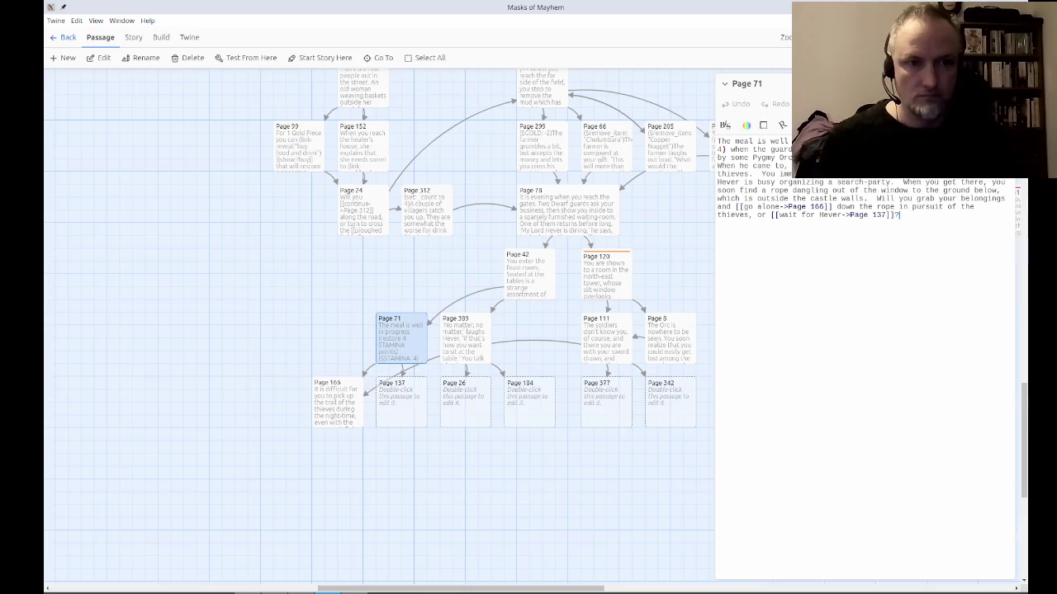
key(Escape)
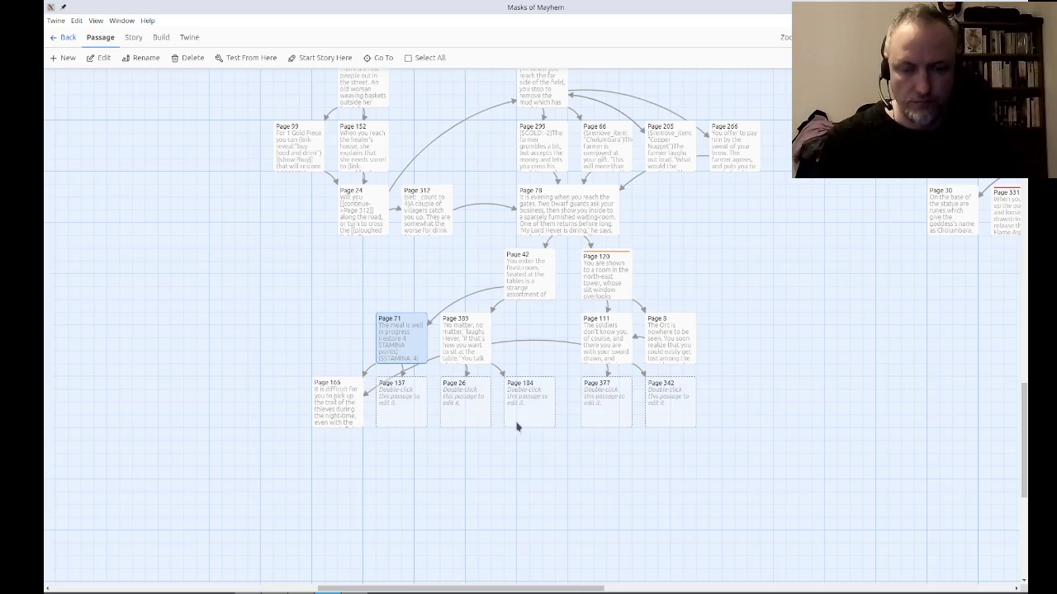
Move Pages 389, 26 and 104 as a group and shift Page 389 right above them.
mouse_move(559, 461)
mouse_down()
mouse_move(476, 404)
mouse_move(469, 339)
mouse_move(319, 382)
mouse_move(216, 355)
mouse_move(218, 345)
mouse_up()
click(300, 491)
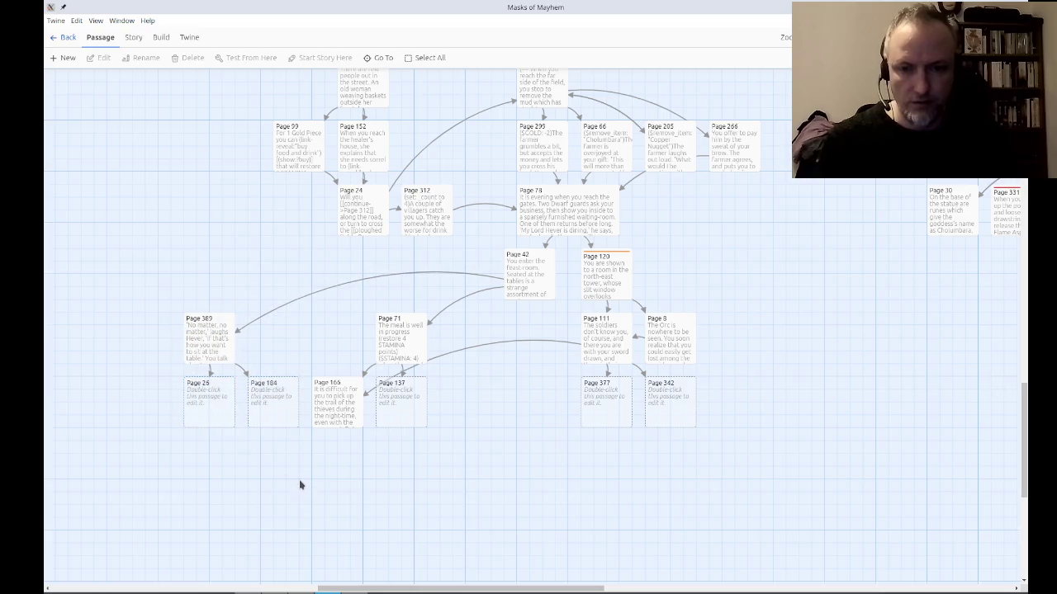
drag(215, 351, 281, 358)
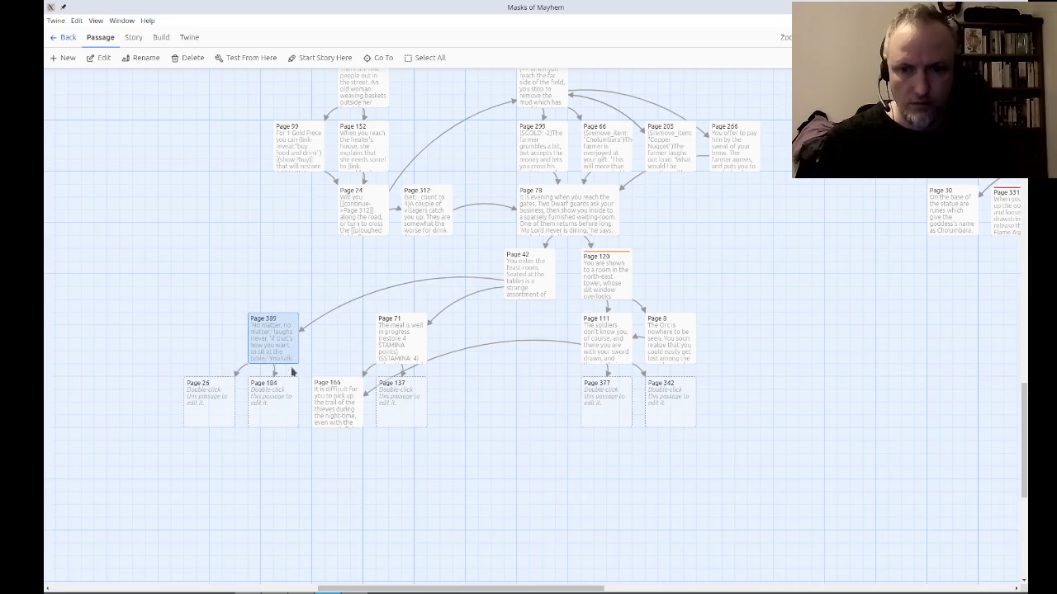
Nudge Page 166 right and shift the six lower passages right beneath Page 71.
mouse_move(334, 411)
mouse_down()
mouse_move(460, 412)
mouse_move(344, 413)
mouse_up()
ctrl+click(408, 413)
click(403, 459)
drag(429, 476, 183, 339)
mouse_move(421, 349)
mouse_down()
mouse_move(473, 350)
mouse_move(461, 345)
mouse_up()
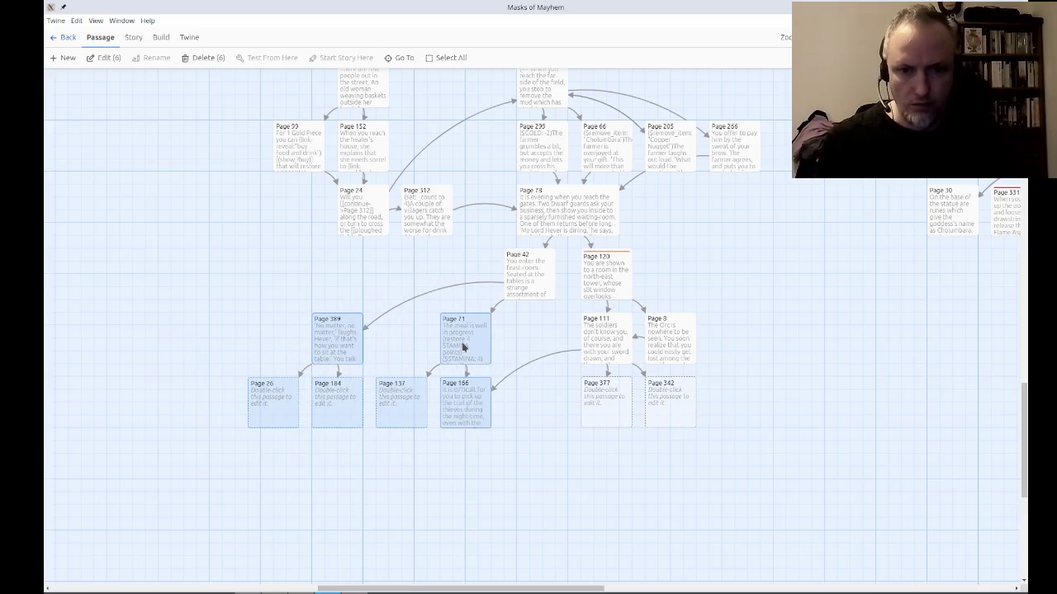
drag(472, 355, 538, 360)
click(557, 500)
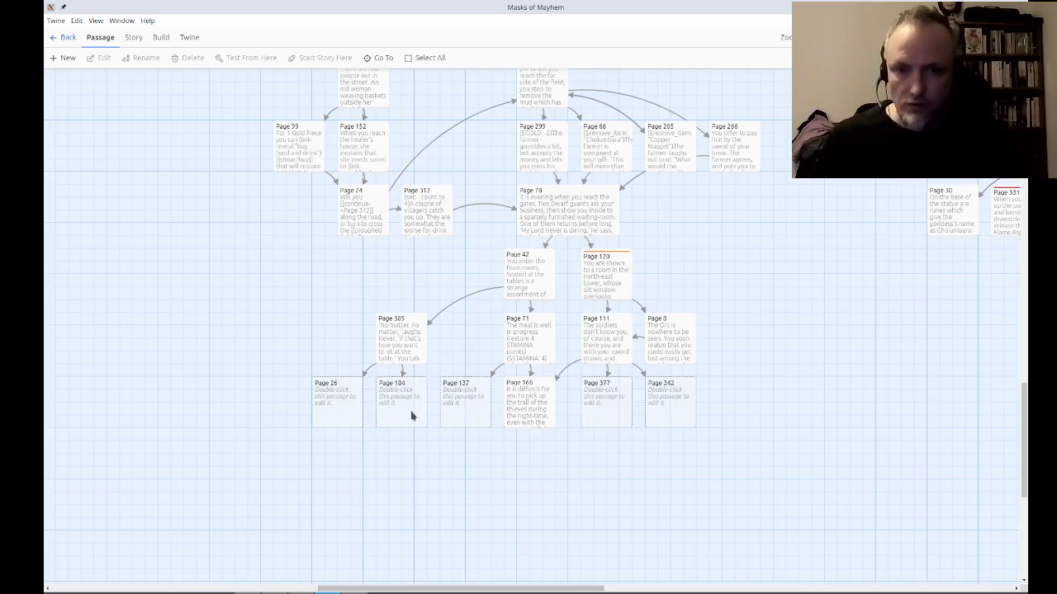
Write in Page 26 that you sleep long and well, restoring 2 STAMINA, and tell Hever your story.
double_click(325, 406)
text(You sleep long)
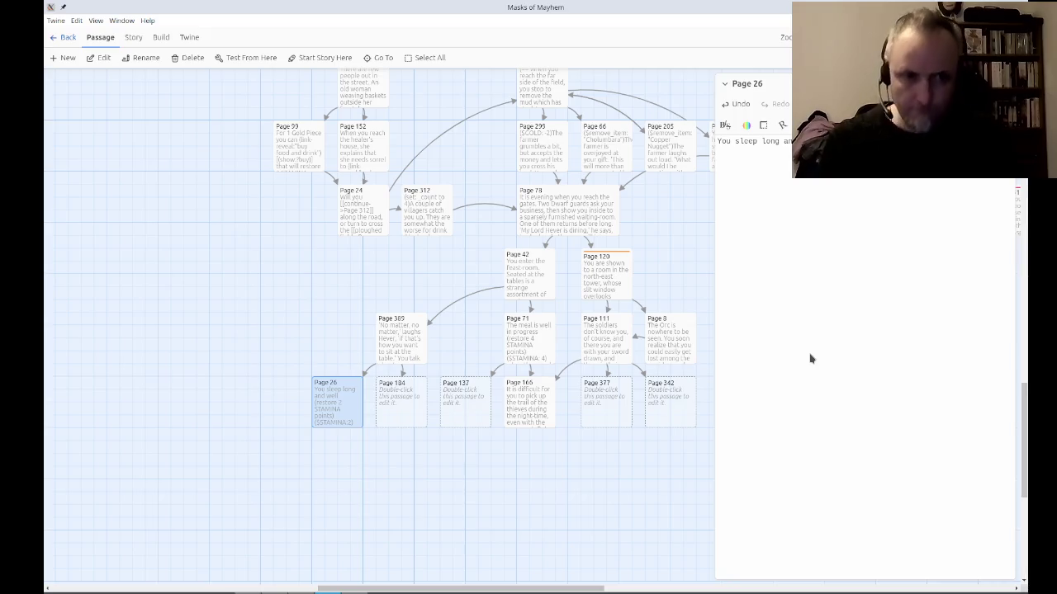
text(and wake up )
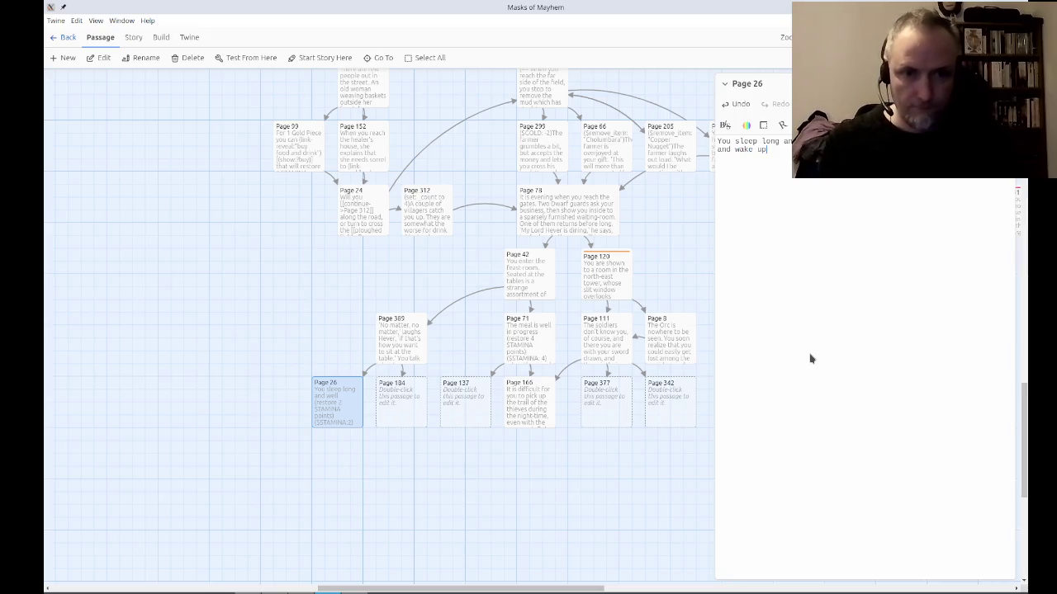
text(to fi)
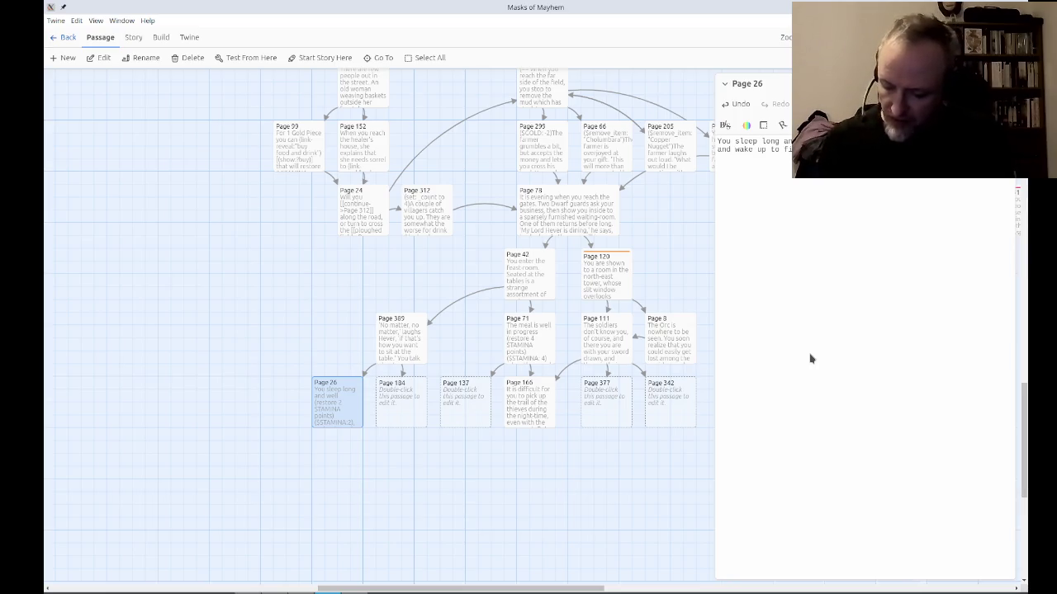
key(ctrl+shift+Left)
key(ctrl+shift+Left)
text(refre)
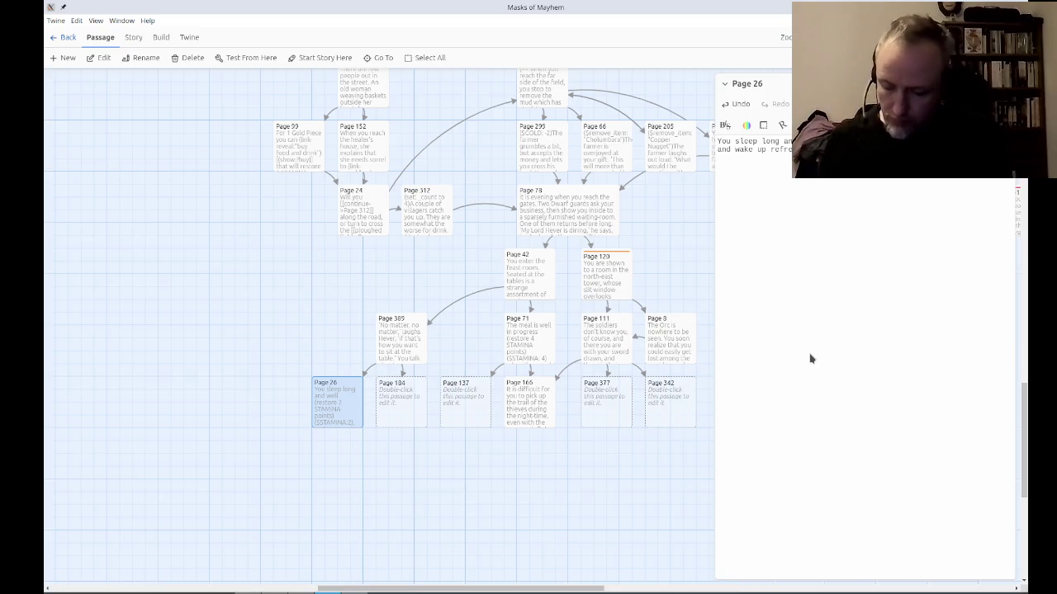
text(in th)
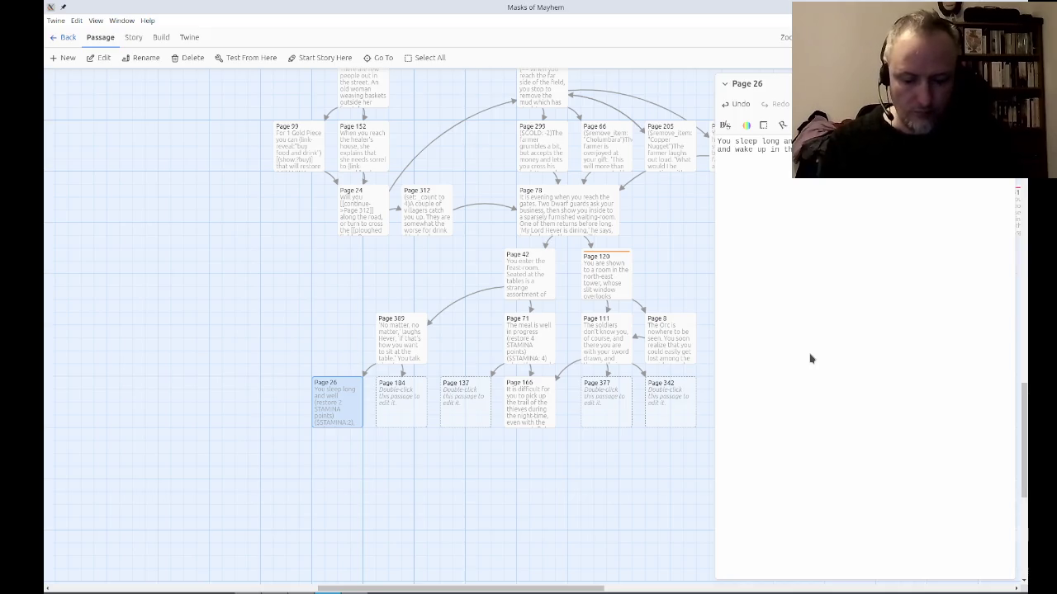
text(imm)
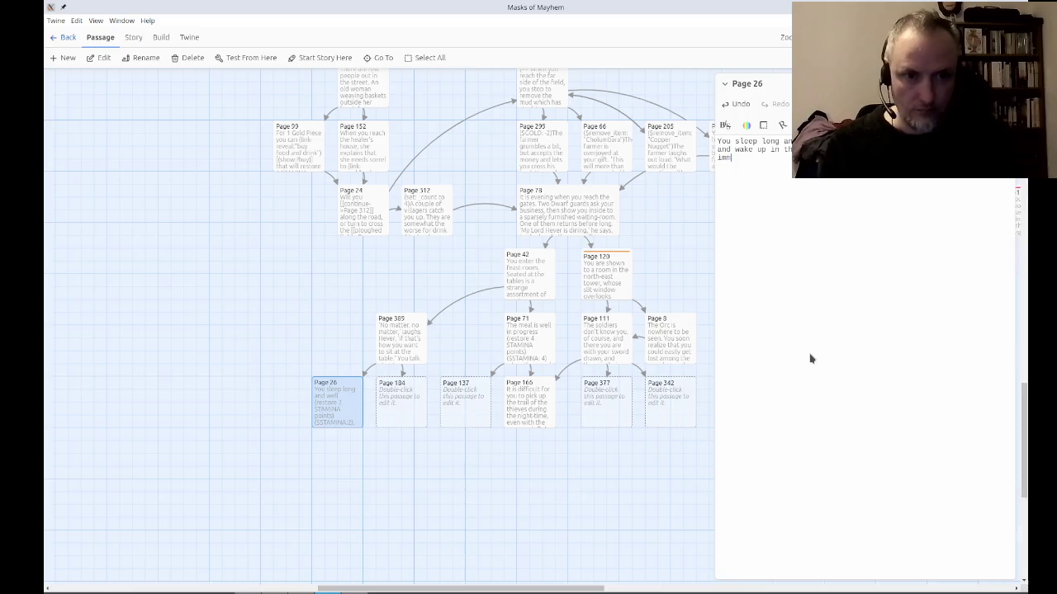
text(ediately about)
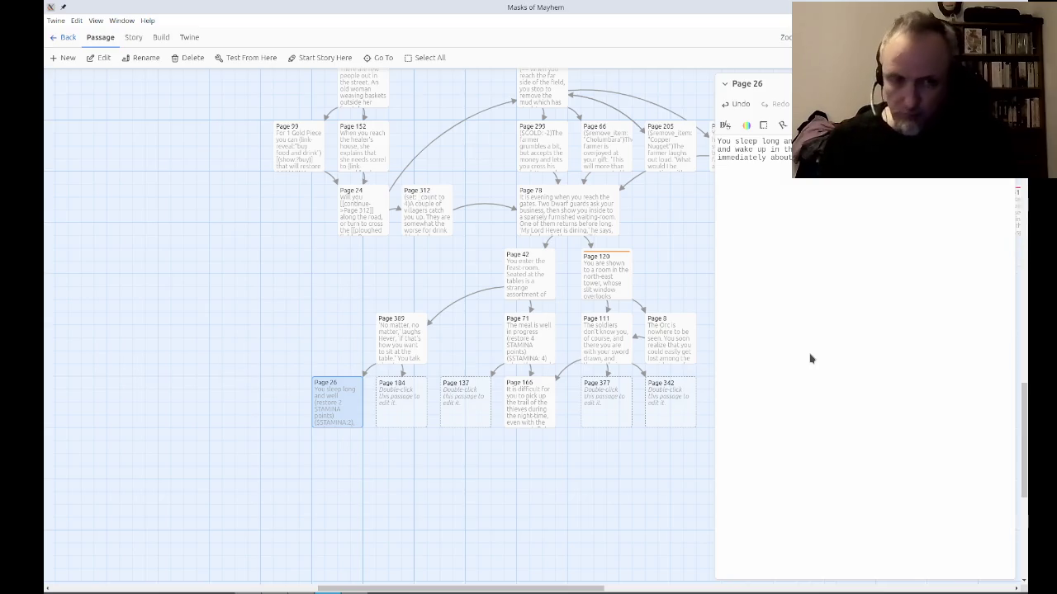
text(He has )
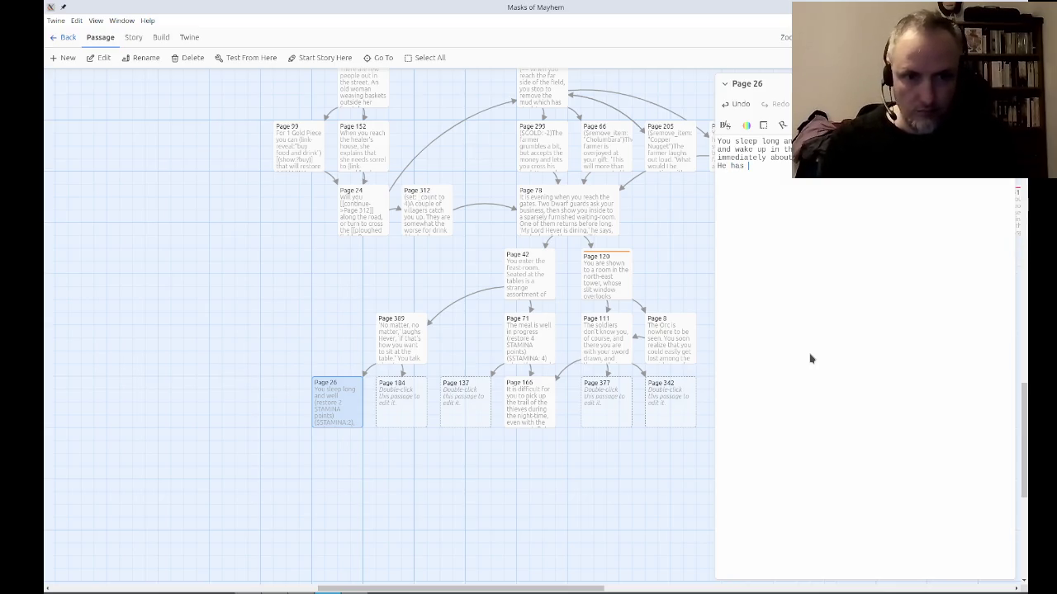
text(shown hims)
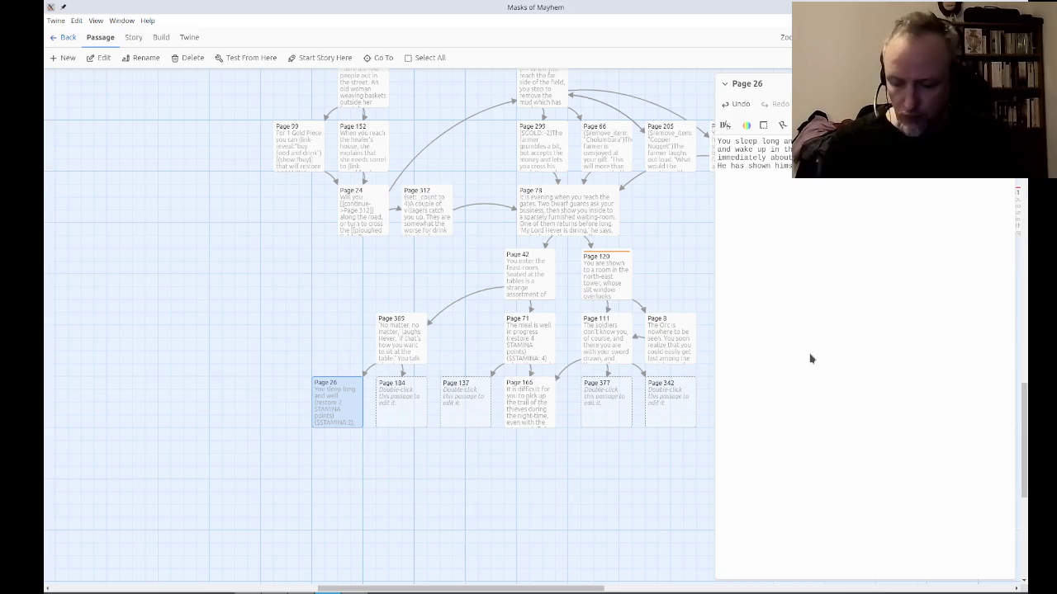
text(tell him about )
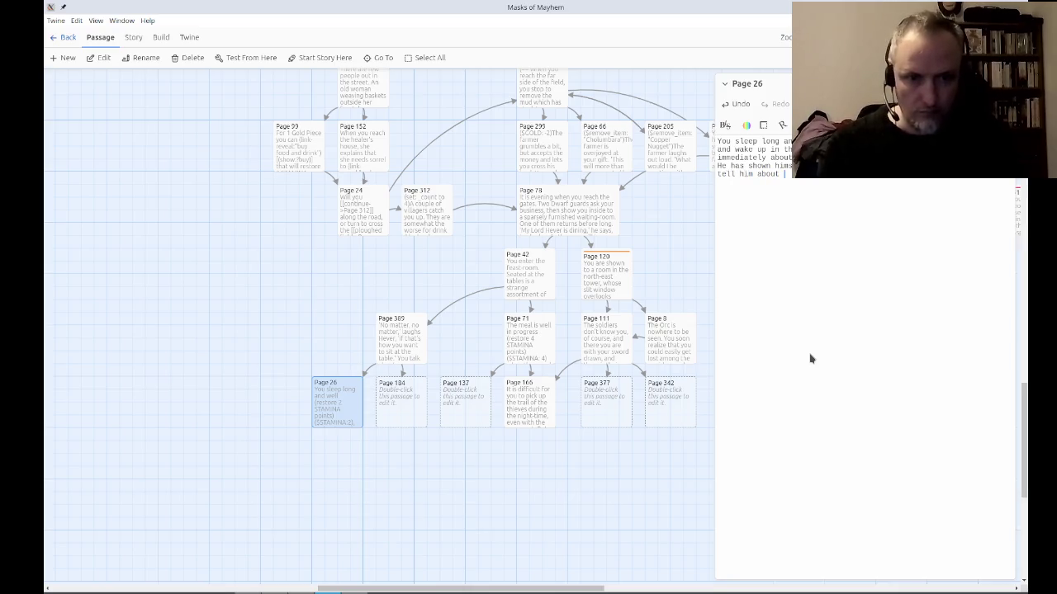
text(yo)
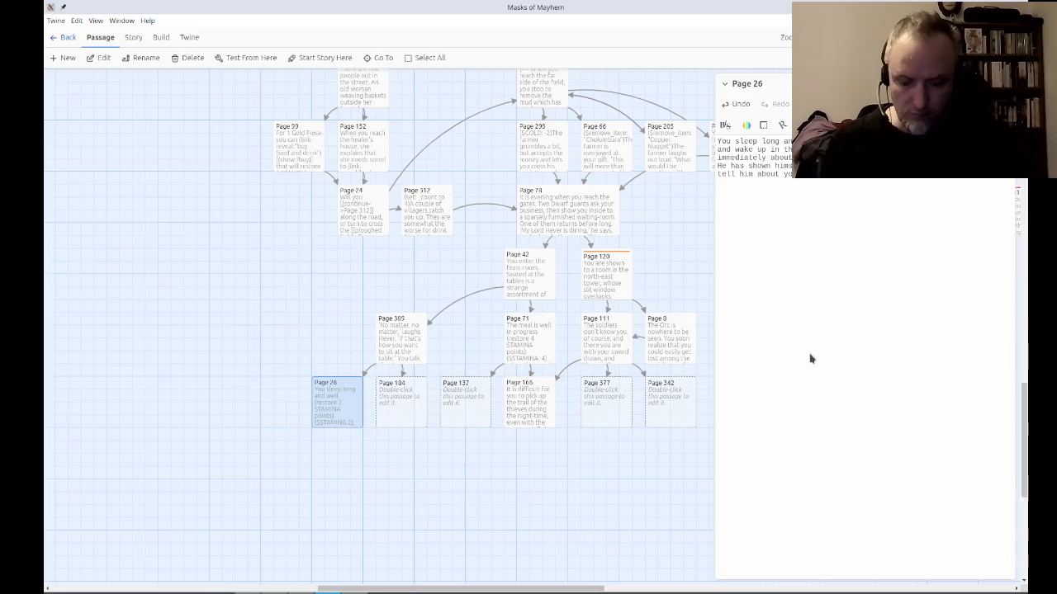
text(would be.)
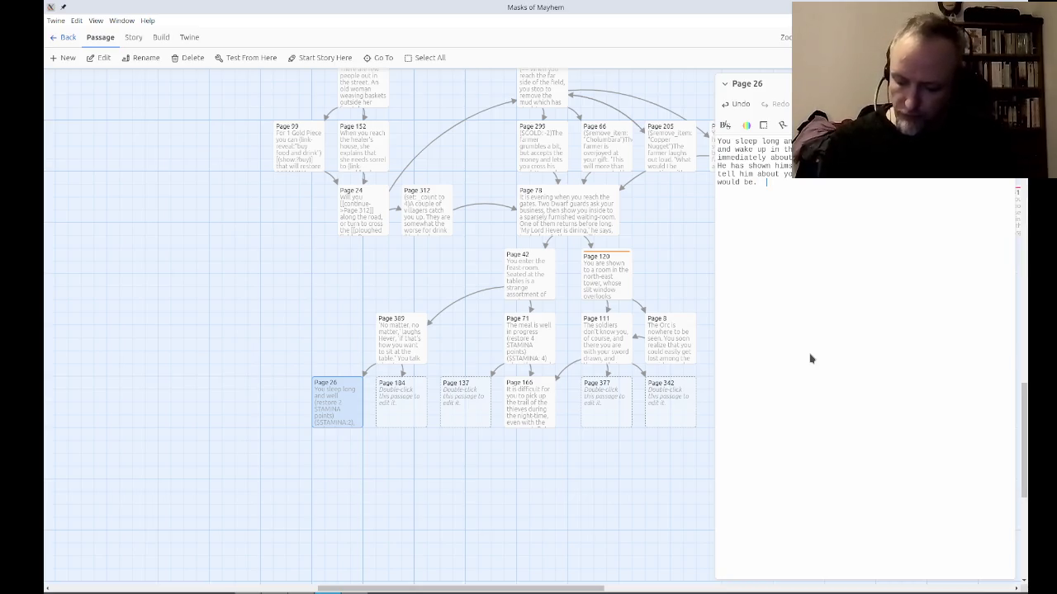
Add that Hever is quiet for a while after you finish, then begins 'It is clear that your mission is…'.
text(Hever is quiet fgor)
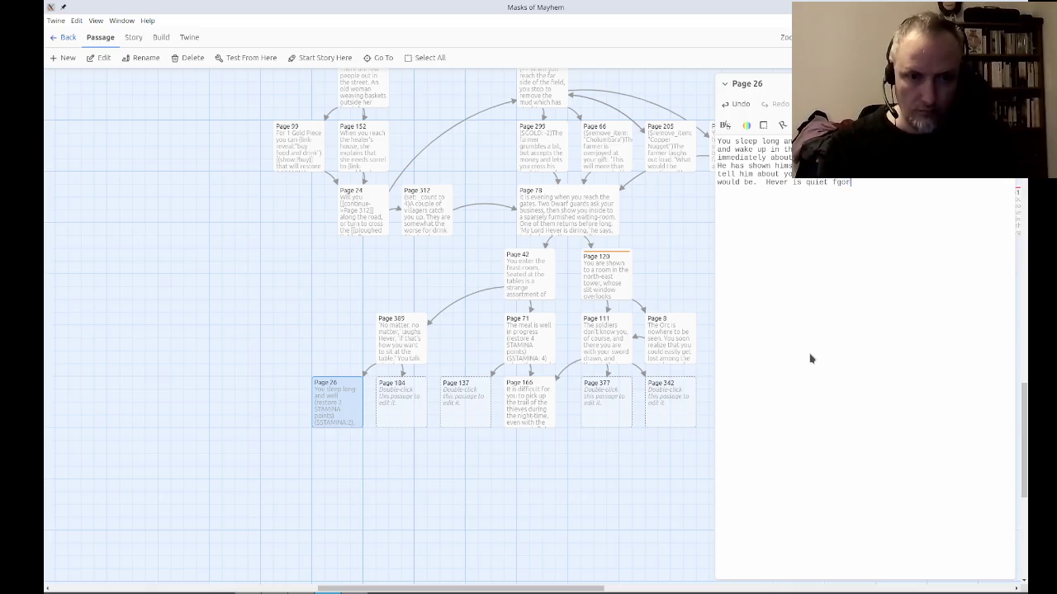
key(BackSpace)
key(BackSpace)
key(BackSpace)
text(or a )
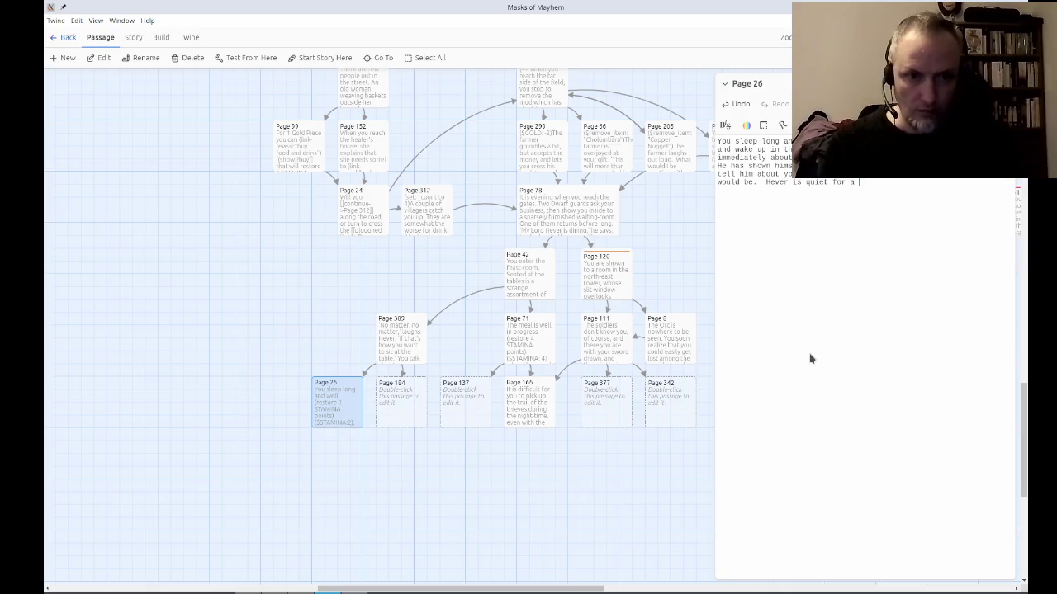
text(while afte)
key(BackSpace)
key(BackSpace)
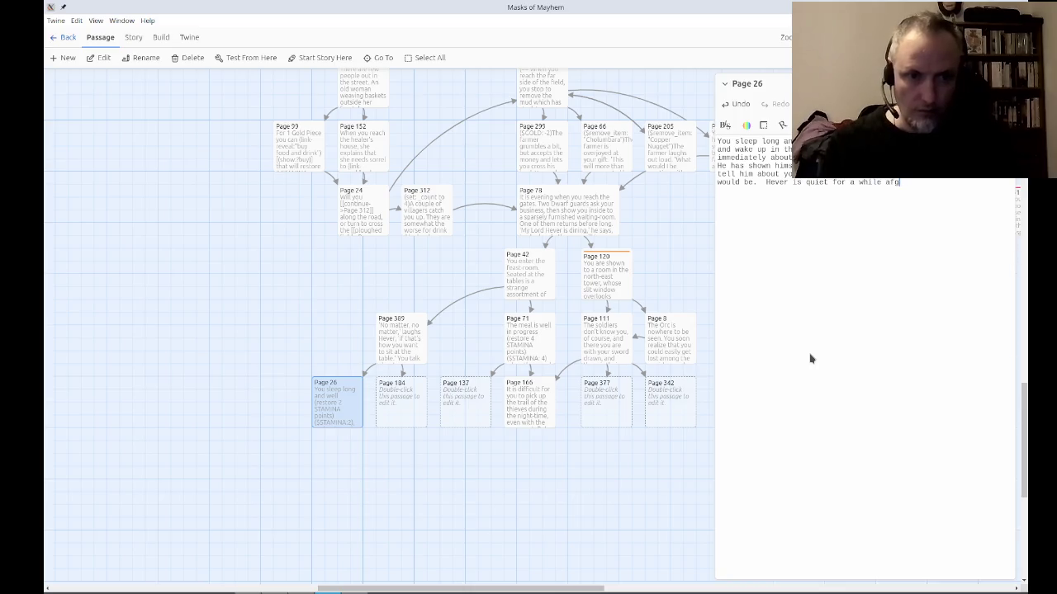
text(ter you have )
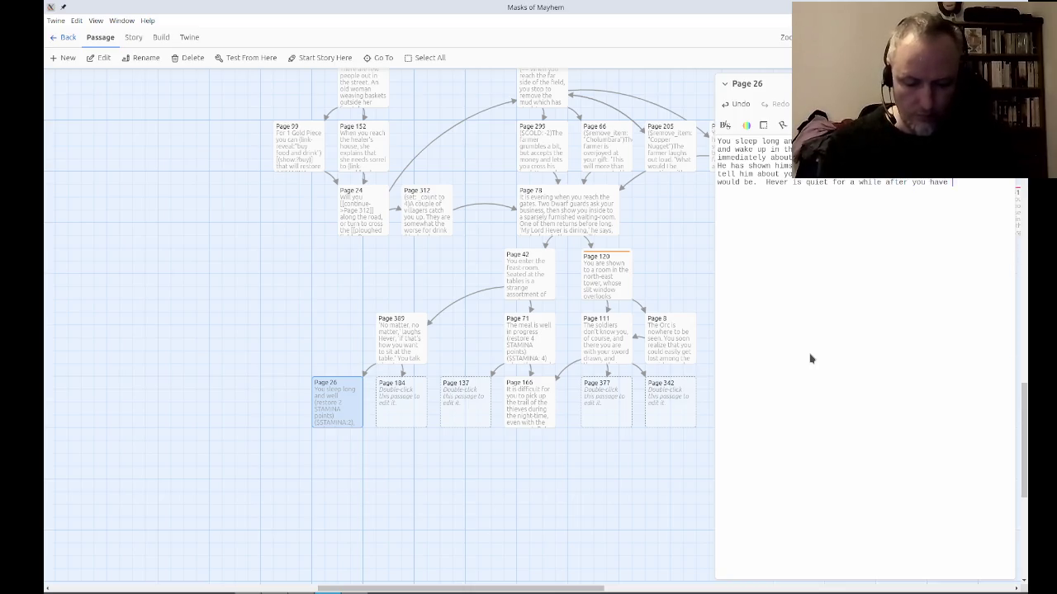
text(finished talking.)
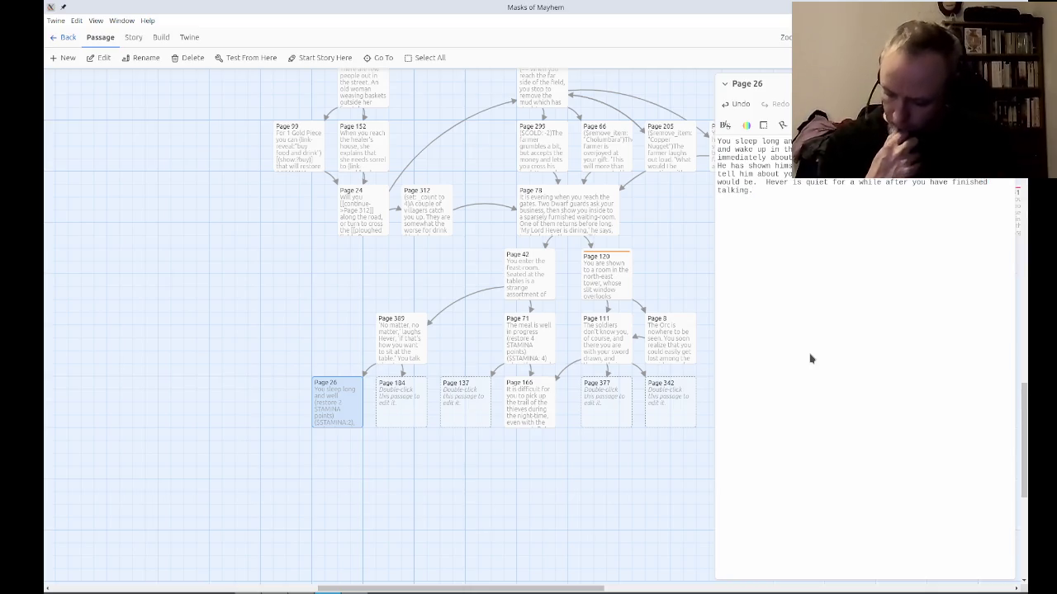
text(  The)
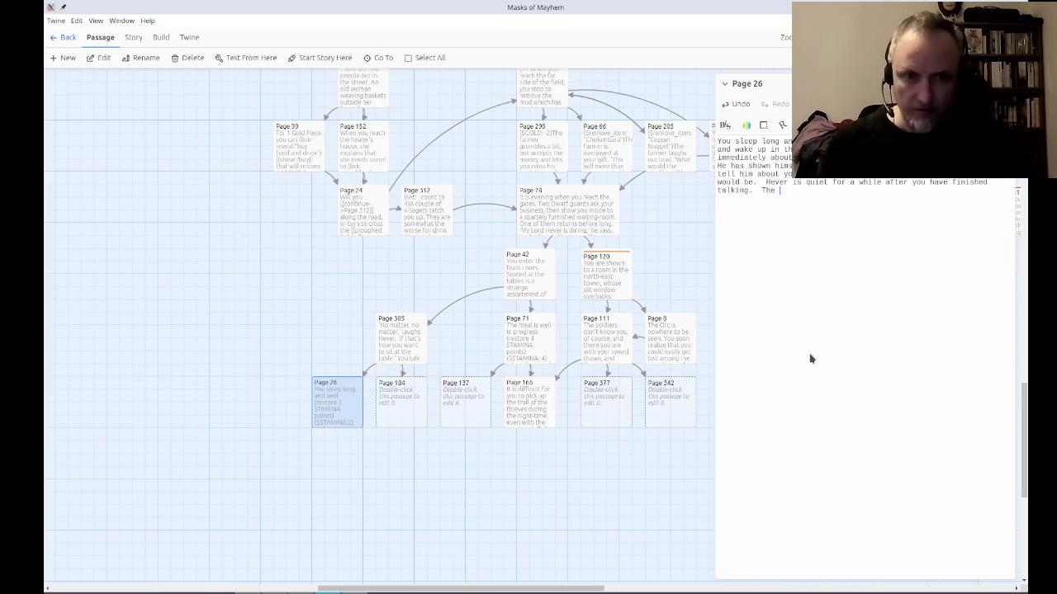
text(n he s)
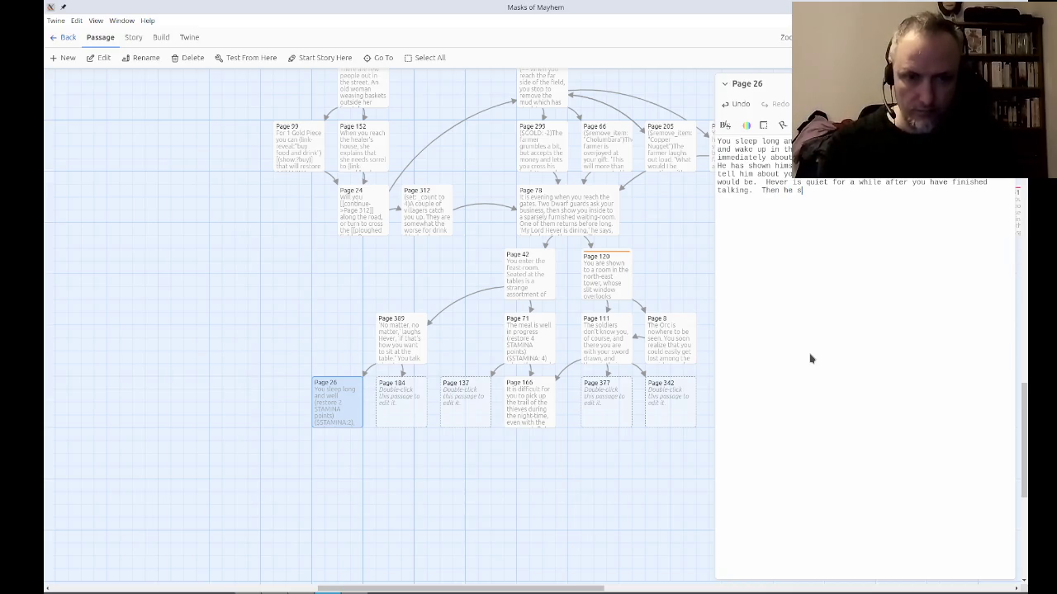
text(ays, 'It is clear that )
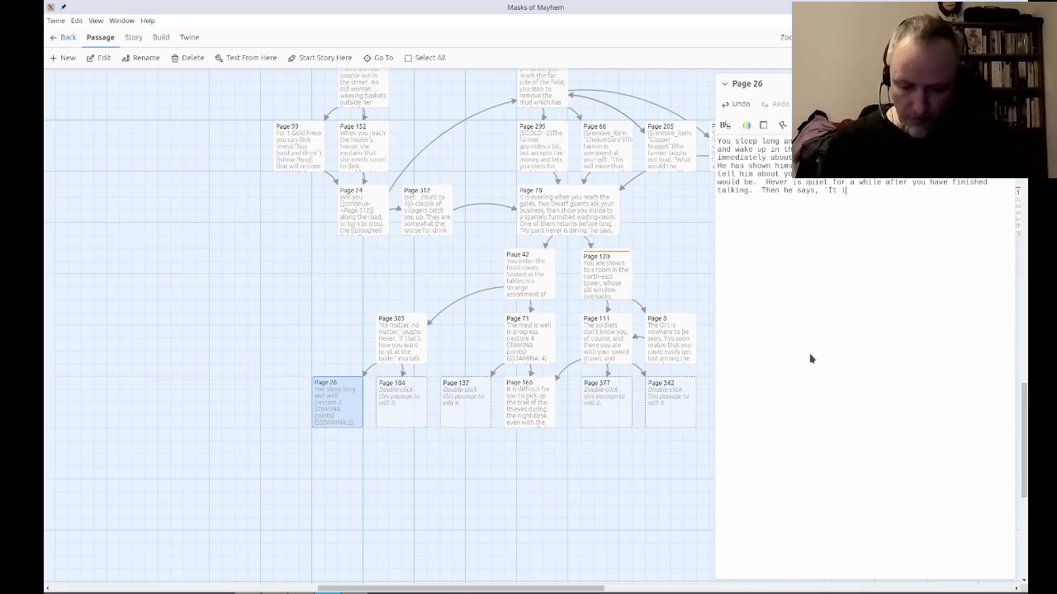
text(y)
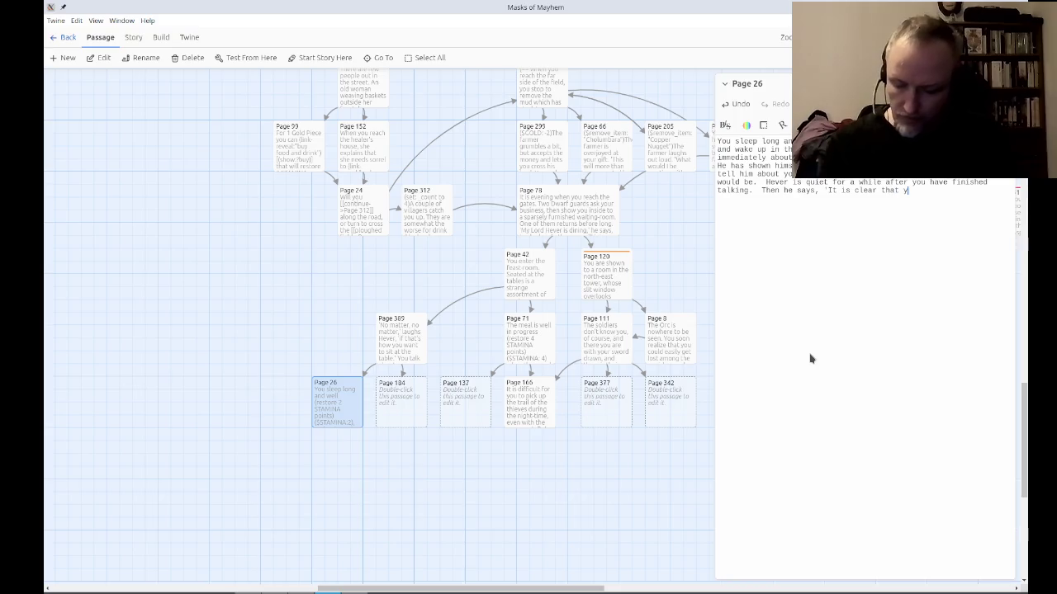
text(our miss)
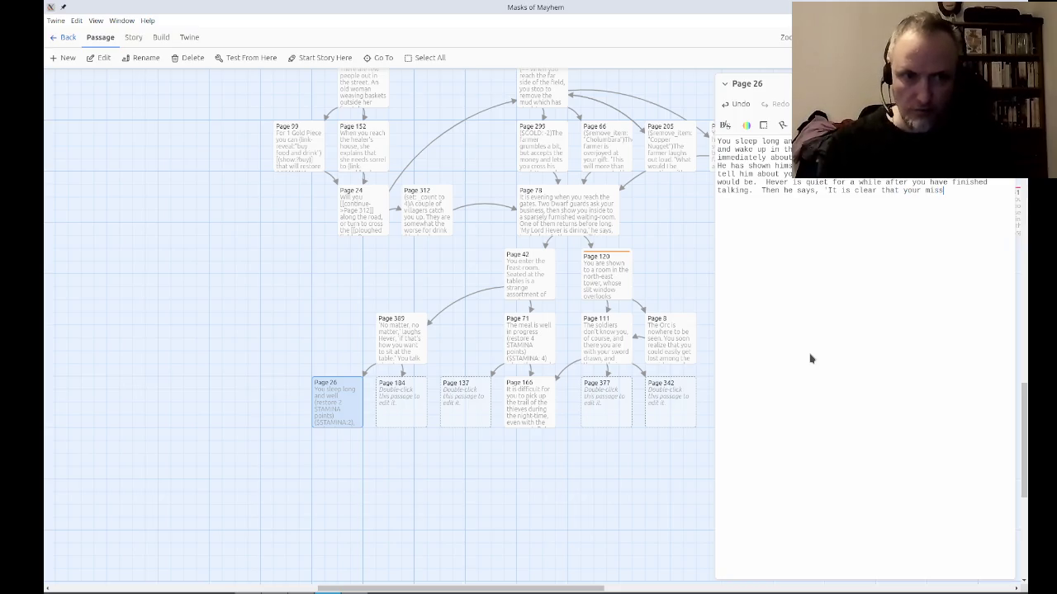
text(ion is so s)
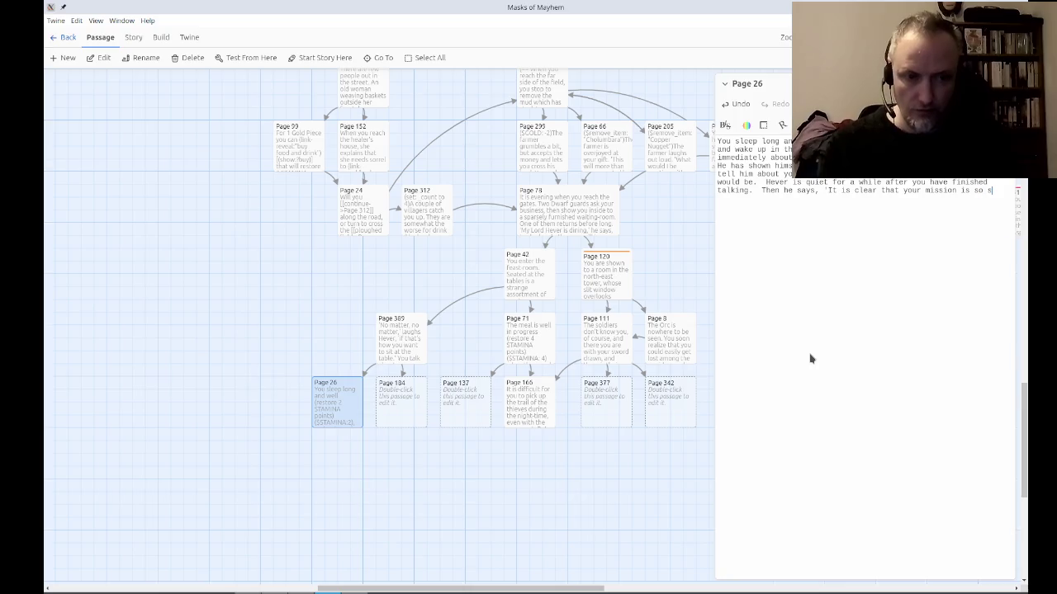
Have Hever call the mission dangerous, fearing he'd never see his horn, a bulwark of his reign.
key(BackSpace)
text(dange)
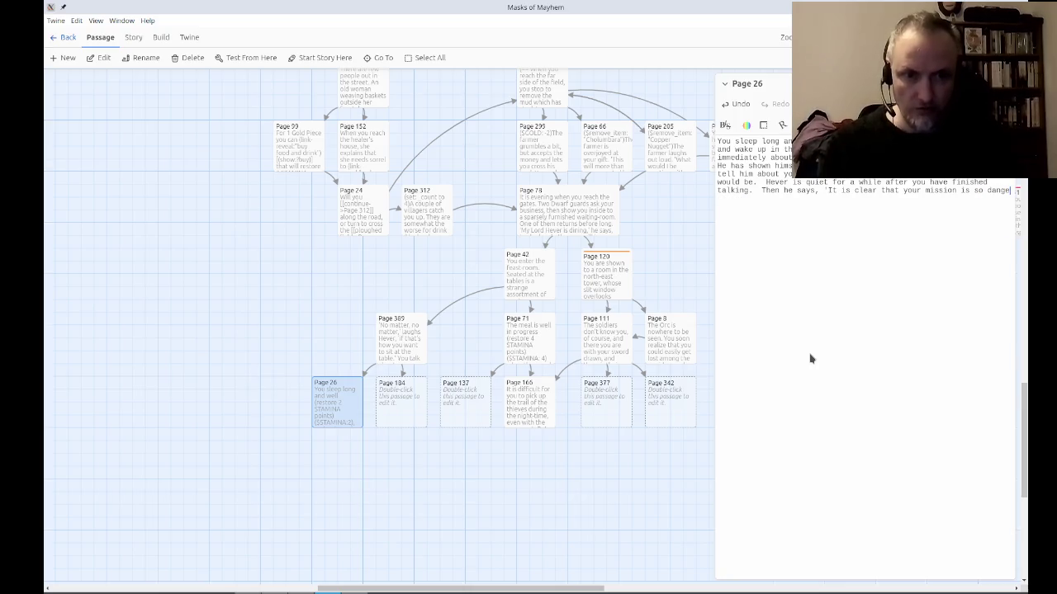
text(rous)
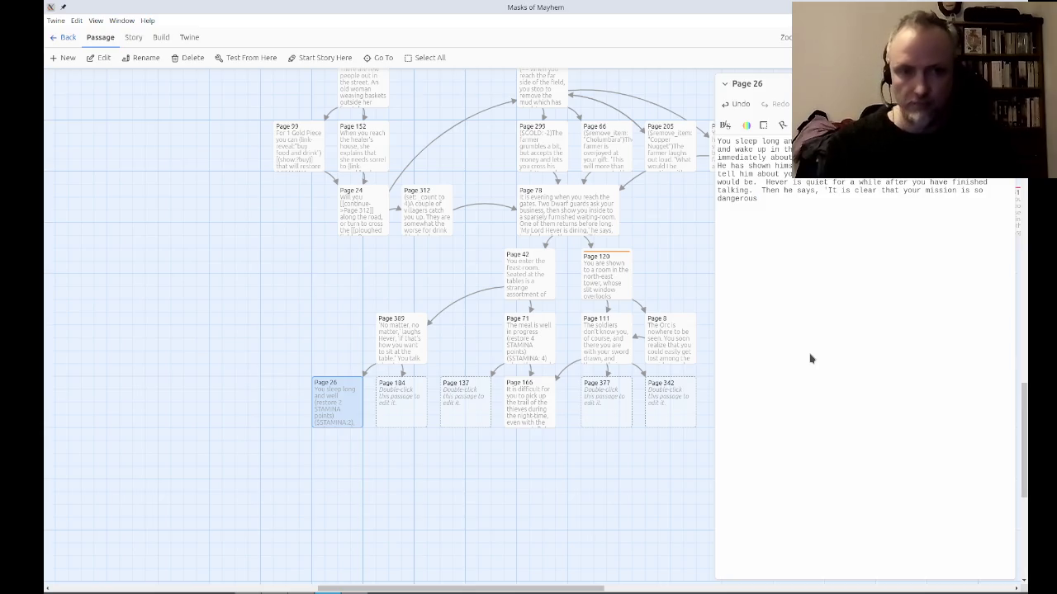
text(that,were you to)
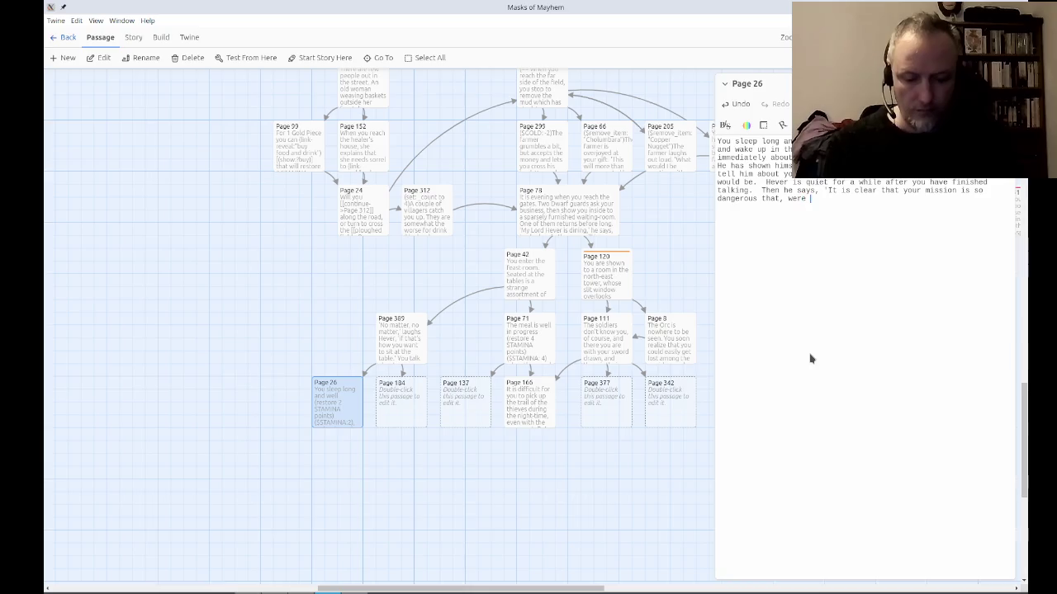
text( ta)
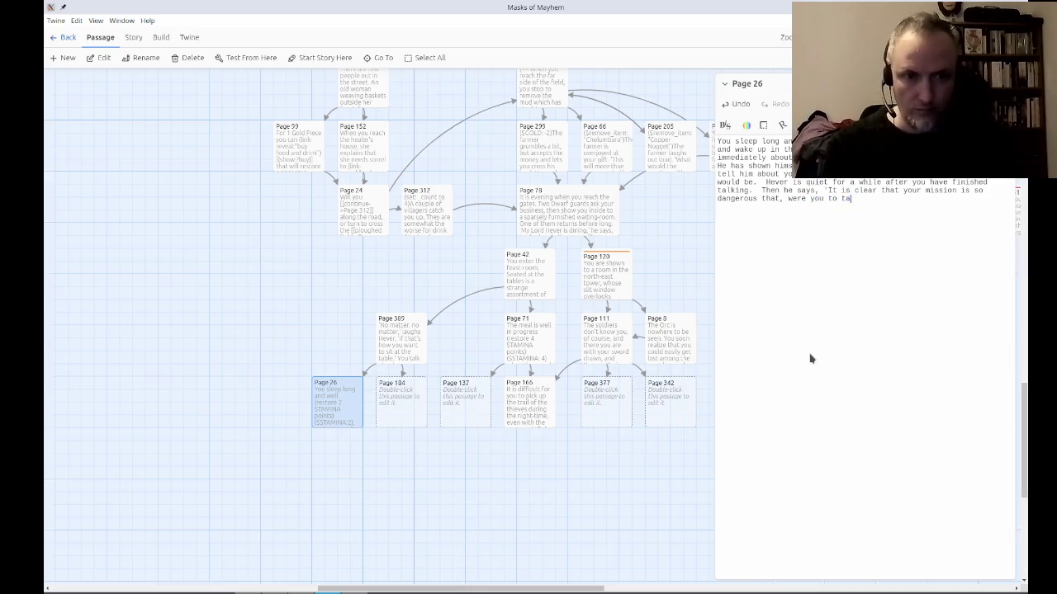
text(ke my horn)
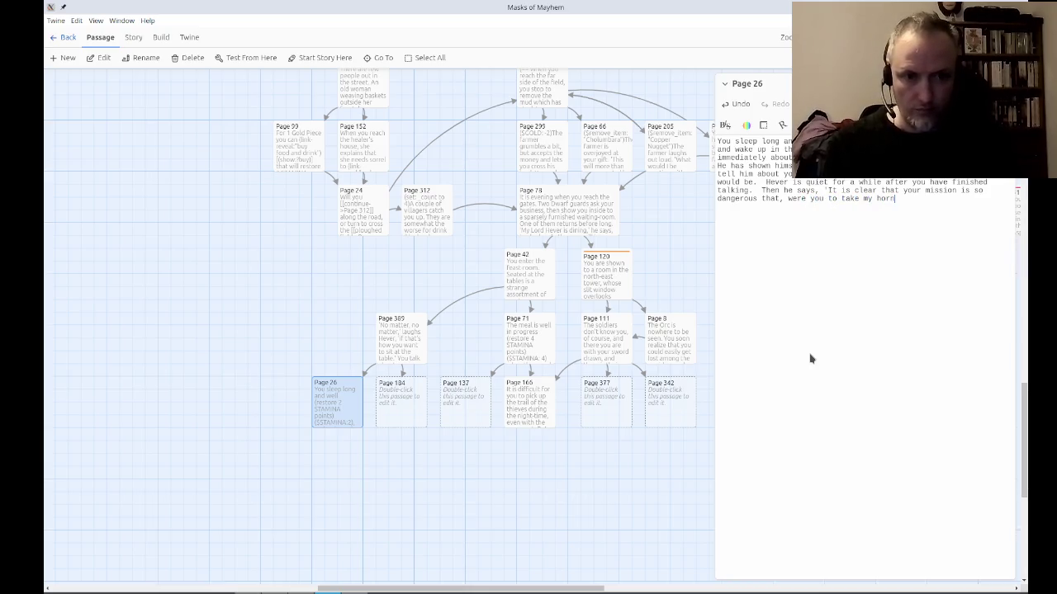
text(, I might never)
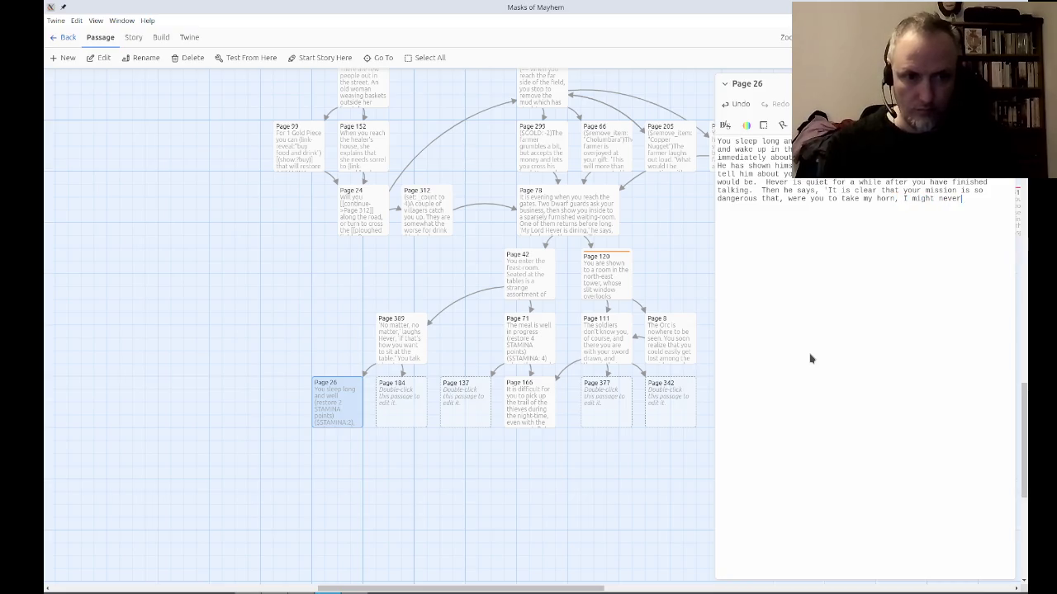
text( see it again.)
key(BackSpace)
text(a)
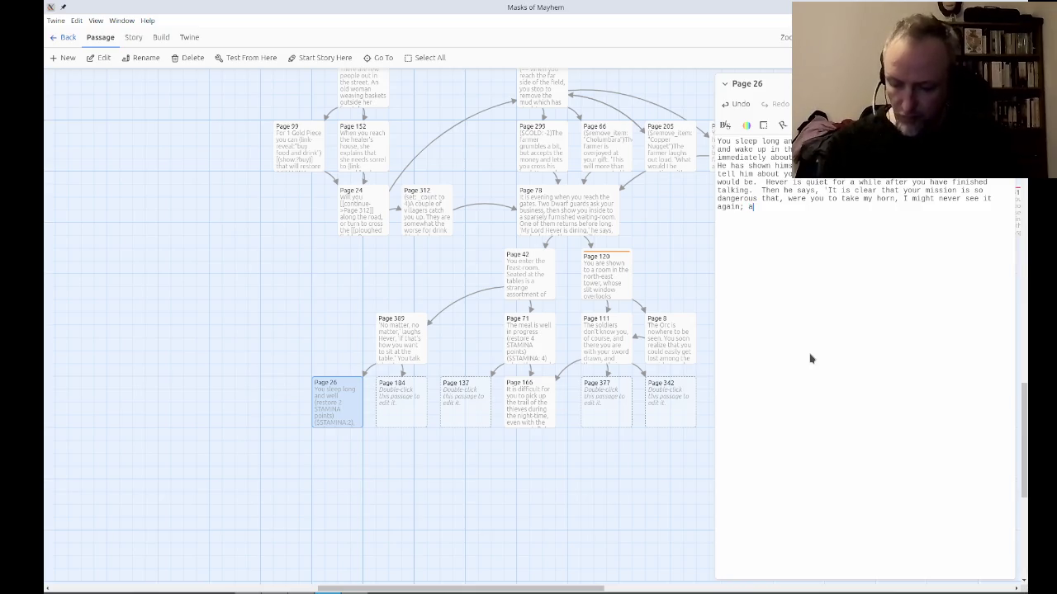
text(nd )
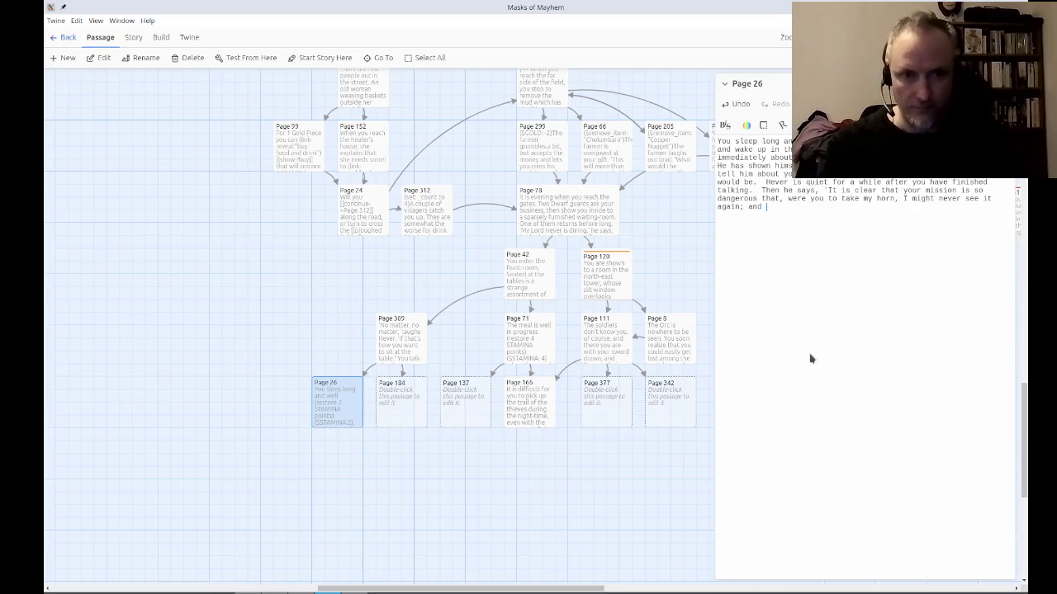
text(yet it is a bulwark)
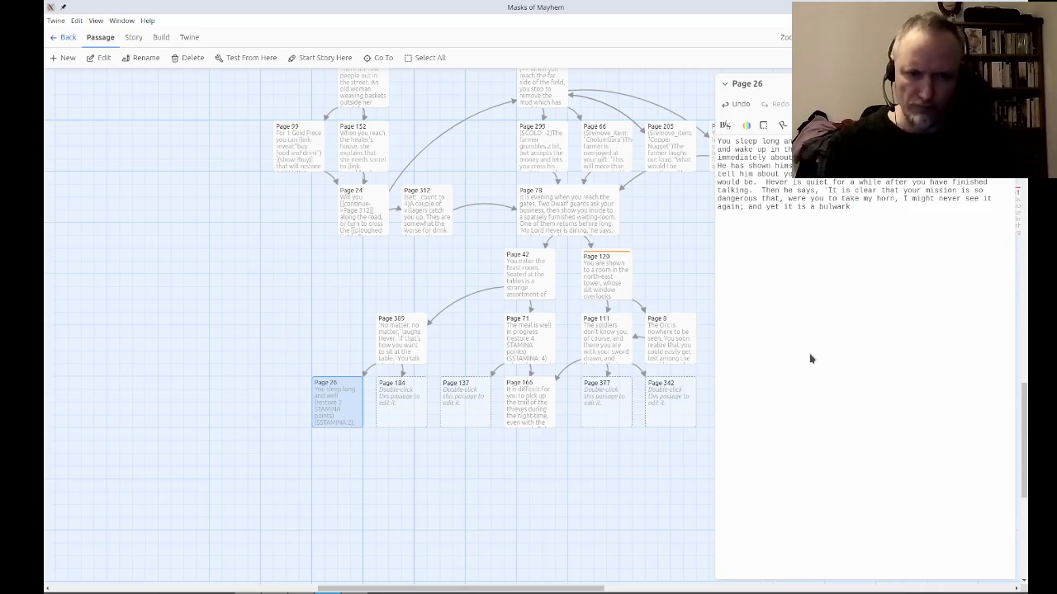
text( of my reign.)
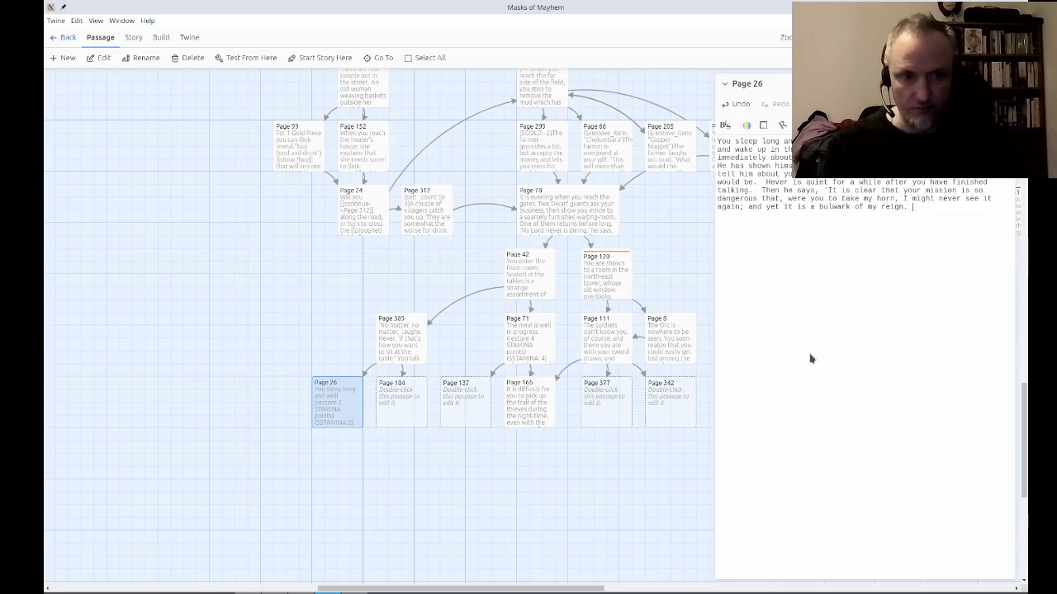
Add that he must get something of great value in return, and ask 'Do you have a magic crystal mirror?'.
text(If I give it )
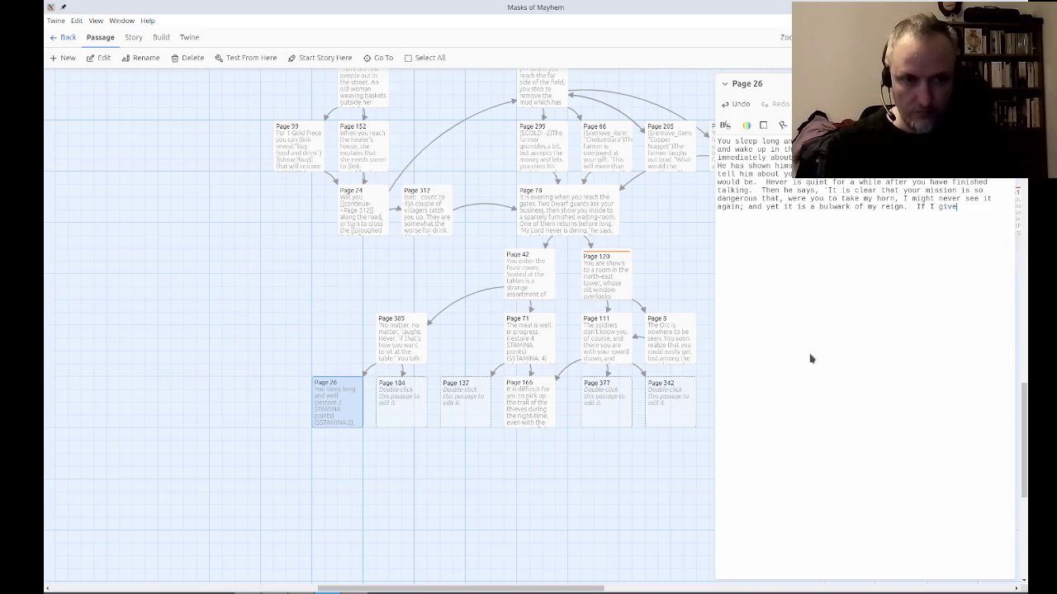
text(to )
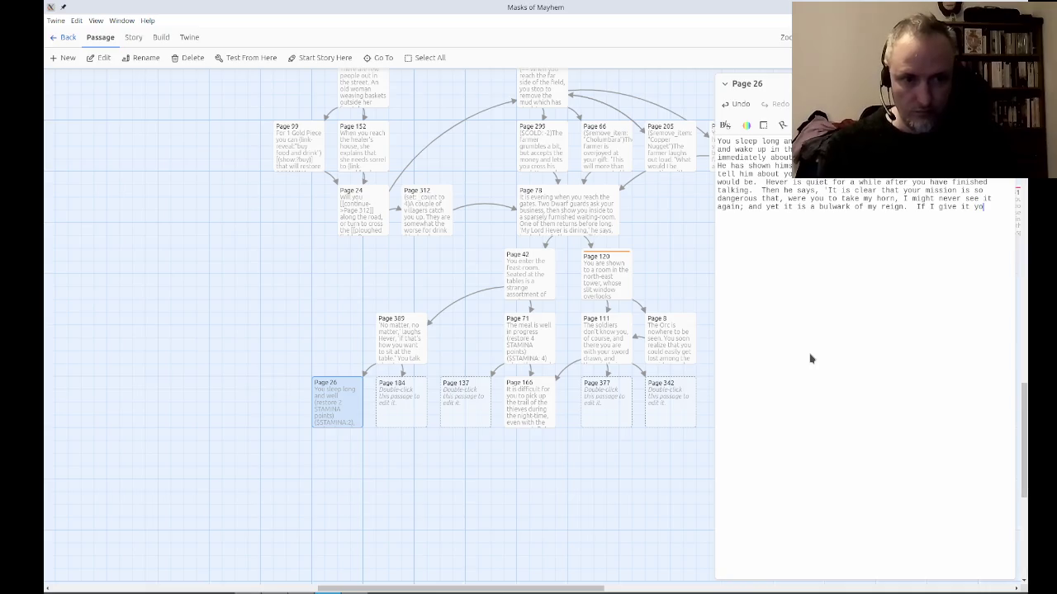
text(you I must hav)
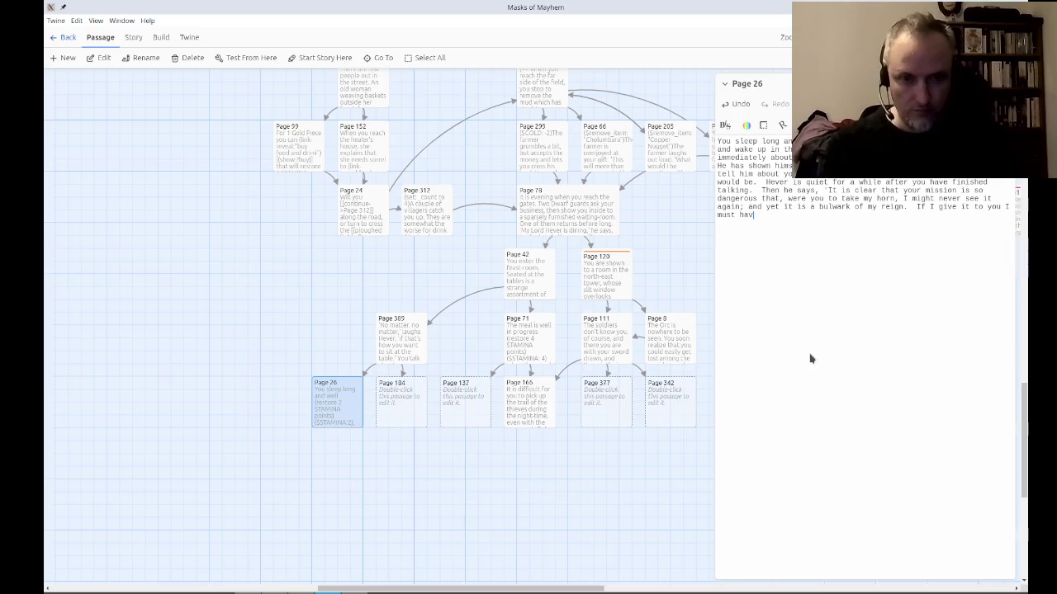
text(e in return something of great value.)
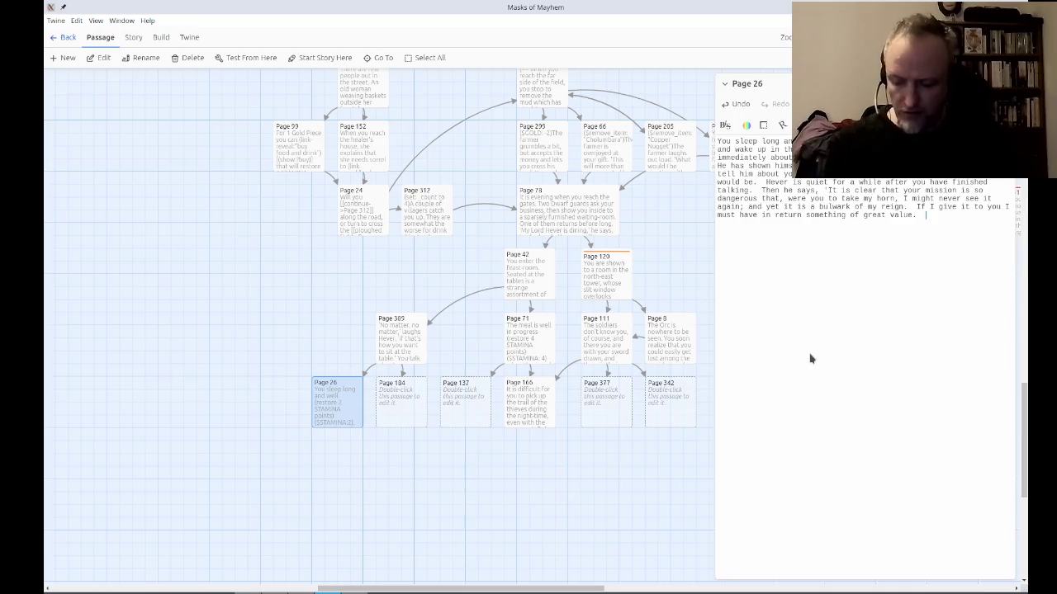
text(Do you have a magic)
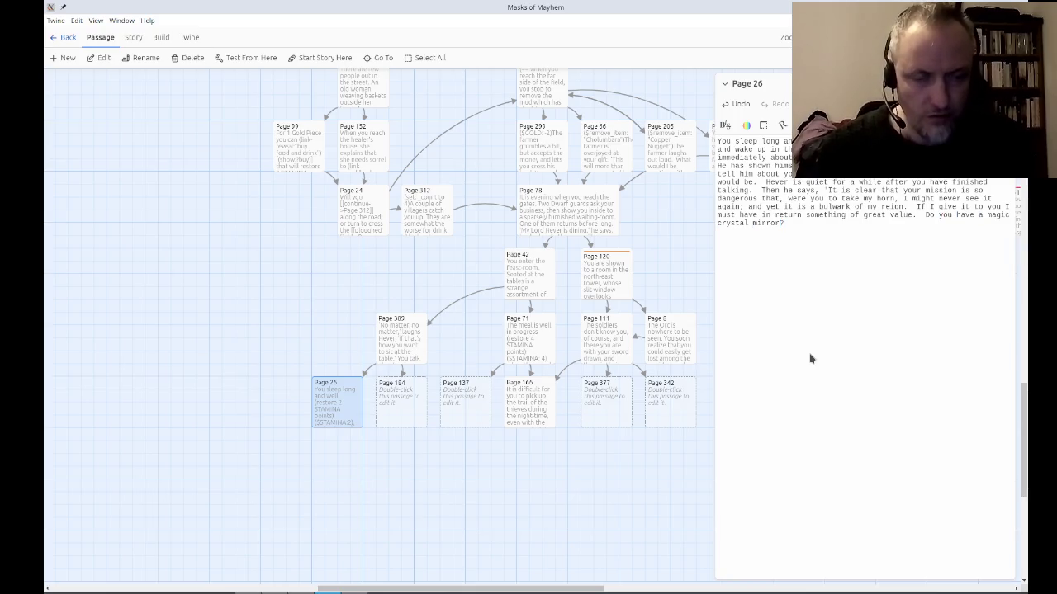
key(ctrl+Left)
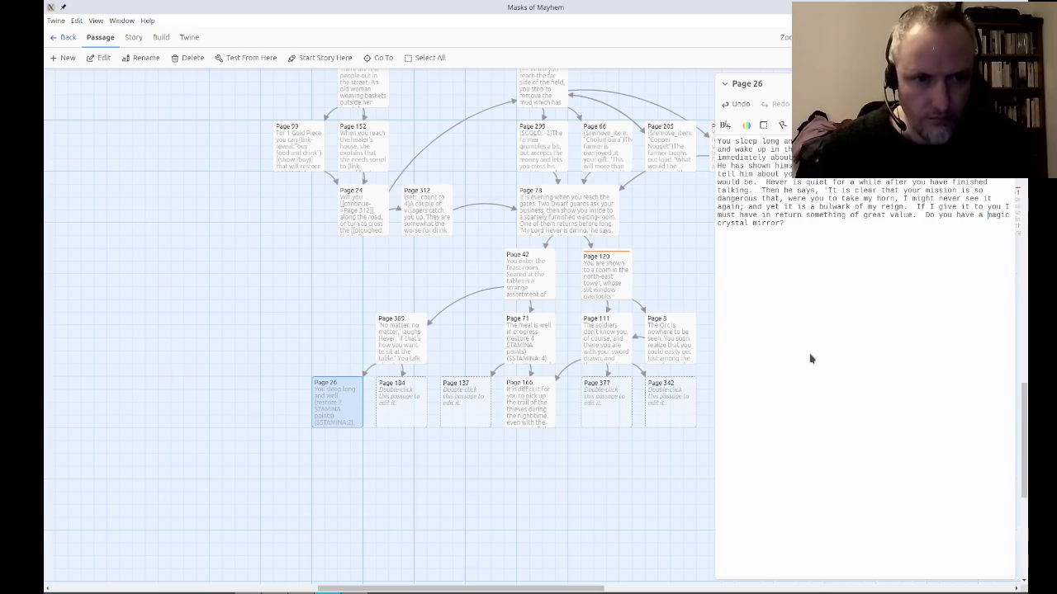
Wrap 'magic crystal mirror' in a (link-reveal:"magic crystal mirror") macro.
text((line-reveal)
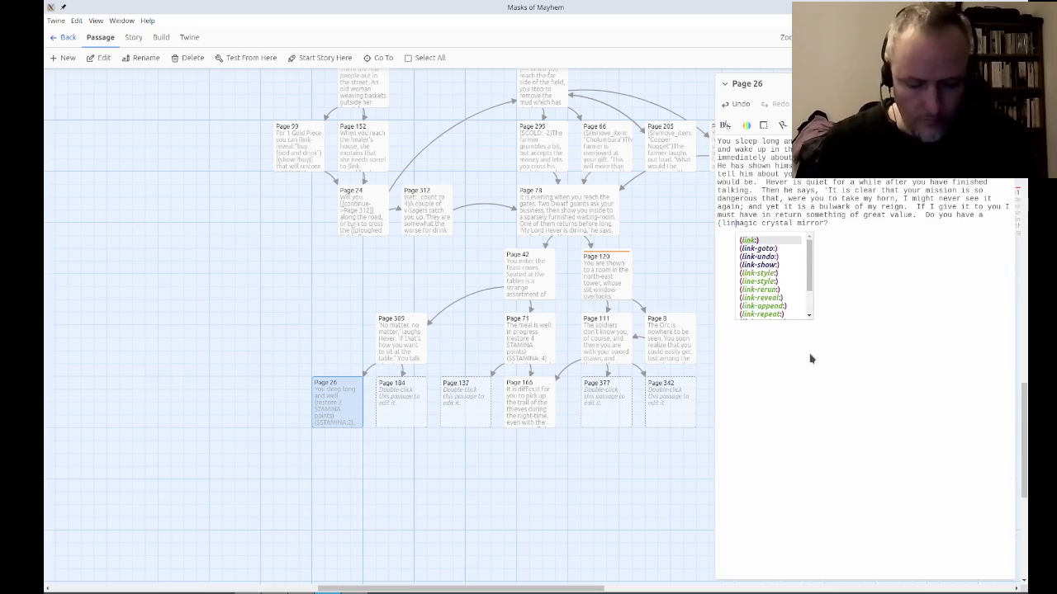
text(:)
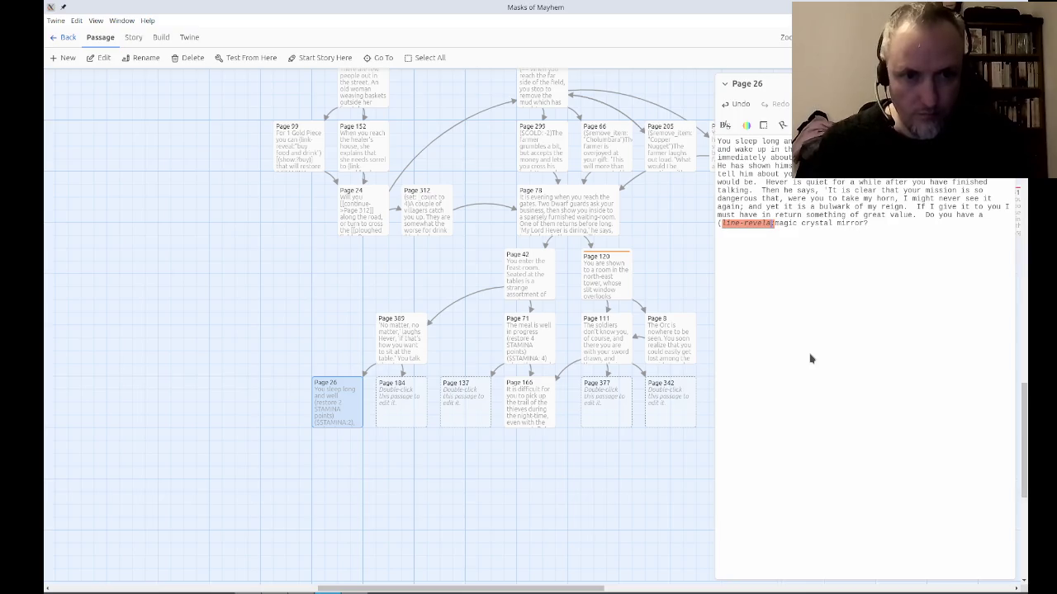
text(")
key(End)
key(Left)
text(")
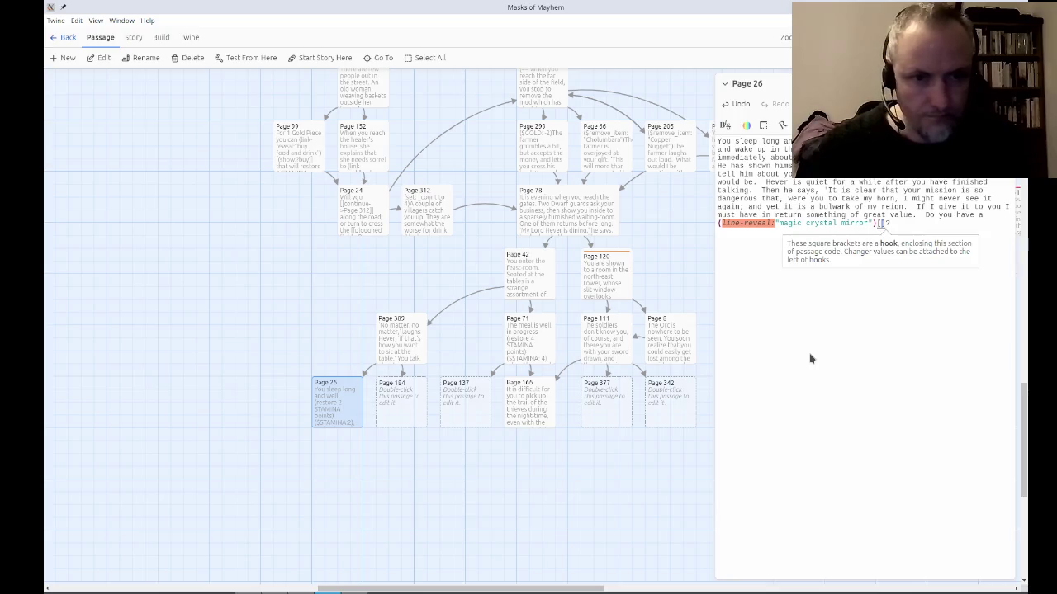
key(Right)
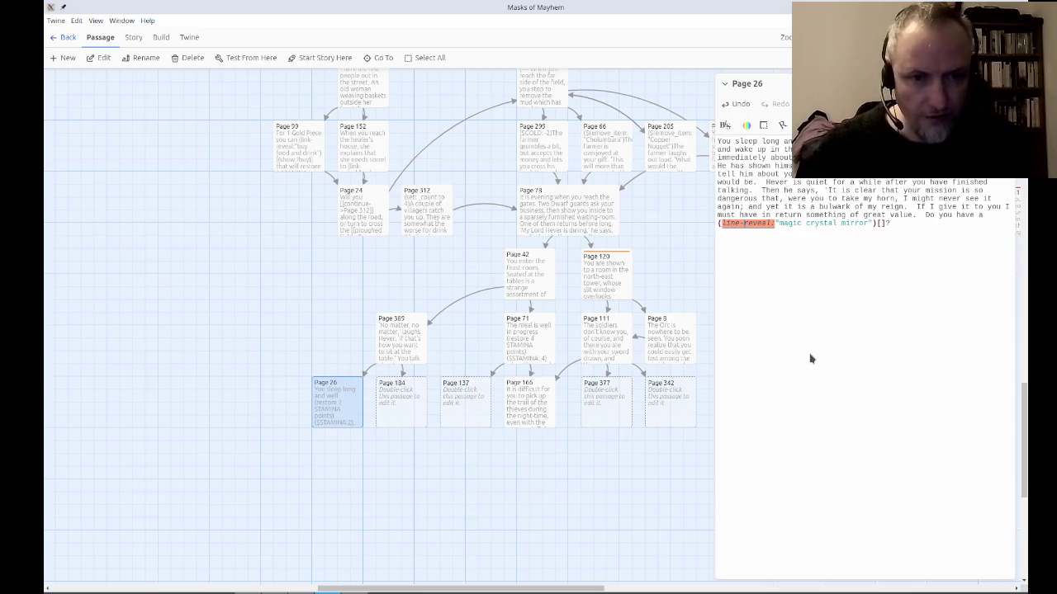
key(BackSpace)
text(k)
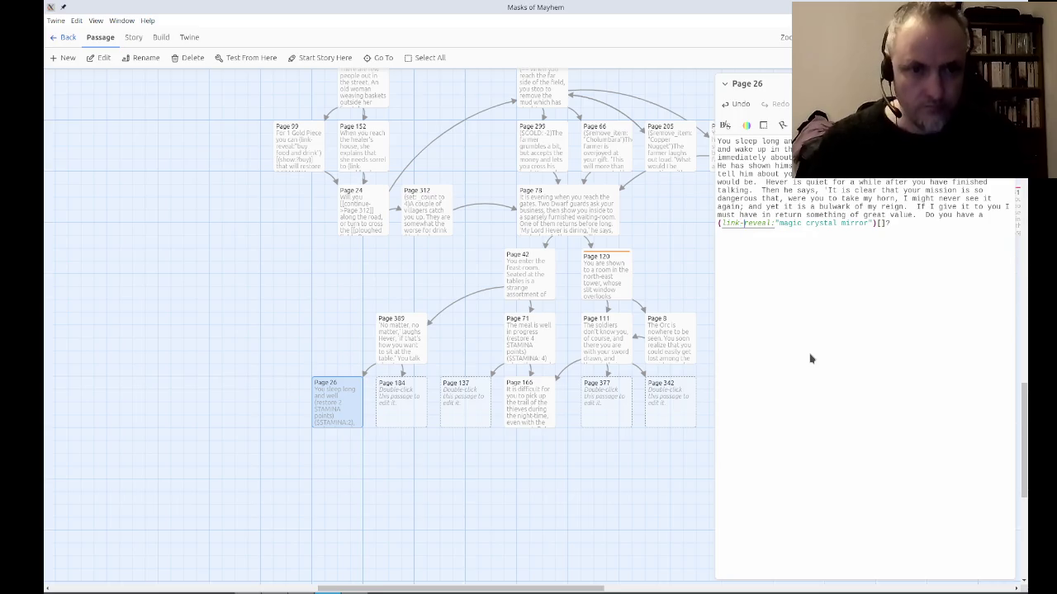
key(Right)
key(Right)
key(Right)
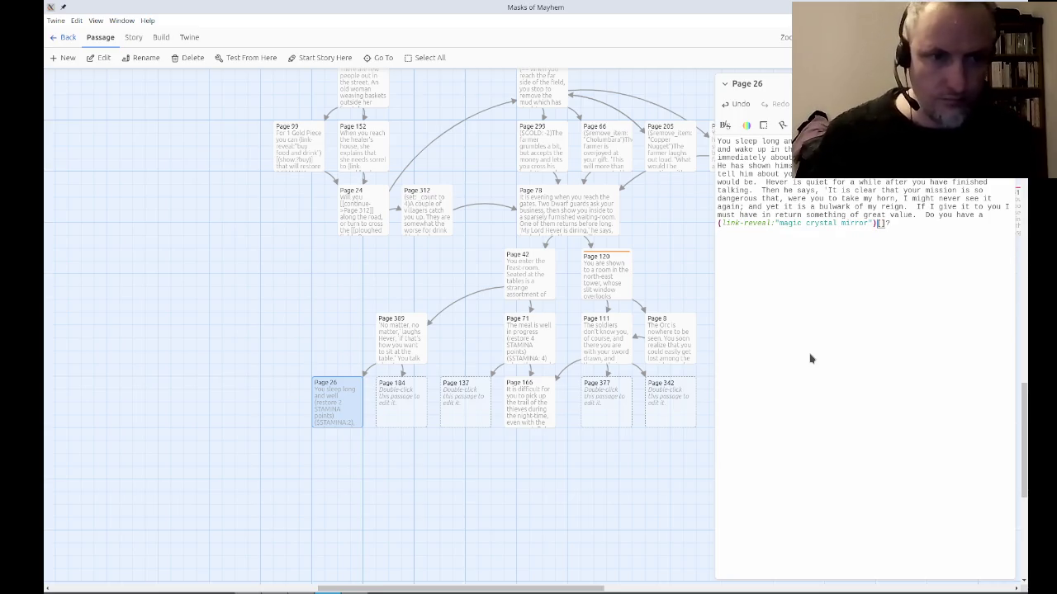
Make the link's hook (show:?1) and add a |1)[ hidden hook on separate lines.
text(show:?1)]? |1))
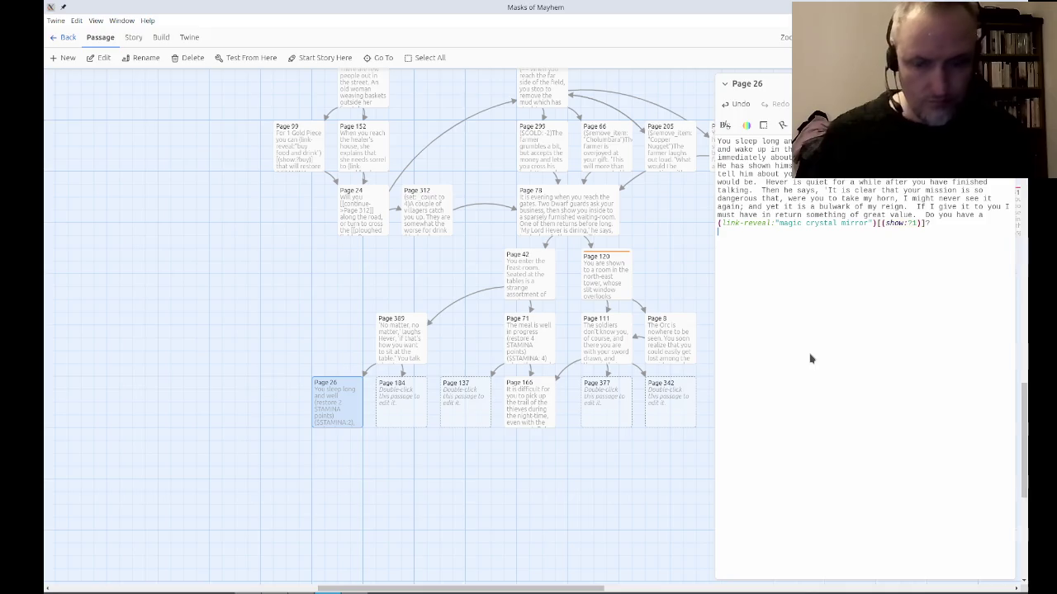
text([)
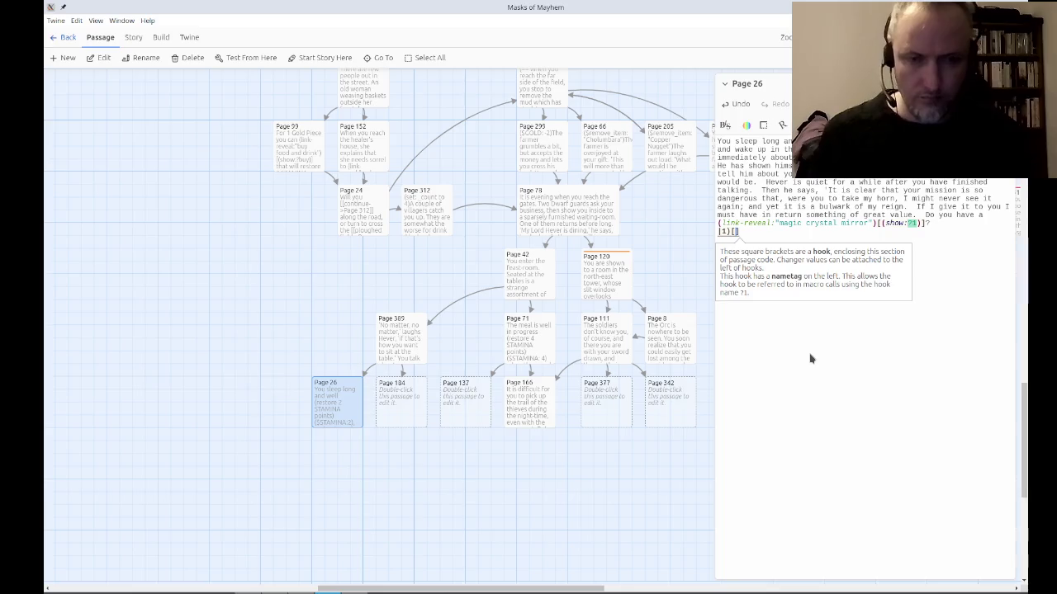
text(()
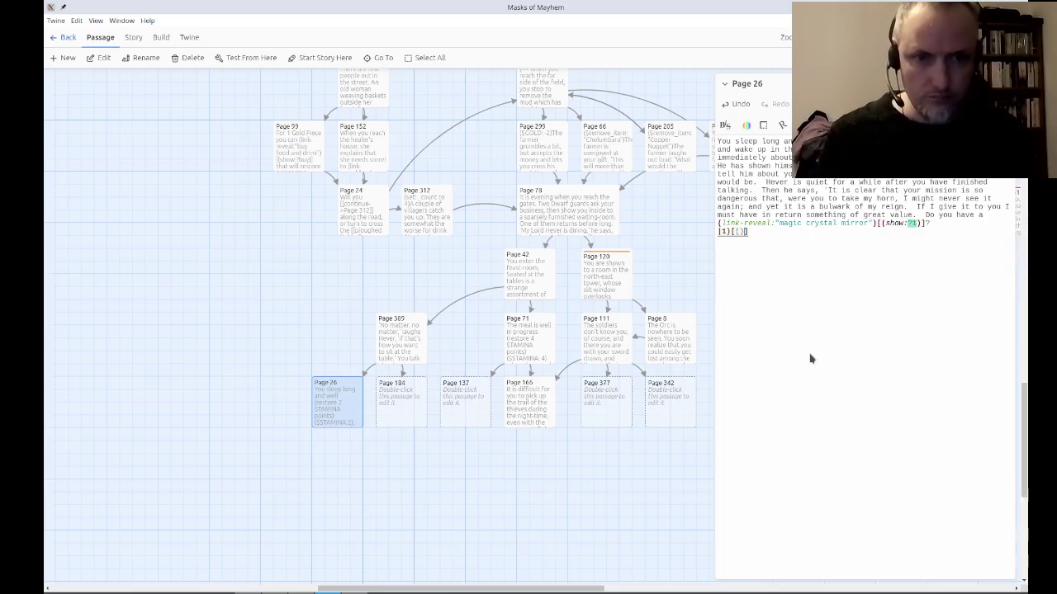
text(dialog)
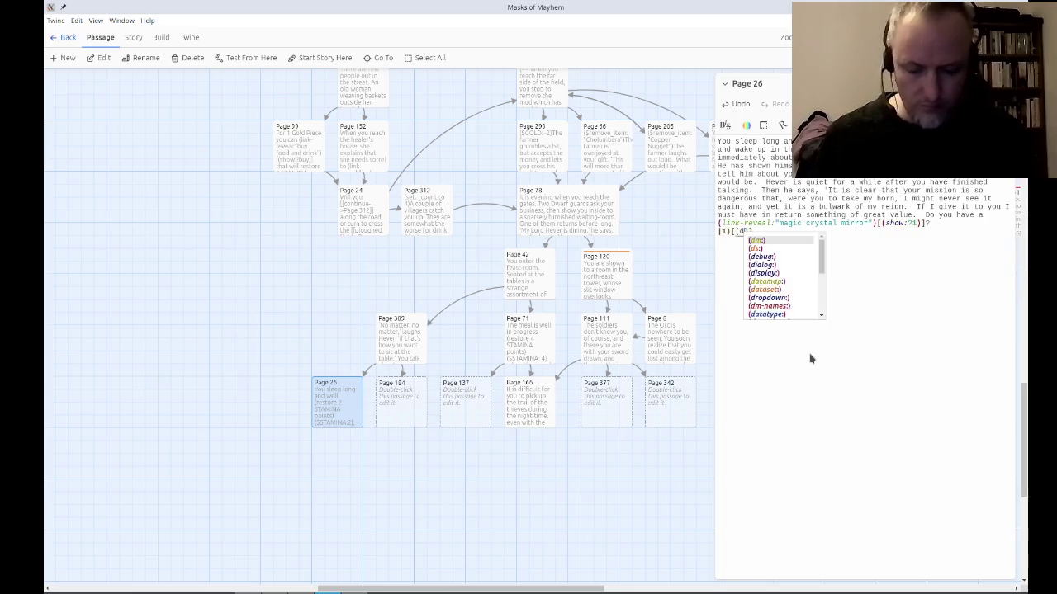
key(BackSpace)
key(BackSpace)
key(BackSpace)
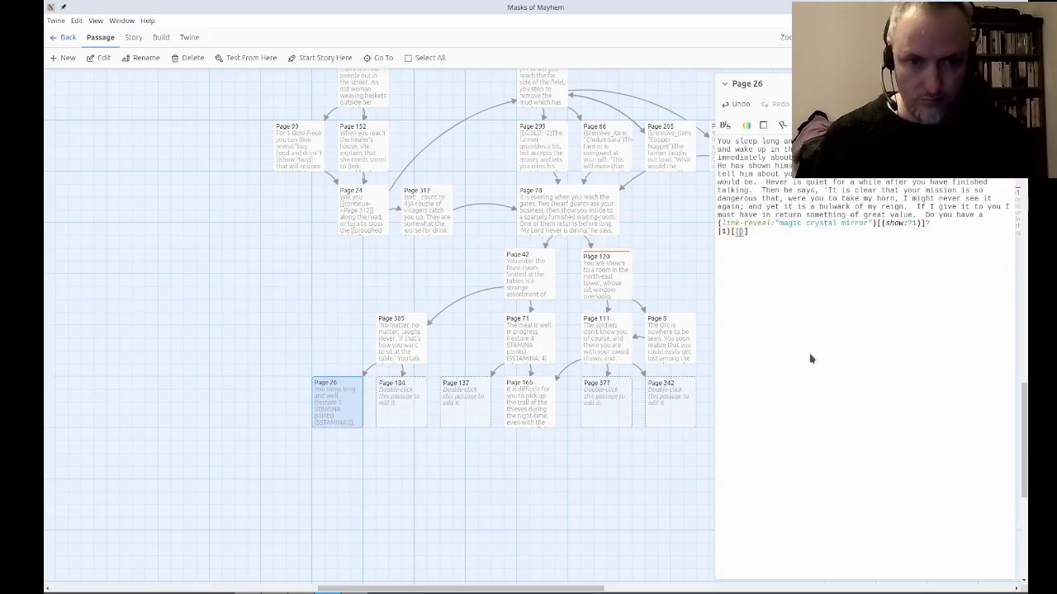
text({)
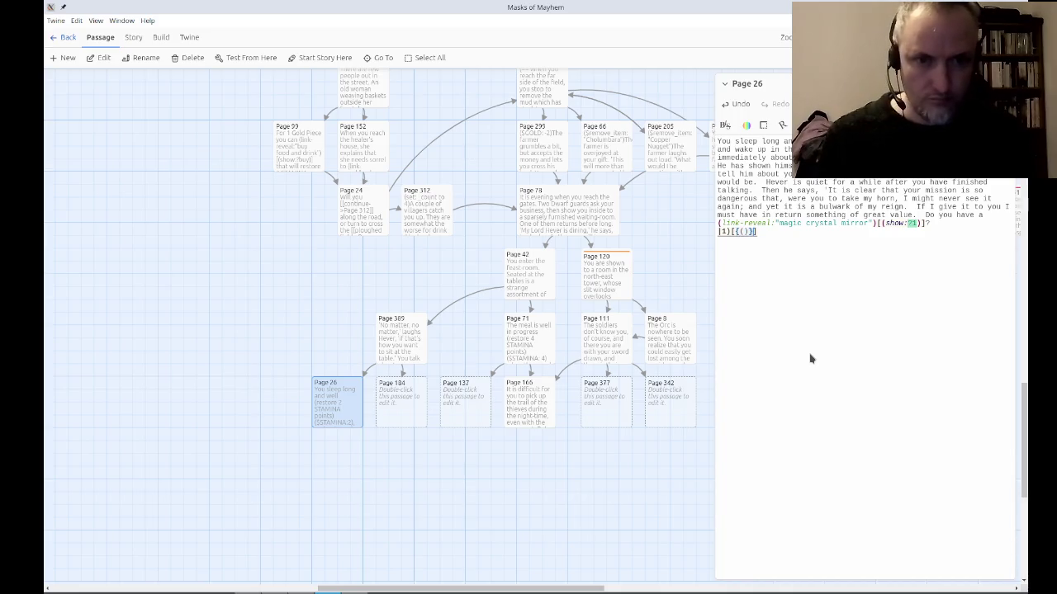
key(Return)
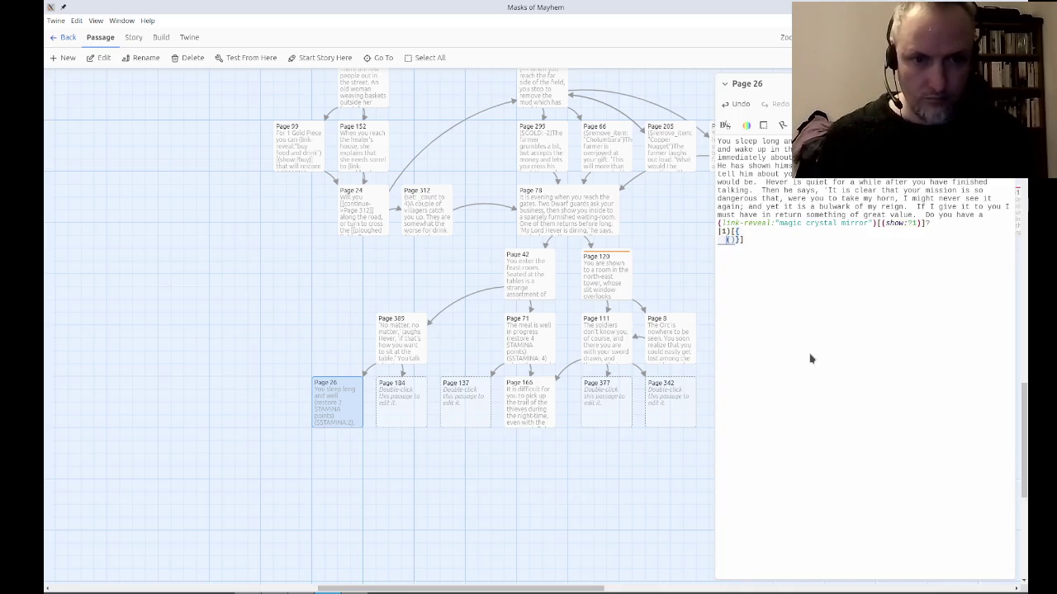
key(Return)
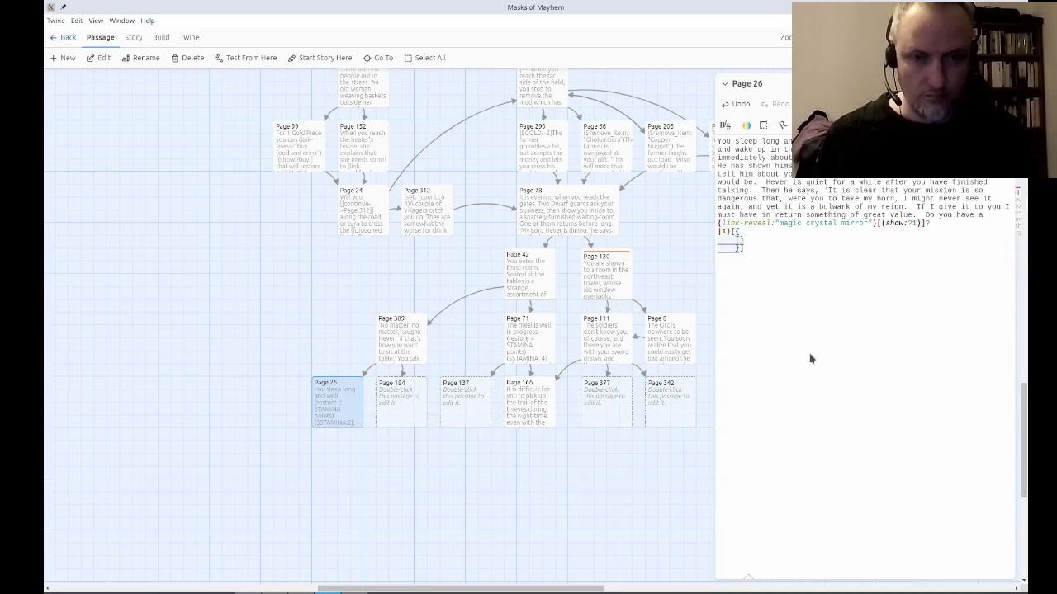
key(BackSpace)
key(BackSpace)
key(BackSpace)
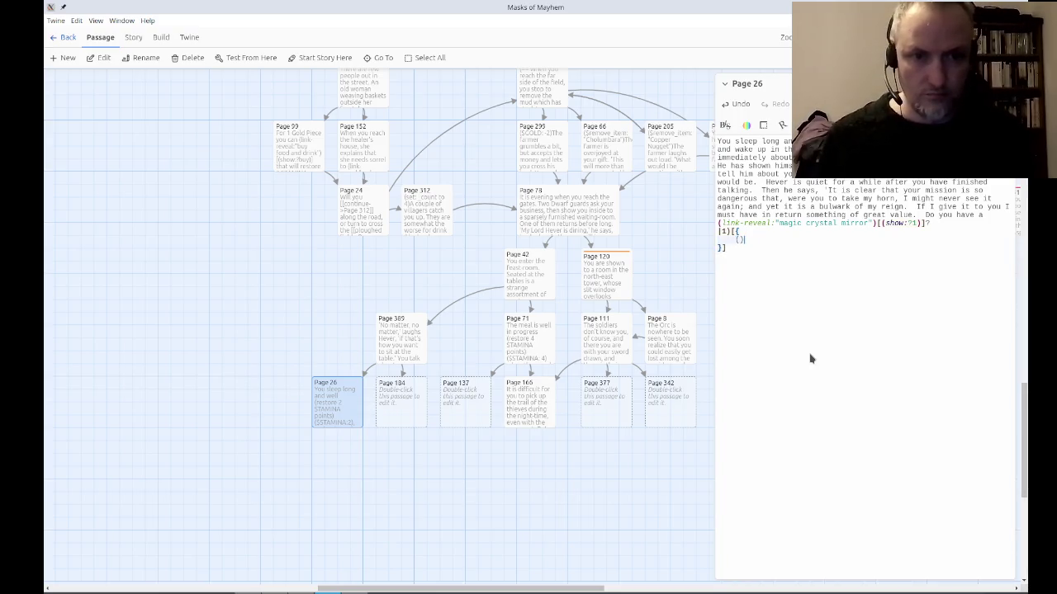
Inside the hidden hook, check $player's inventory for "Crystal Mirror" and show a confirming dialog.
text(if: $)
text(player's inventory)
text( contains "Crystal Mirror)
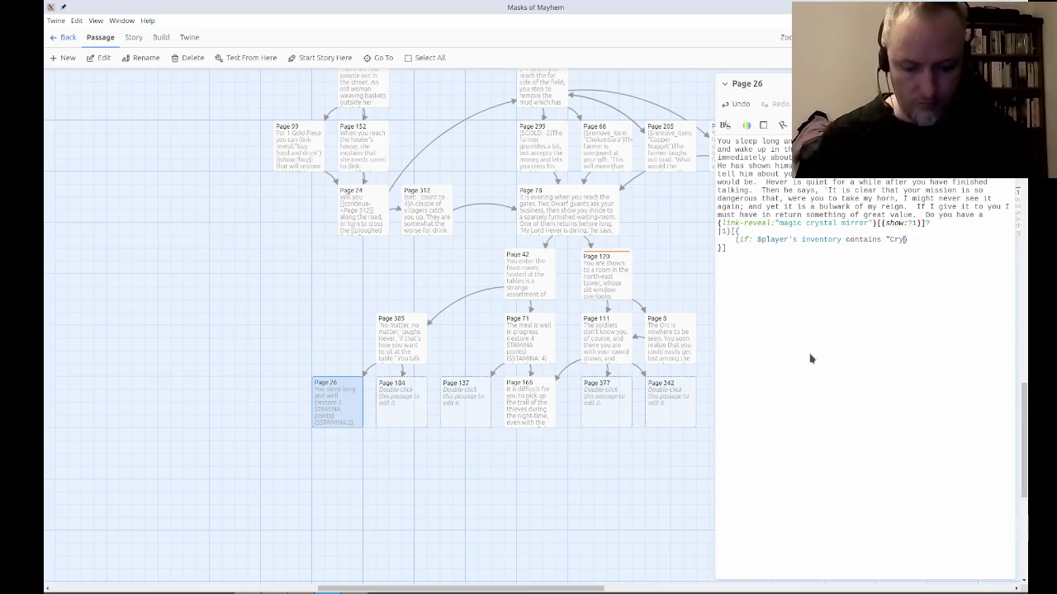
text(")
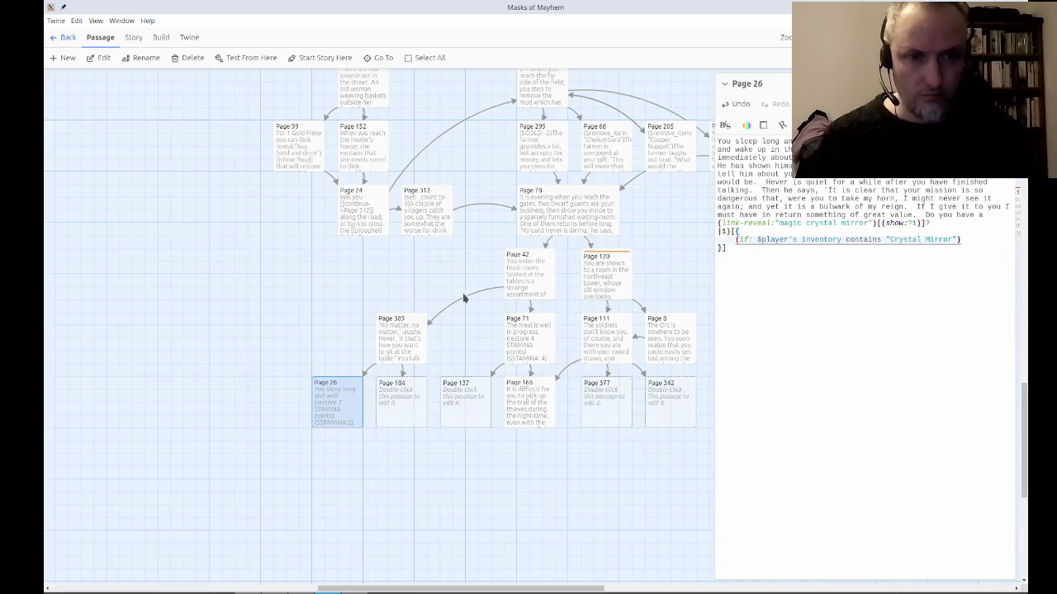
key(Right)
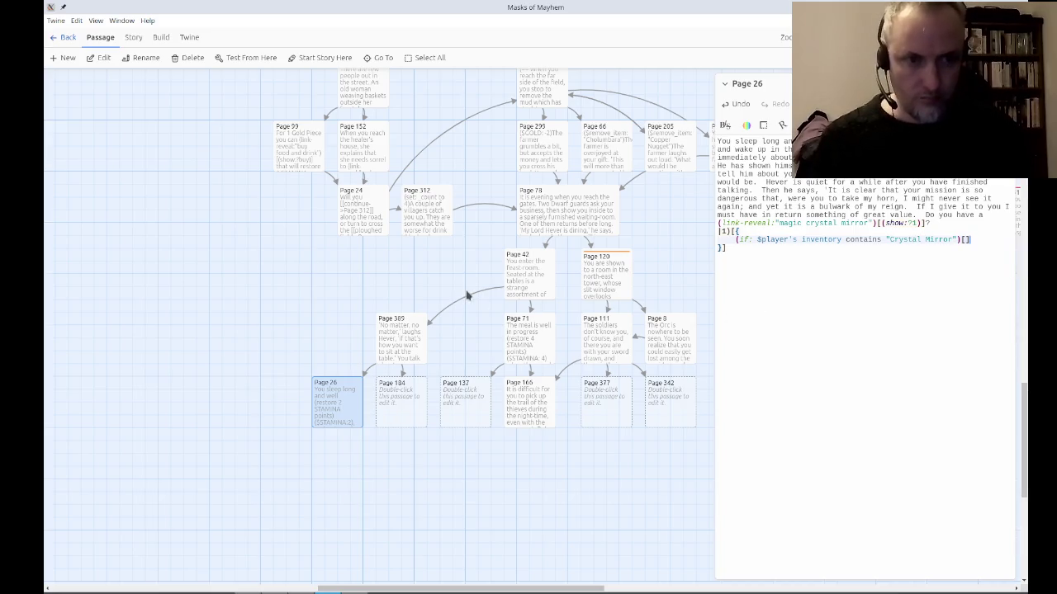
key(Return)
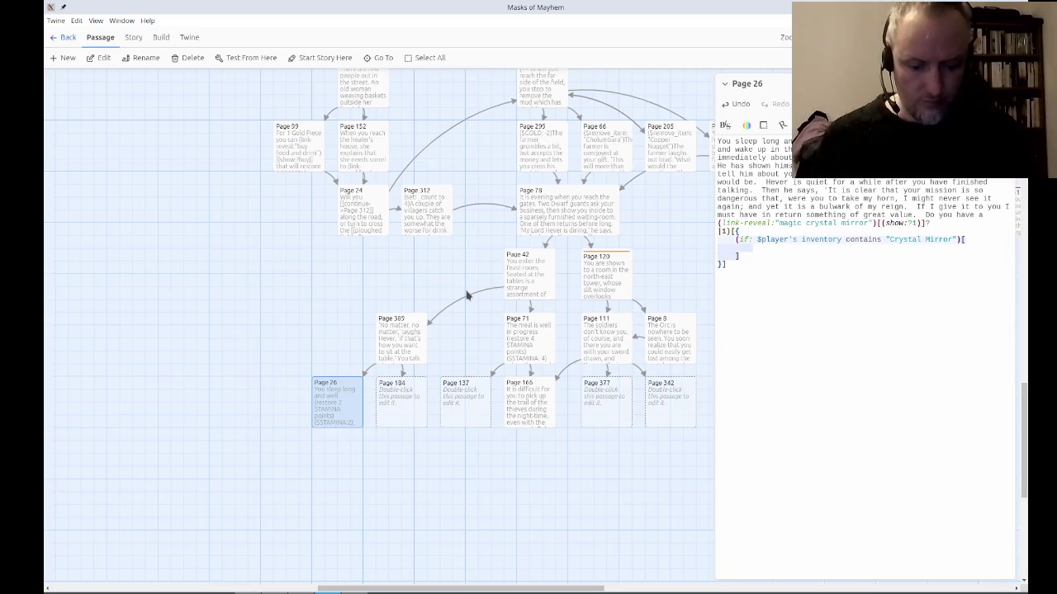
text((dialog: "")
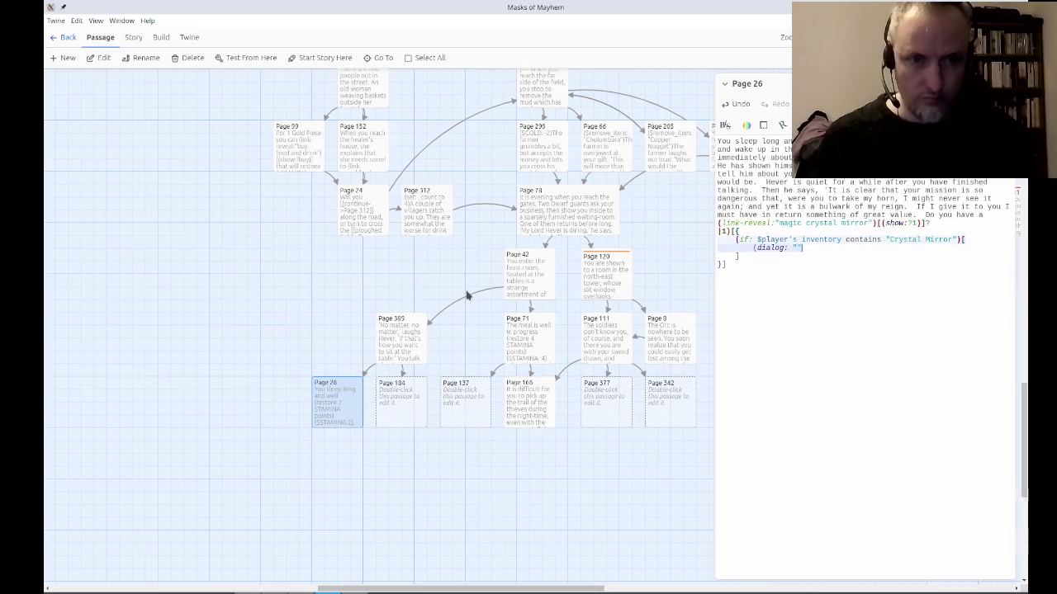
text(Yes, y)
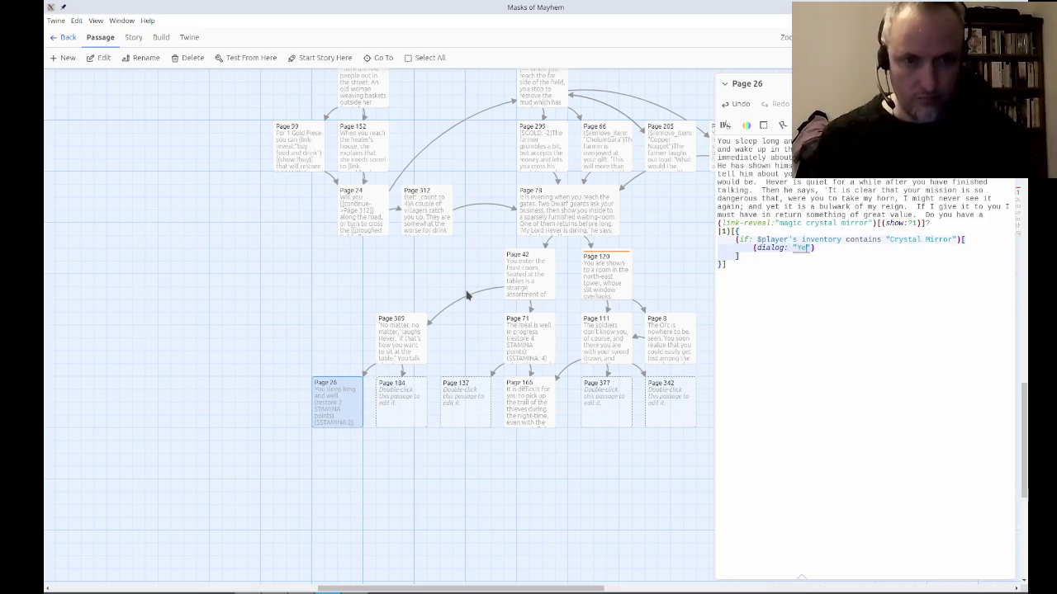
text(ou have the )
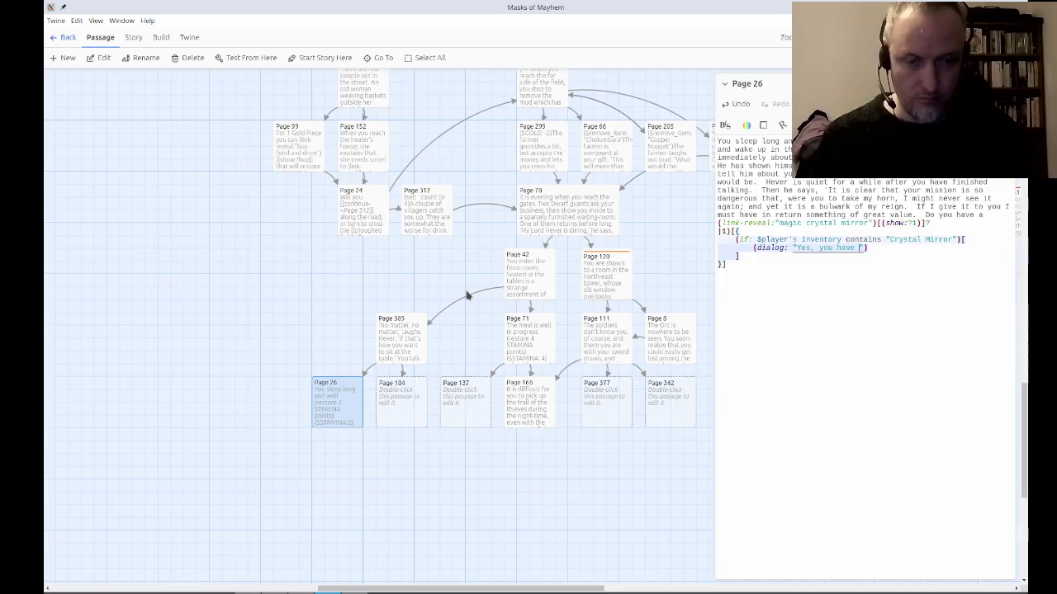
text(mirror)
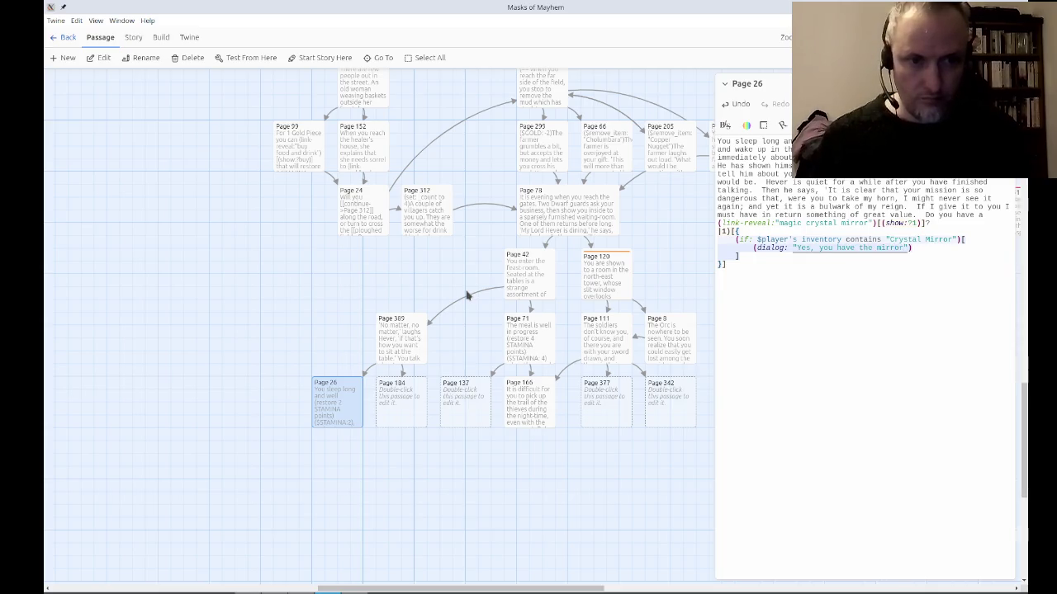
text(Crys)
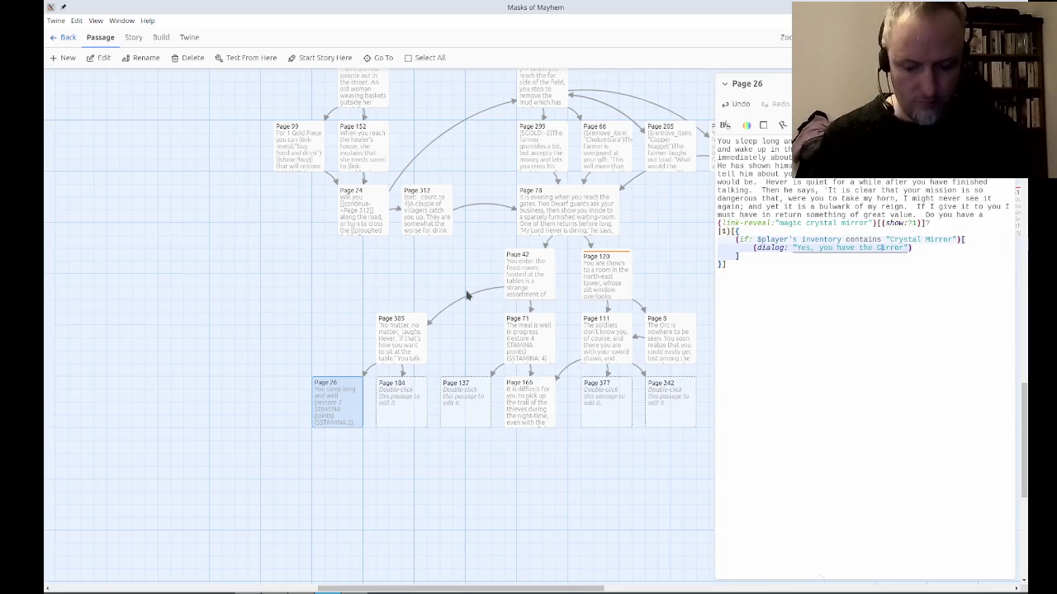
text(al M)
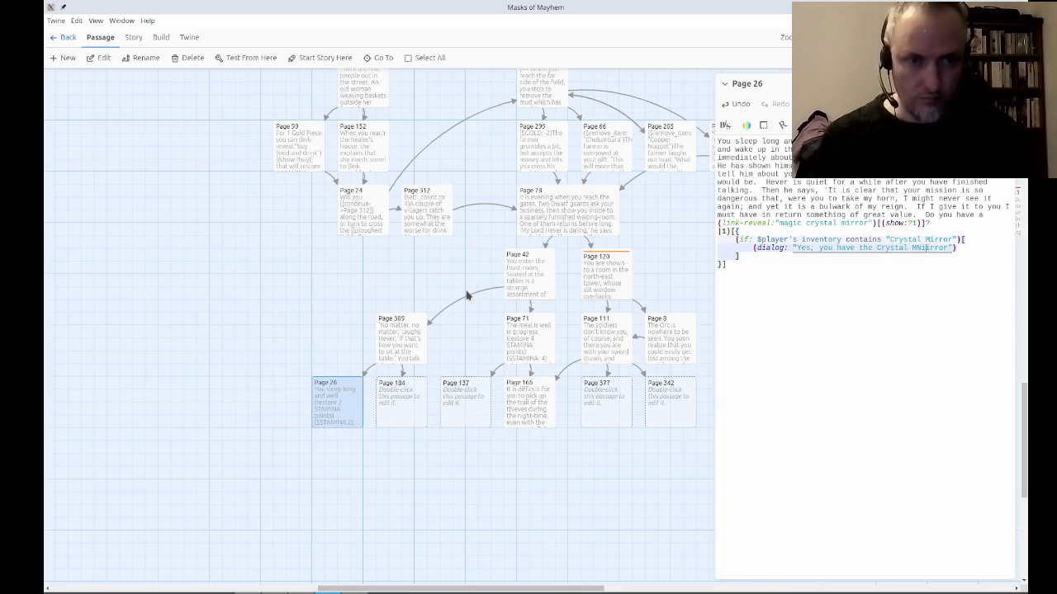
key(End)
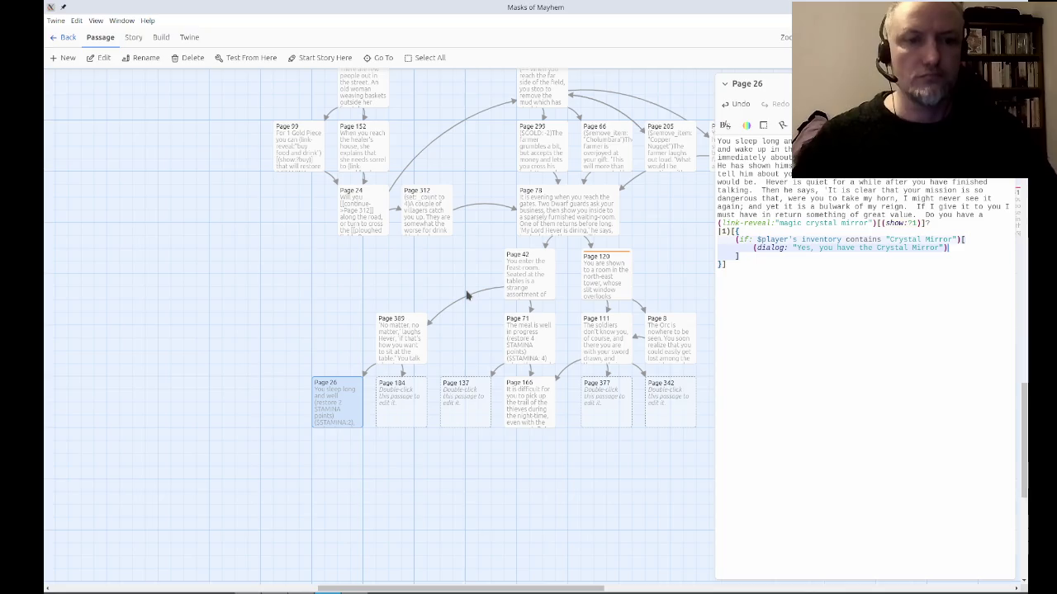
scroll(207, 219, left, 10)
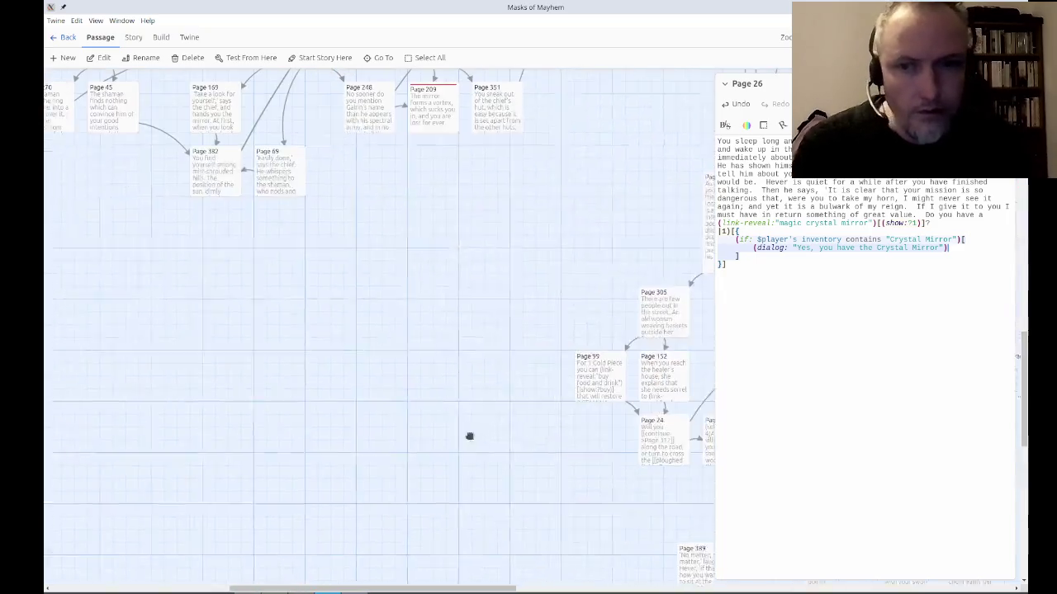
scroll(412, 238, right, 10)
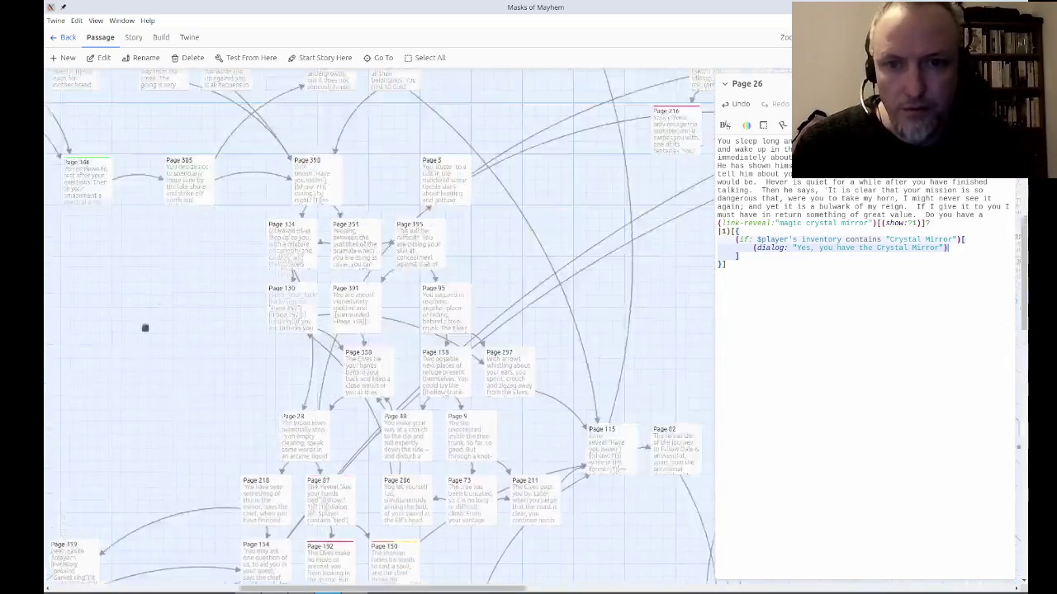
scroll(495, 235, left, 8)
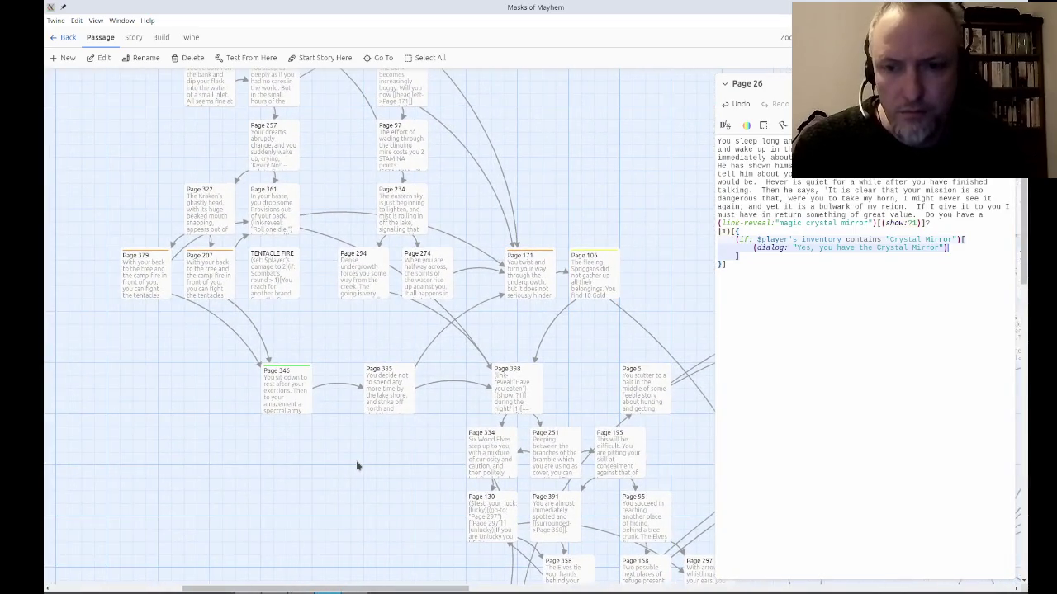
scroll(363, 372, down, 5)
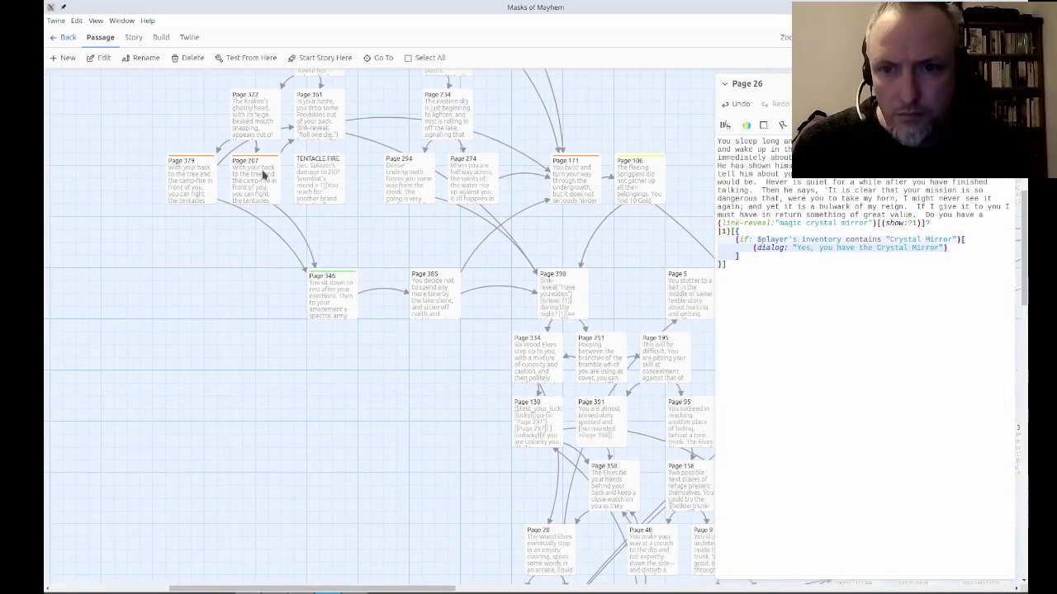
drag(372, 434, 163, 81)
scroll(500, 420, left, 3)
scroll(501, 420, down, 1)
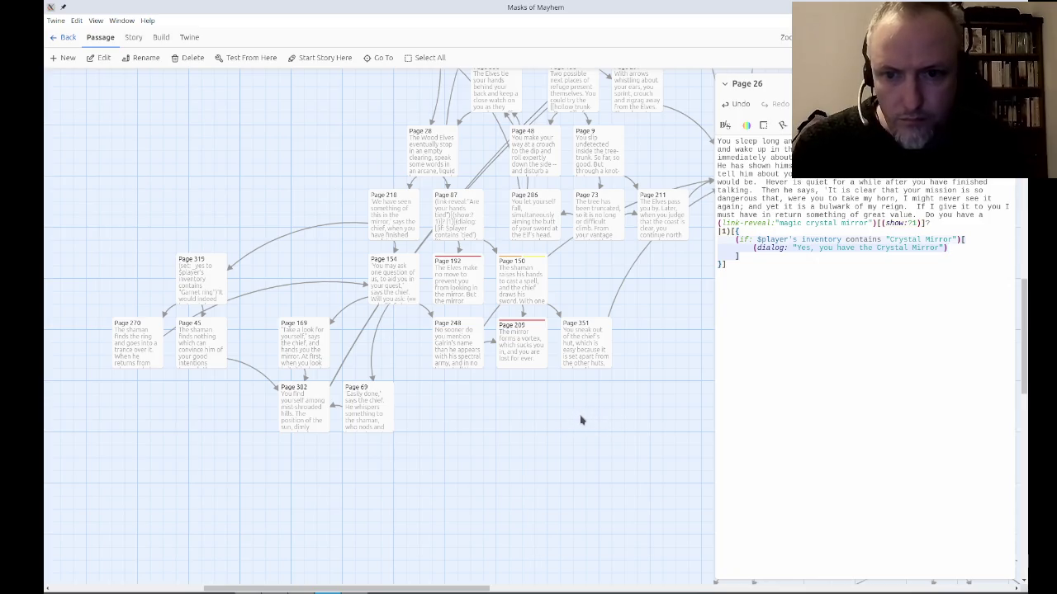
mouse_move(627, 447)
mouse_down()
mouse_move(458, 488)
mouse_move(462, 511)
mouse_up()
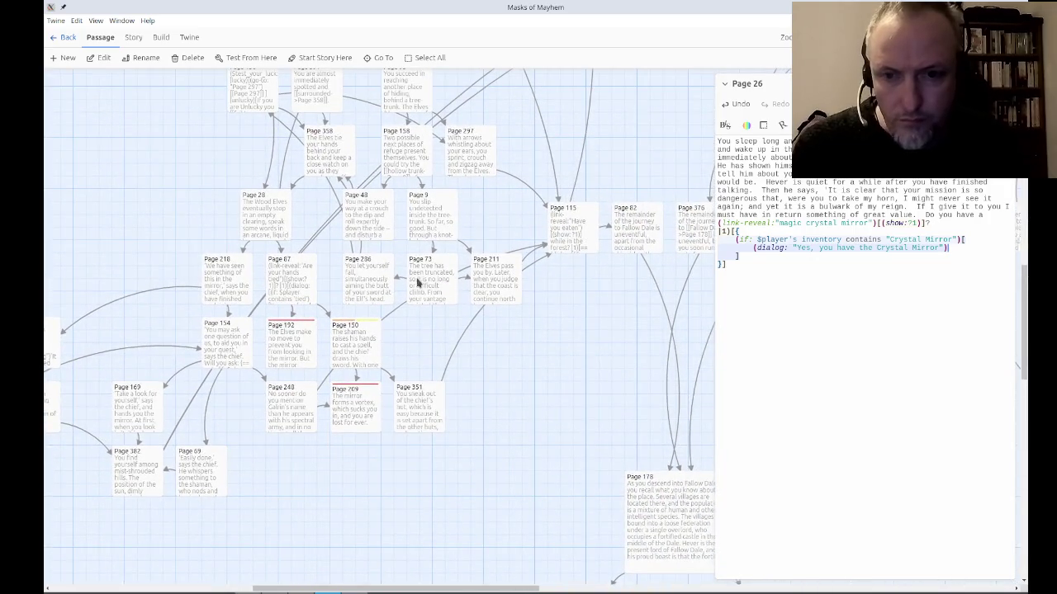
scroll(535, 379, down, 2)
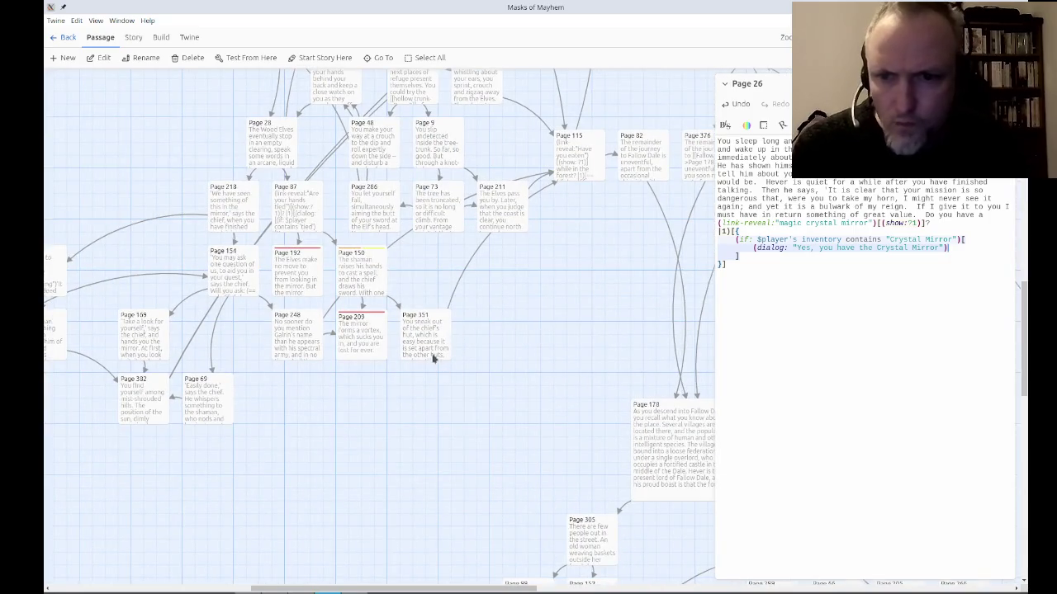
scroll(245, 263, up, 3)
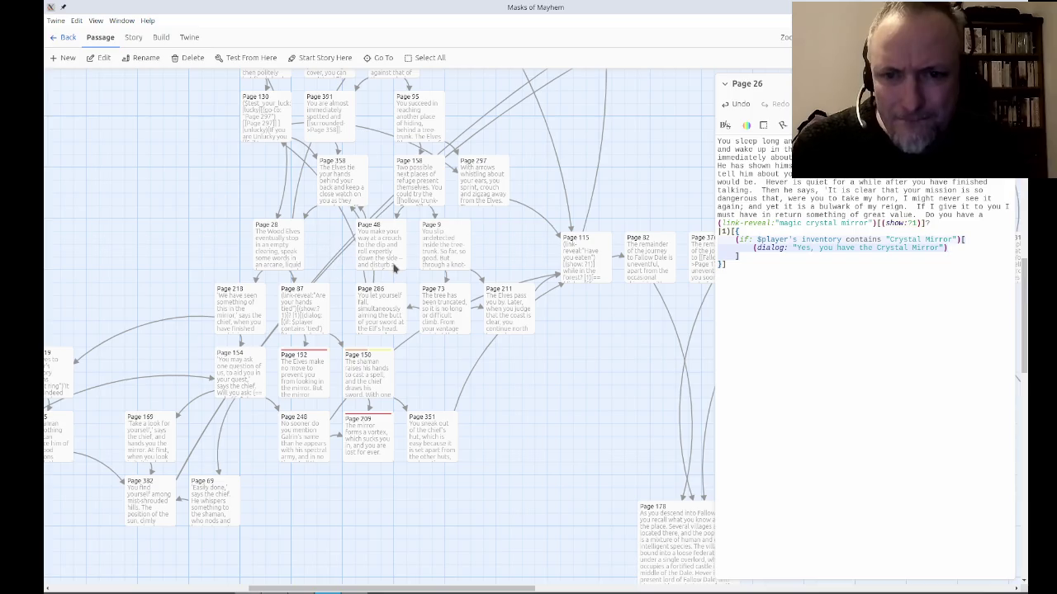
scroll(536, 388, down, 2)
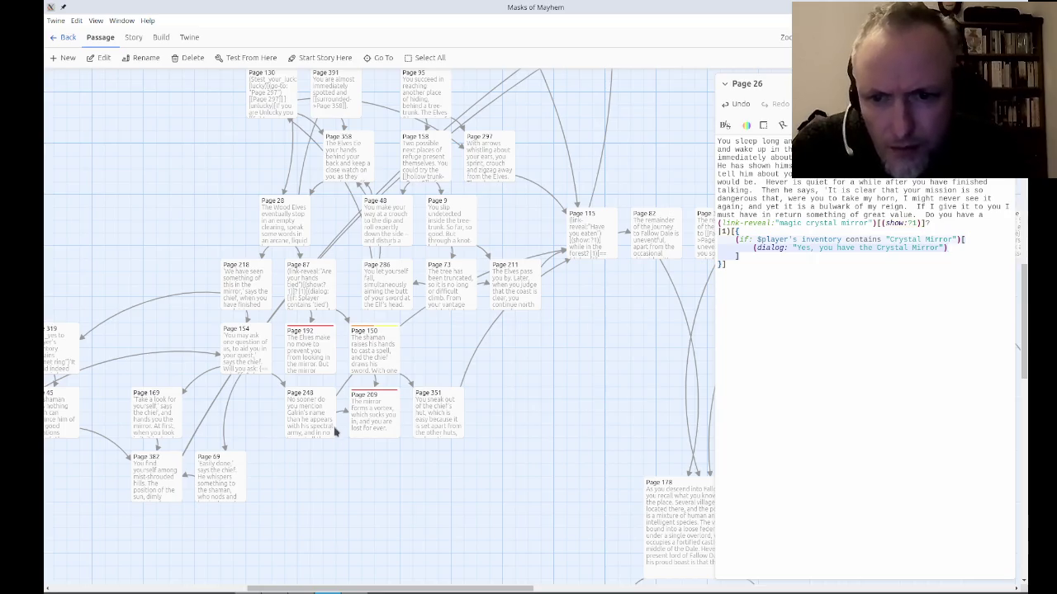
scroll(335, 496, left, 3)
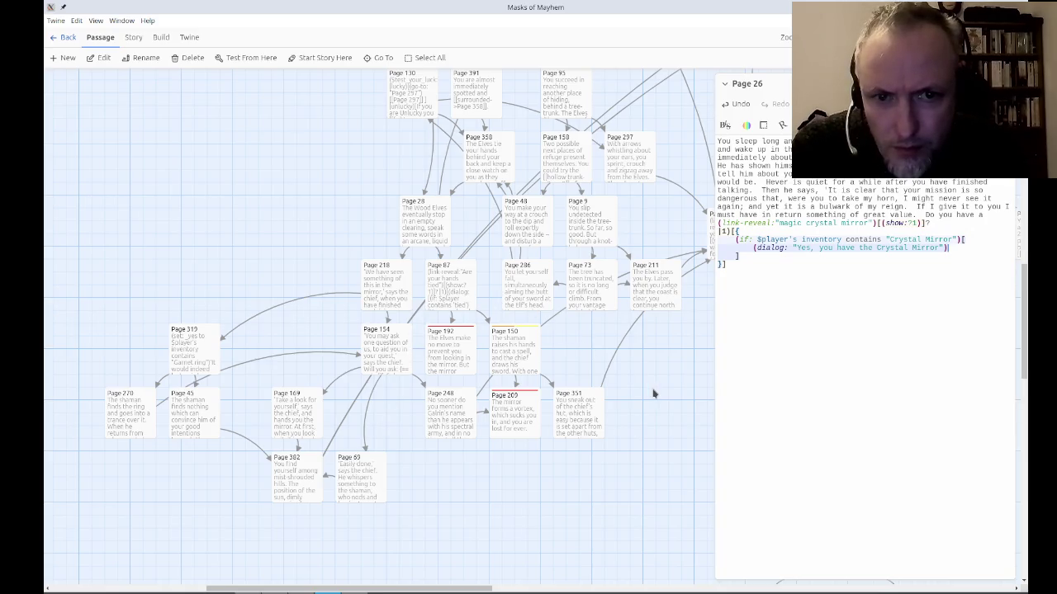
mouse_move(151, 341)
mouse_down()
mouse_move(139, 327)
mouse_move(306, 291)
mouse_move(267, 208)
mouse_move(168, 240)
mouse_move(130, 322)
mouse_up()
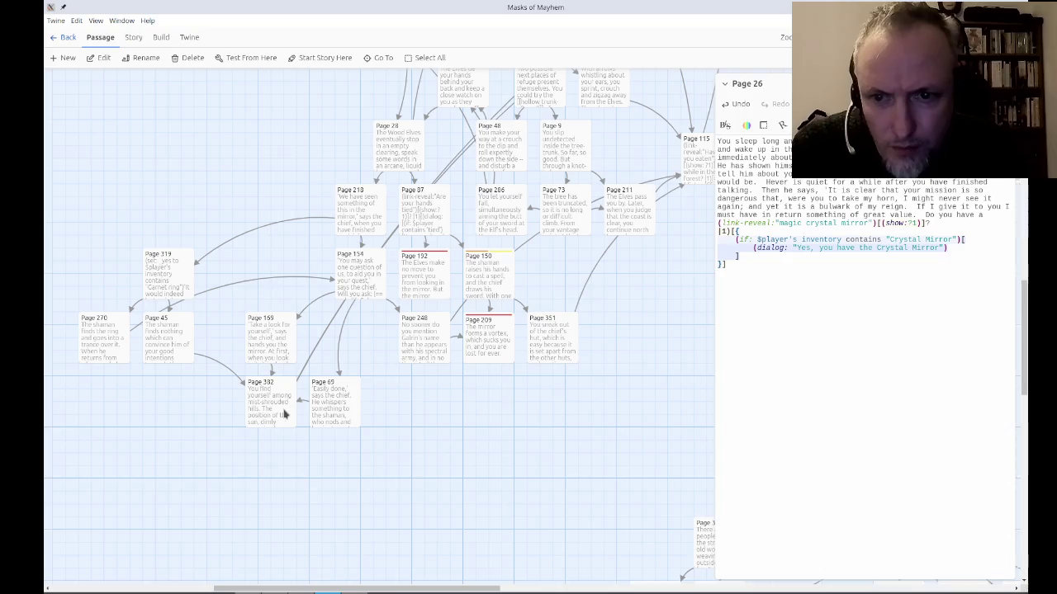
drag(441, 388, 377, 432)
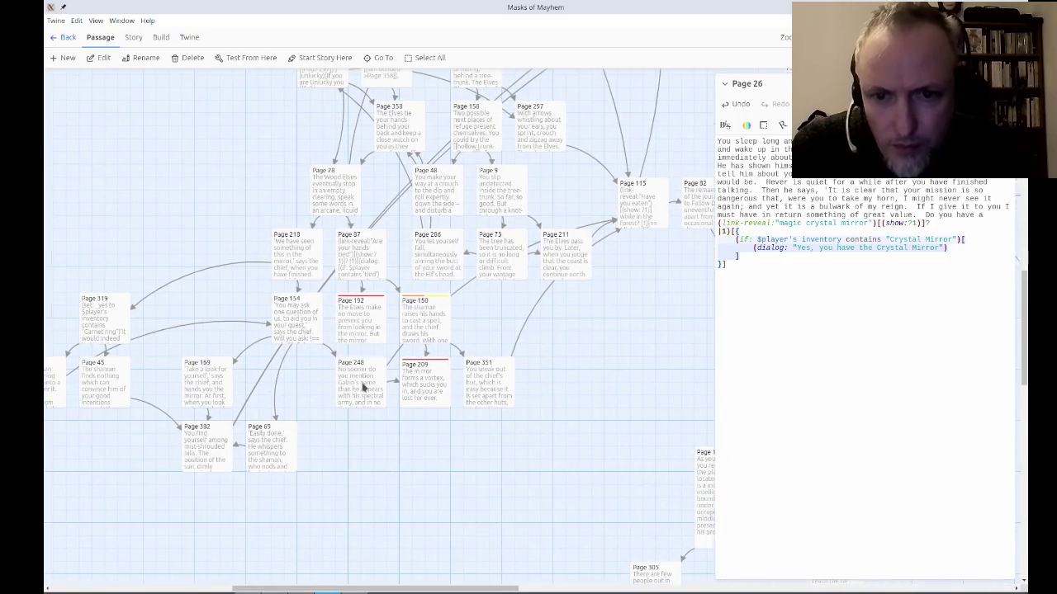
double_click(359, 378)
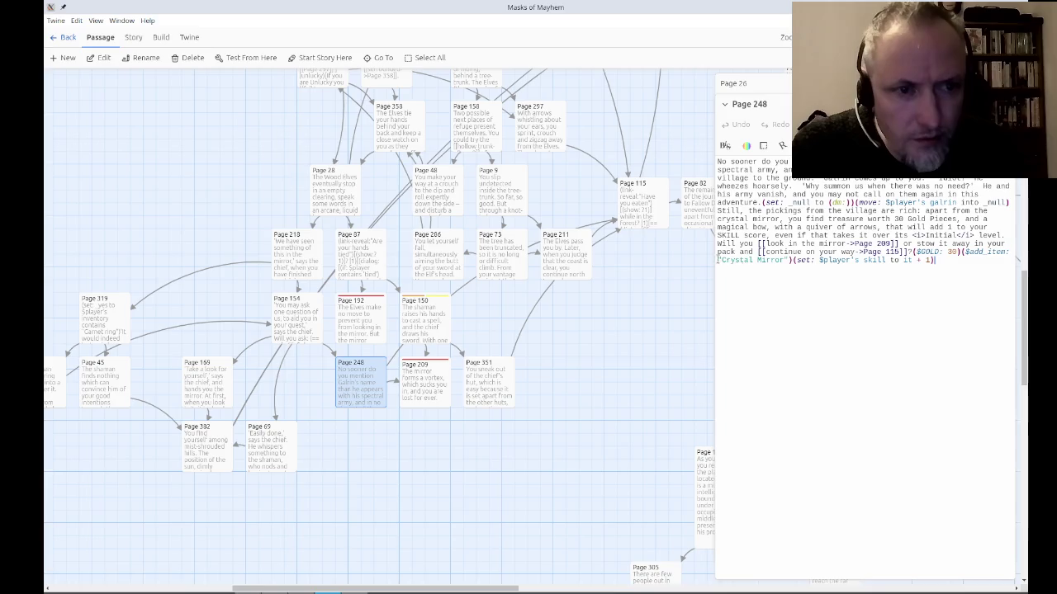
click(791, 261)
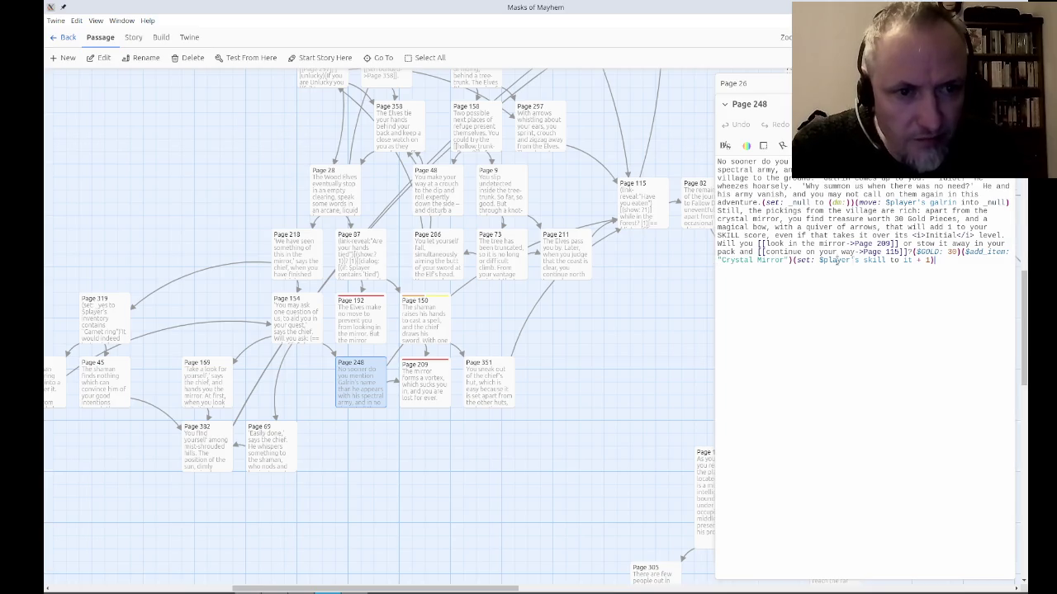
click(1014, 104)
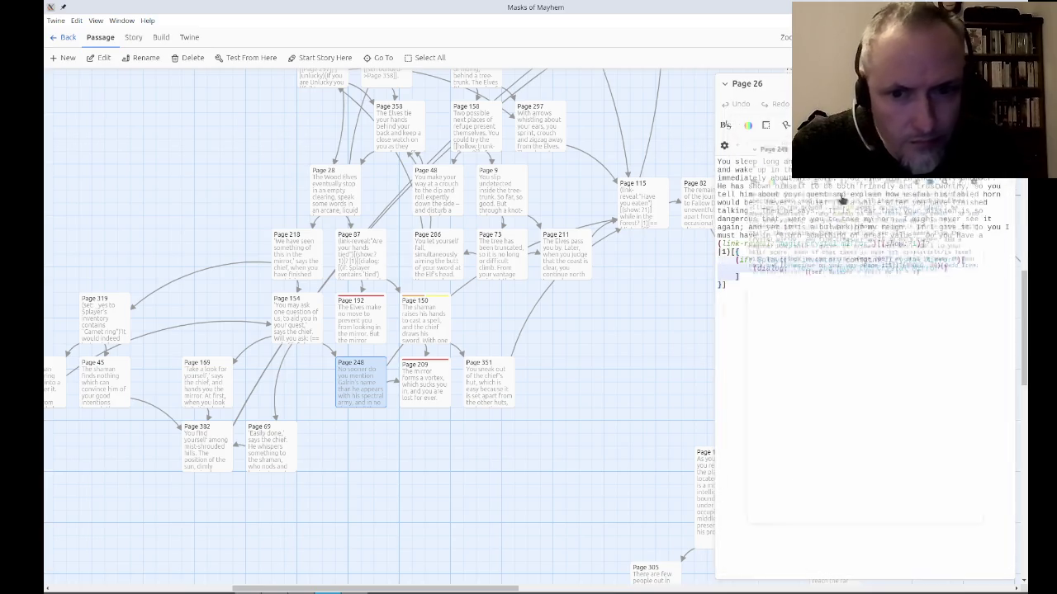
click(479, 387)
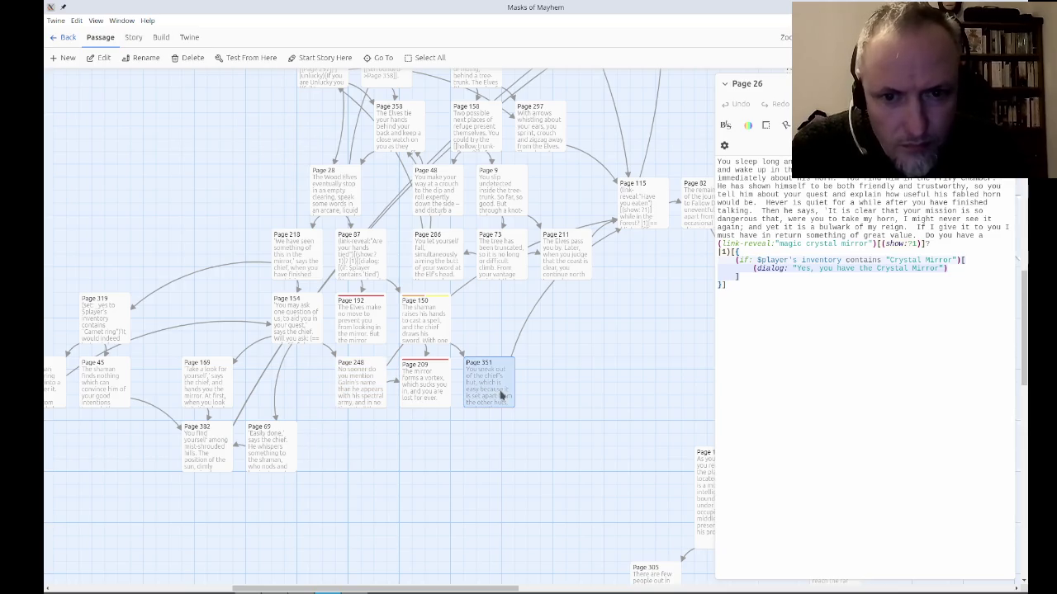
double_click(500, 396)
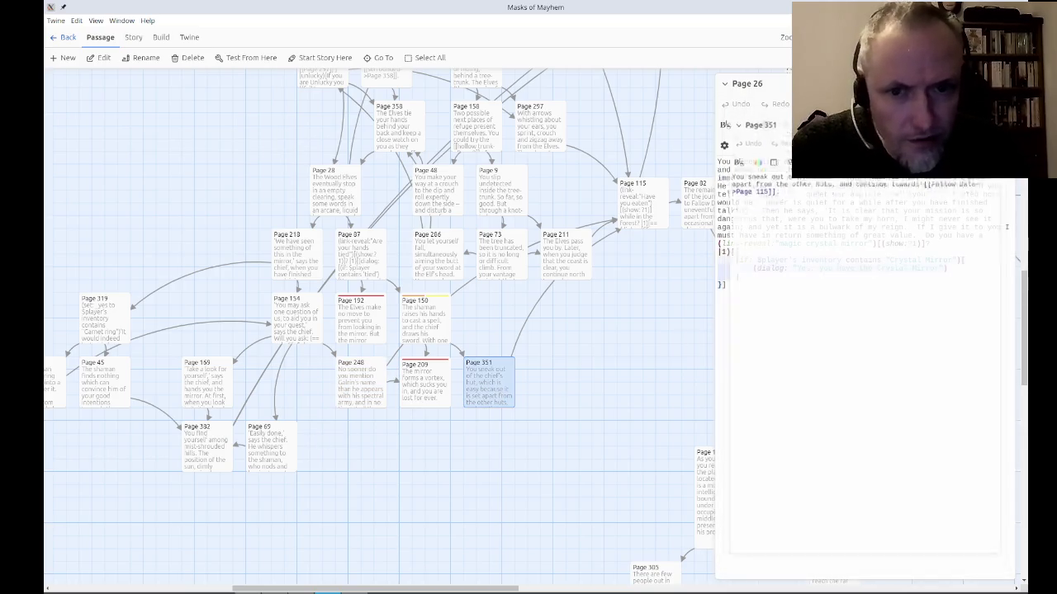
double_click(425, 324)
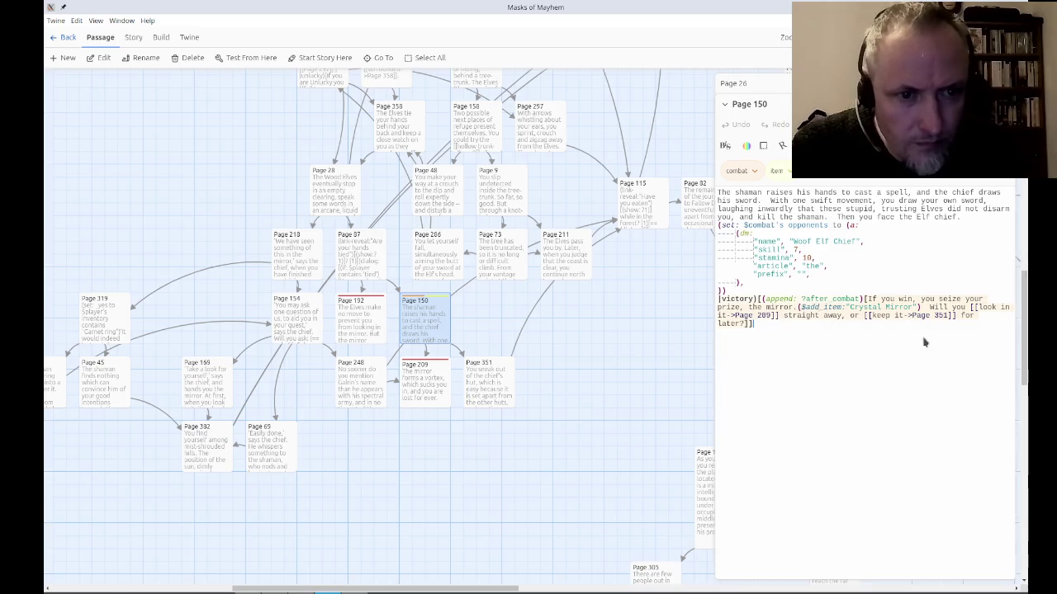
key(Escape)
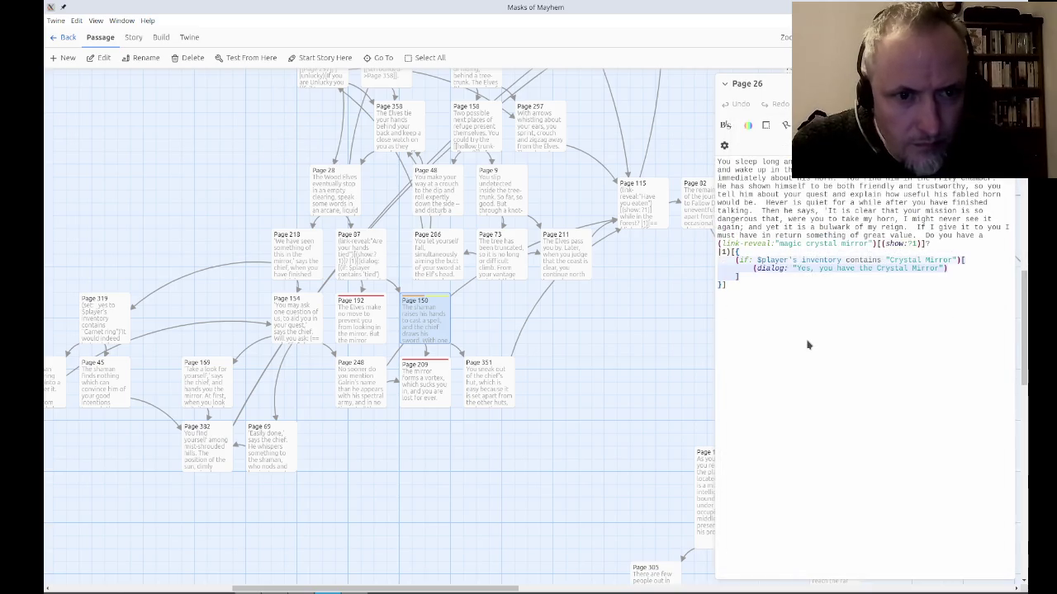
Below Page 26's (dialog:) line, add (go-to:"Page 58") and begin a [[Page 58]] link.
click(962, 249)
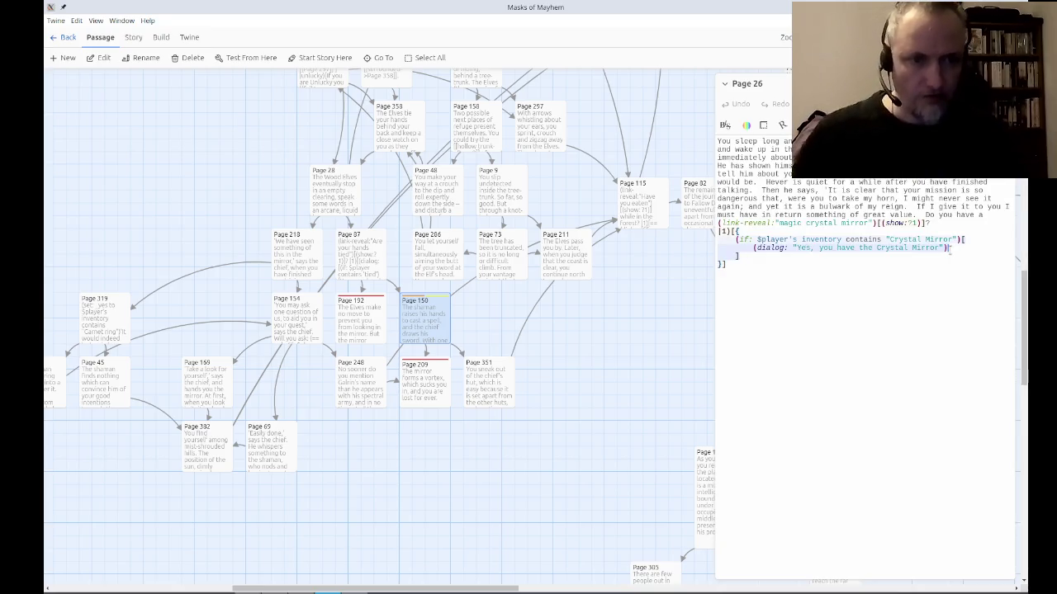
key(Return)
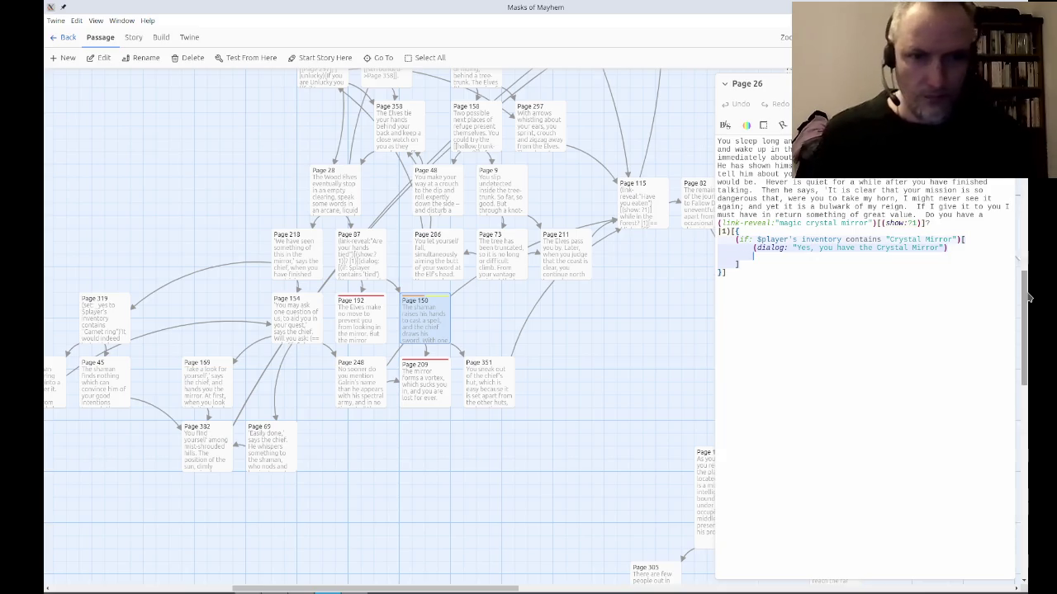
text((go-t)
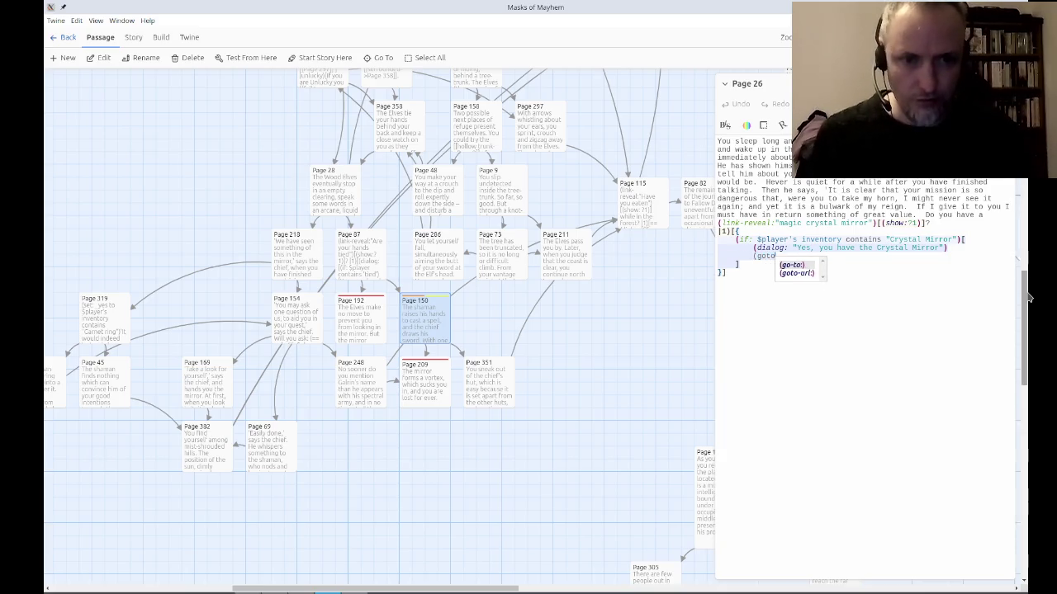
key(Return)
text())
text(")
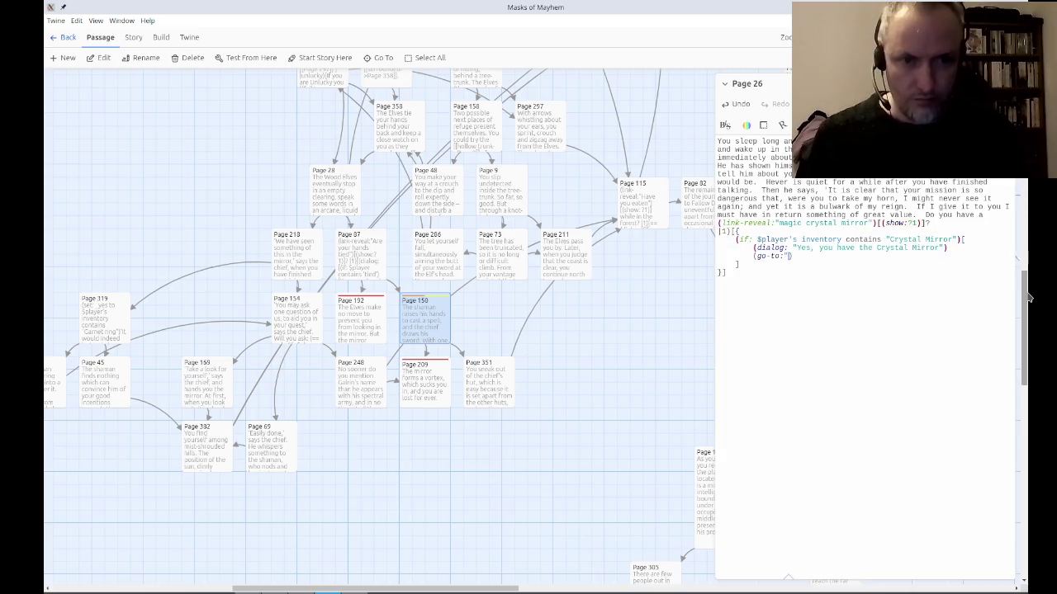
text(PAge)
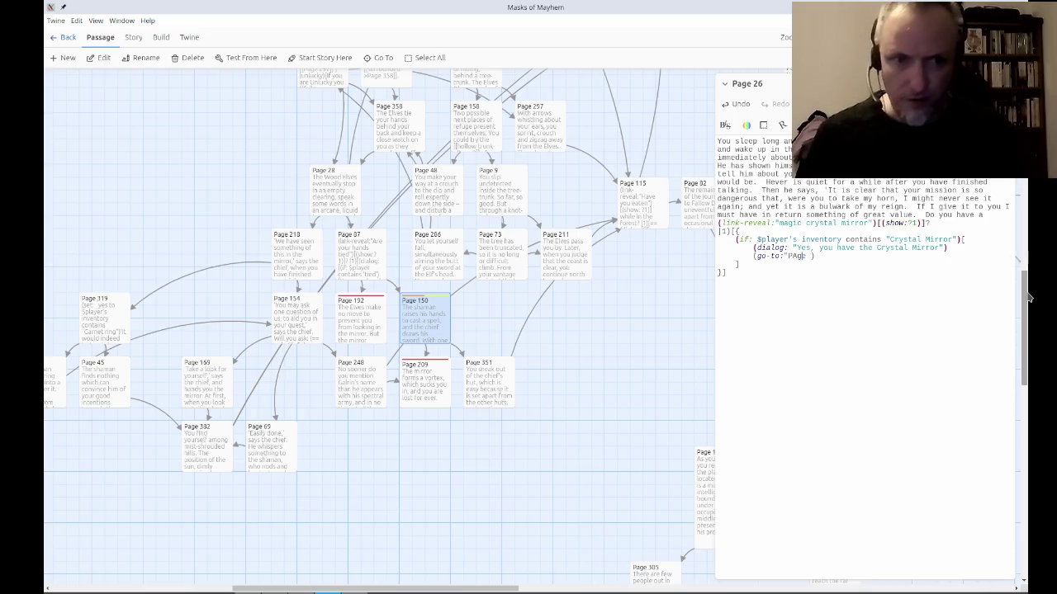
key(Right)
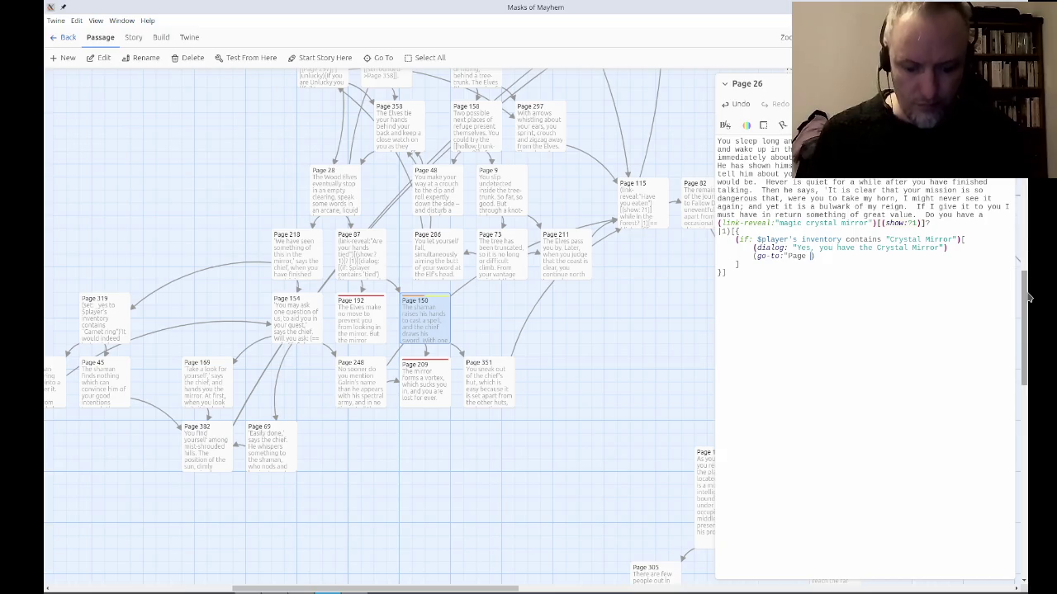
text(58")
key(Right)
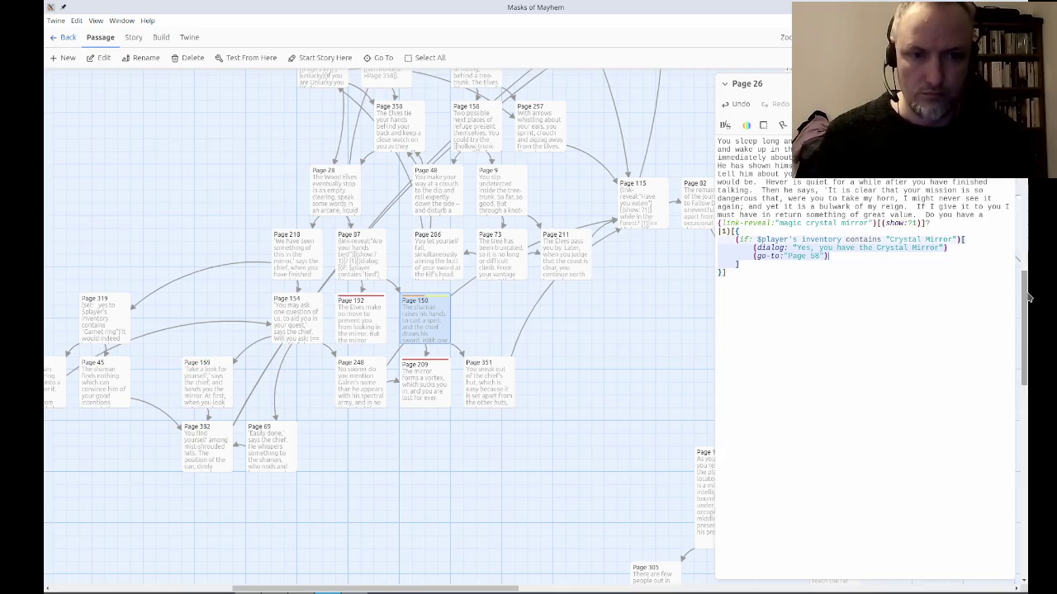
text([[)
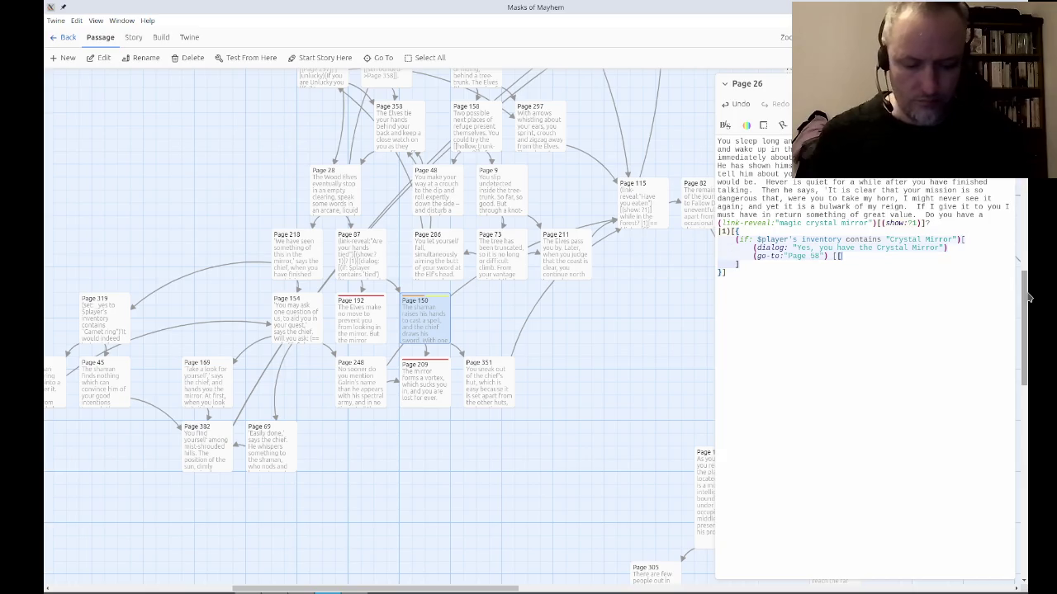
text(Page 58])
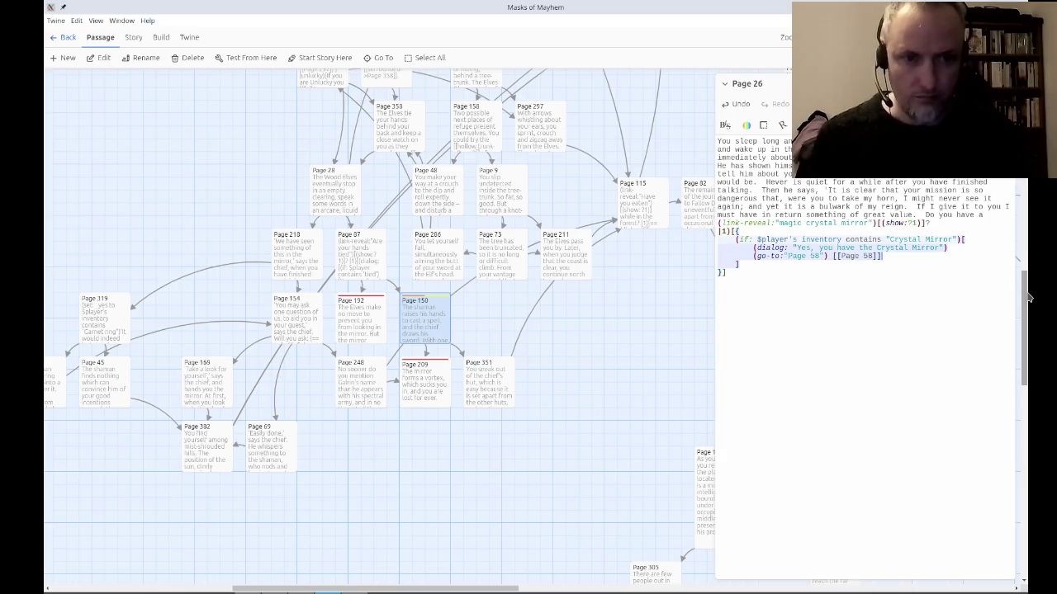